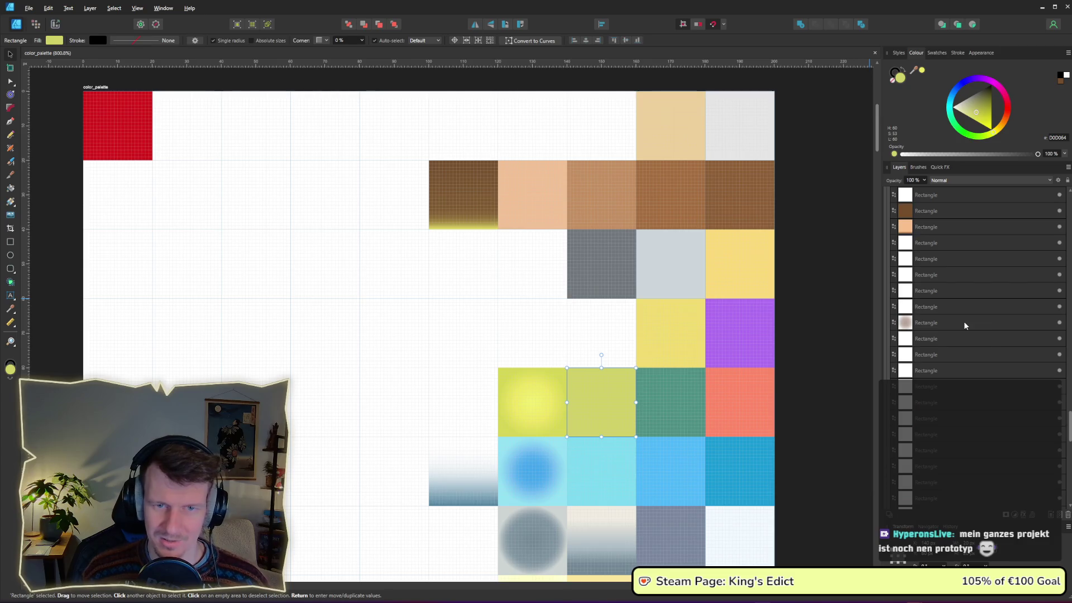
{"action": "scroll", "coordinate": [939, 337], "scroll_direction": "up", "scroll_amount": 2}
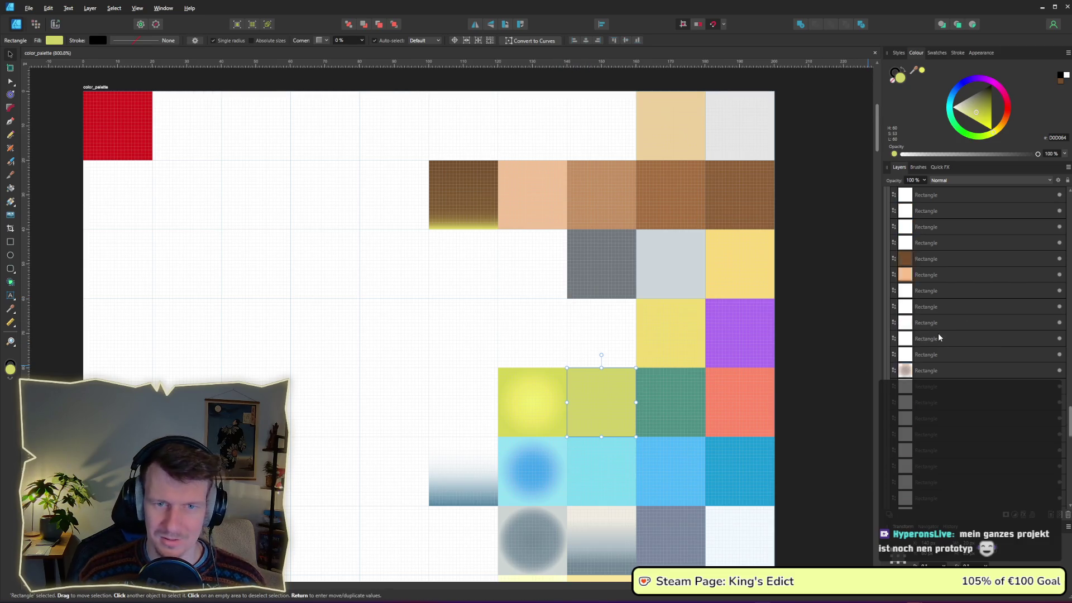
{"action": "left_click_drag", "start_coordinate": [1069, 420], "coordinate": [1070, 342]}
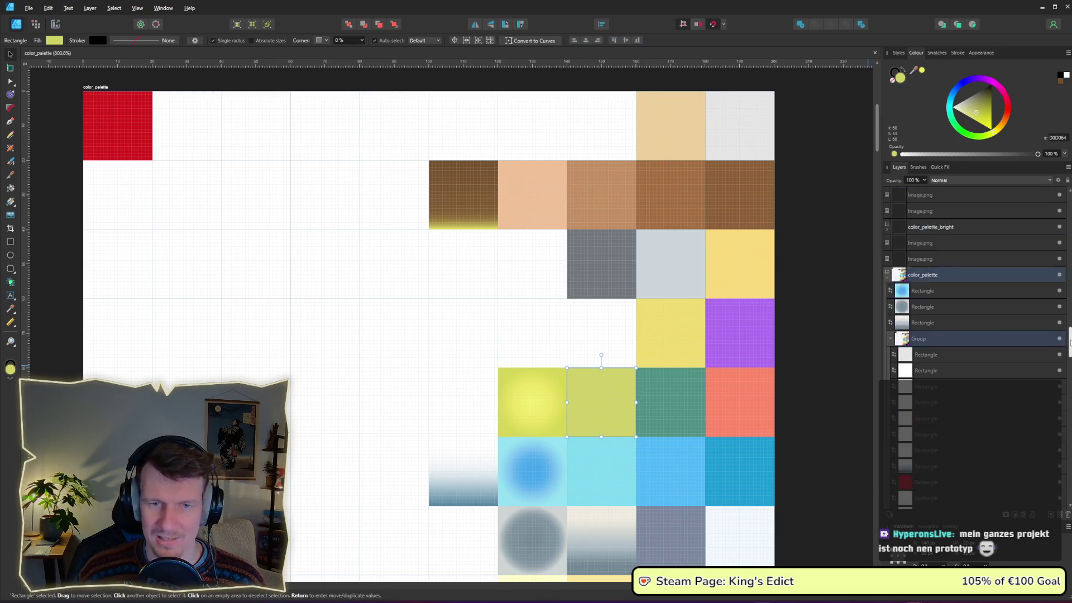
{"action": "scroll", "coordinate": [1070, 342], "scroll_direction": "up", "scroll_amount": 3}
{"action": "scroll", "coordinate": [889, 409], "scroll_direction": "up", "scroll_amount": 3}
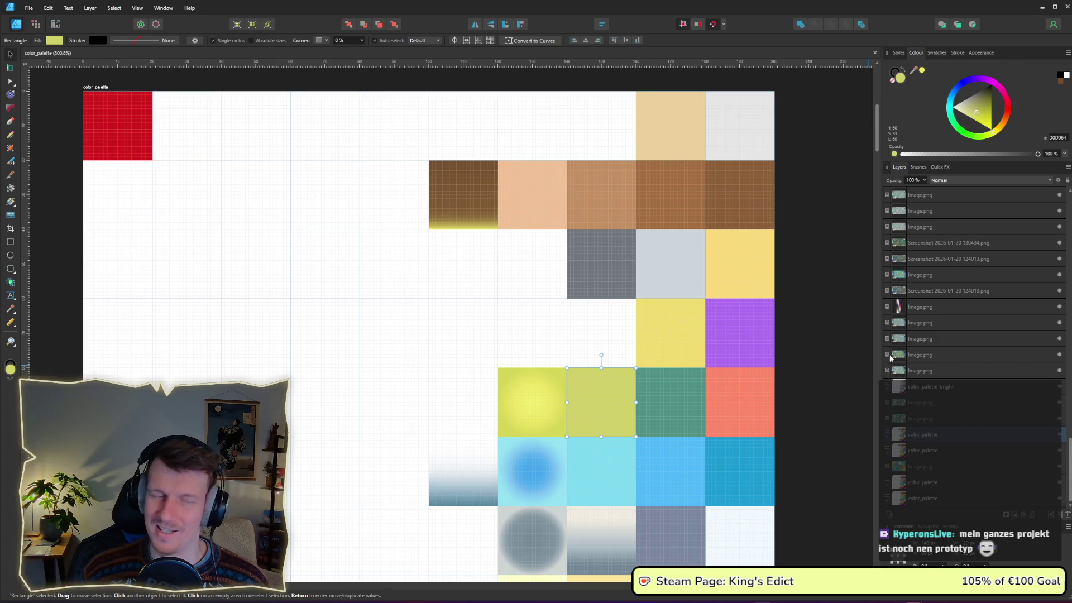
{"action": "scroll", "coordinate": [640, 247], "scroll_direction": "down", "scroll_amount": 1}
{"action": "scroll", "coordinate": [641, 246], "scroll_direction": "up", "scroll_amount": 1}
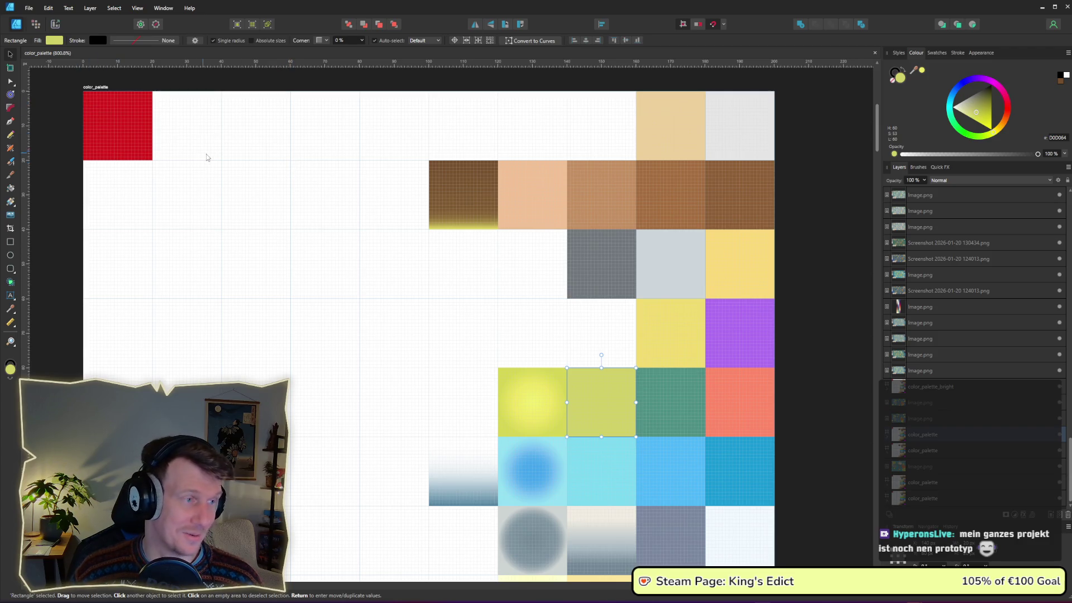
Nudge in the Layers panel, then bring up the Alt+Tab window switcher.
{"action": "left_click_drag", "start_coordinate": [207, 157], "coordinate": [200, 158]}
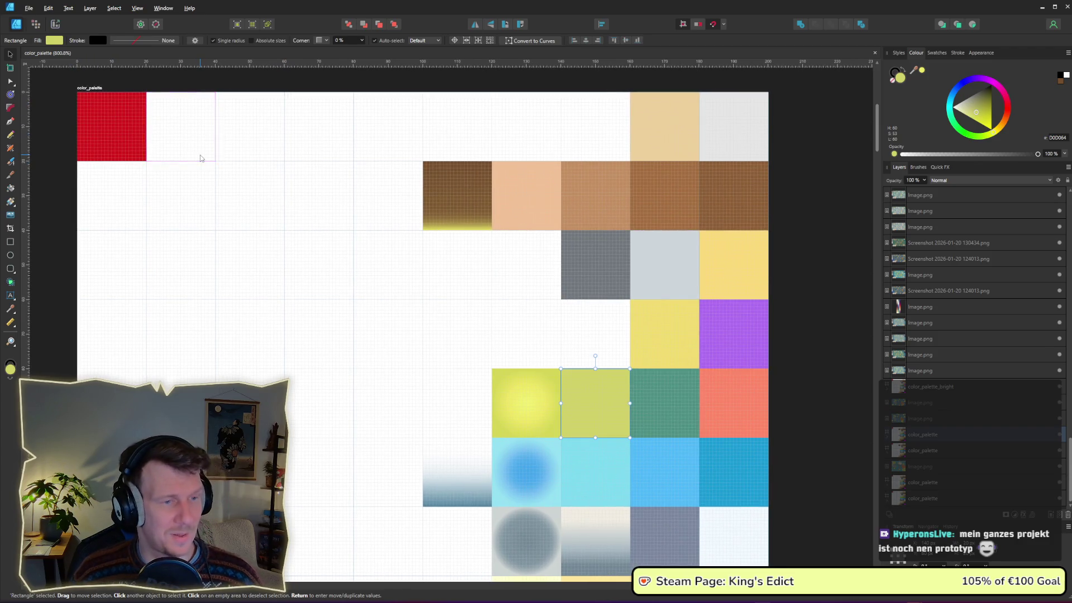
{"action": "key", "text": "alt+Tab"}
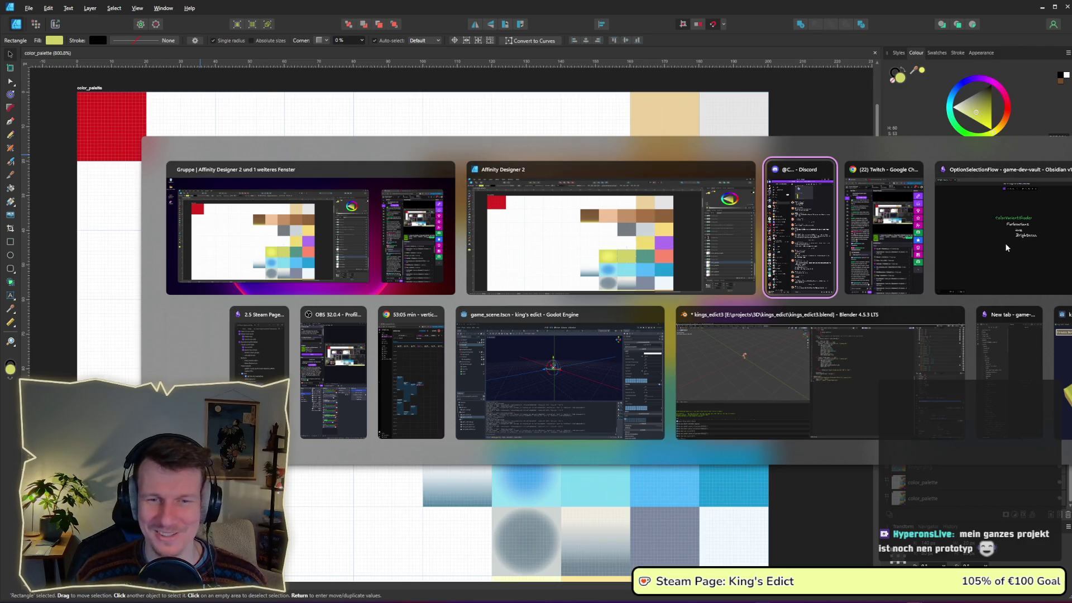
Switch to the Godot window and open board_3d.gd in the Script editor.
{"action": "left_click", "coordinate": [573, 376]}
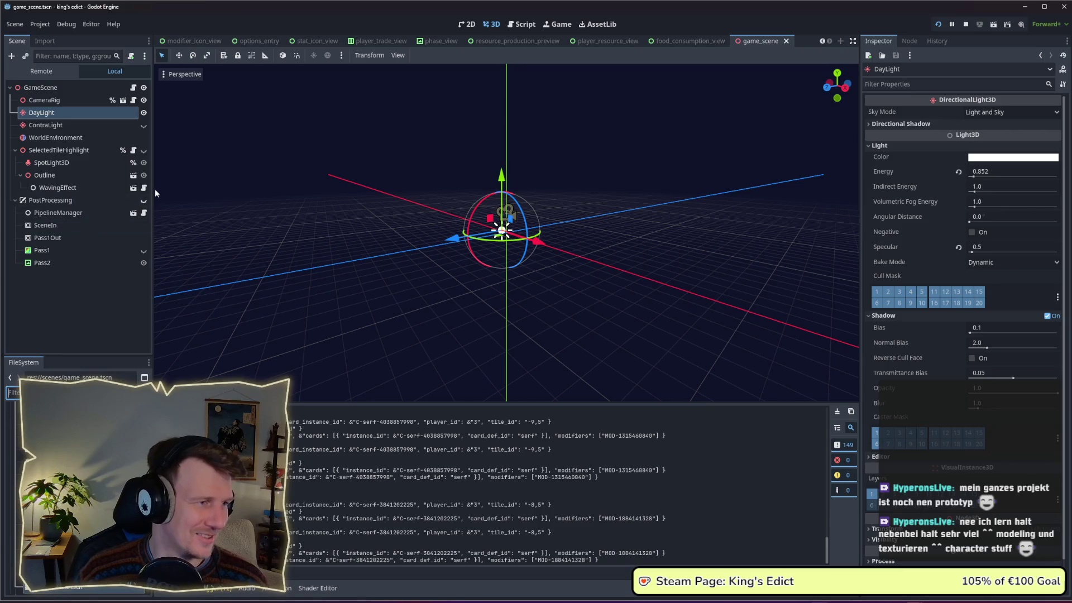
{"action": "type", "text": "boa"}
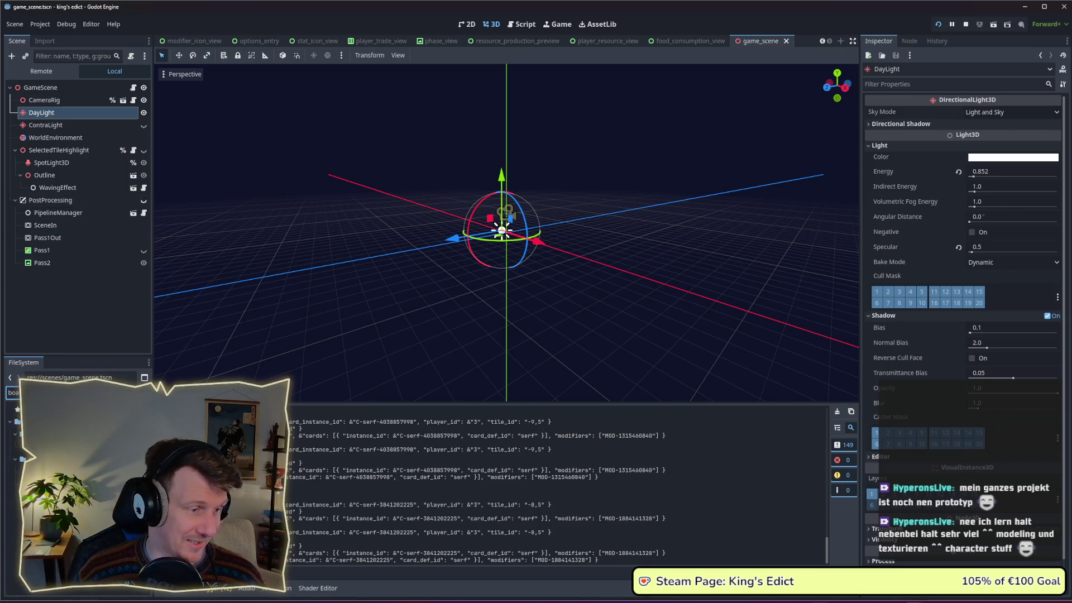
{"action": "key", "text": "Return"}
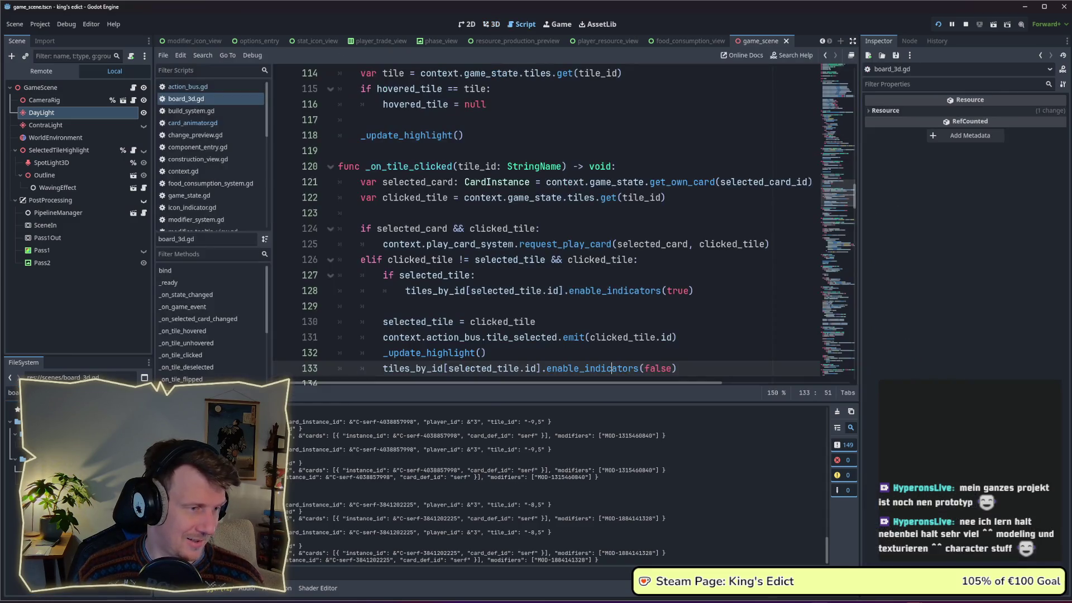
{"action": "scroll", "coordinate": [429, 197], "scroll_direction": "down", "scroll_amount": 2}
{"action": "scroll", "coordinate": [513, 320], "scroll_direction": "up", "scroll_amount": 3}
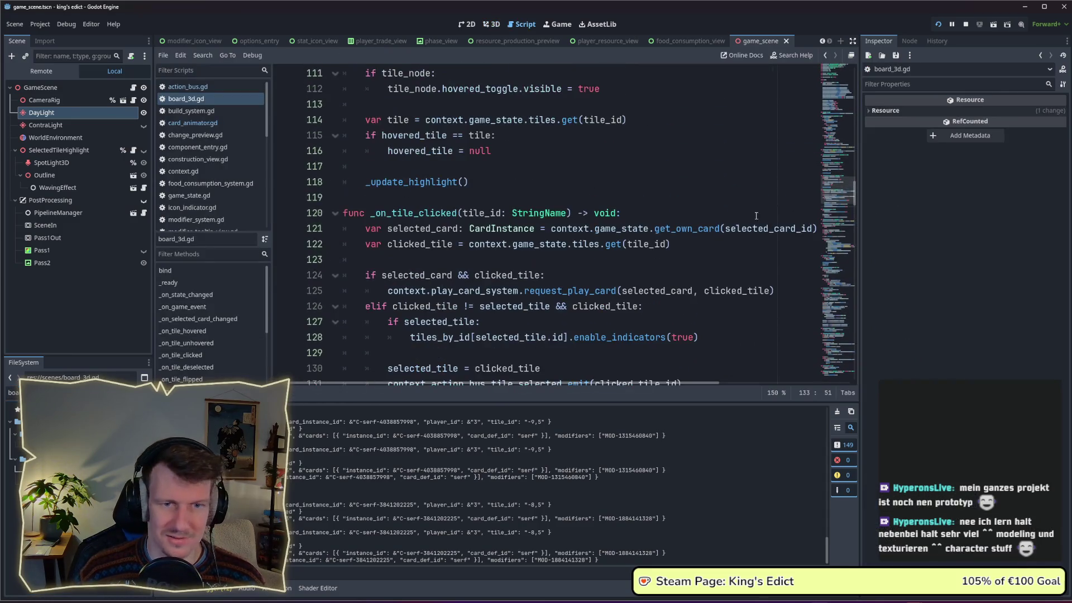
{"action": "scroll", "coordinate": [514, 319], "scroll_direction": "down", "scroll_amount": 9}
{"action": "scroll", "coordinate": [513, 320], "scroll_direction": "down", "scroll_amount": 1}
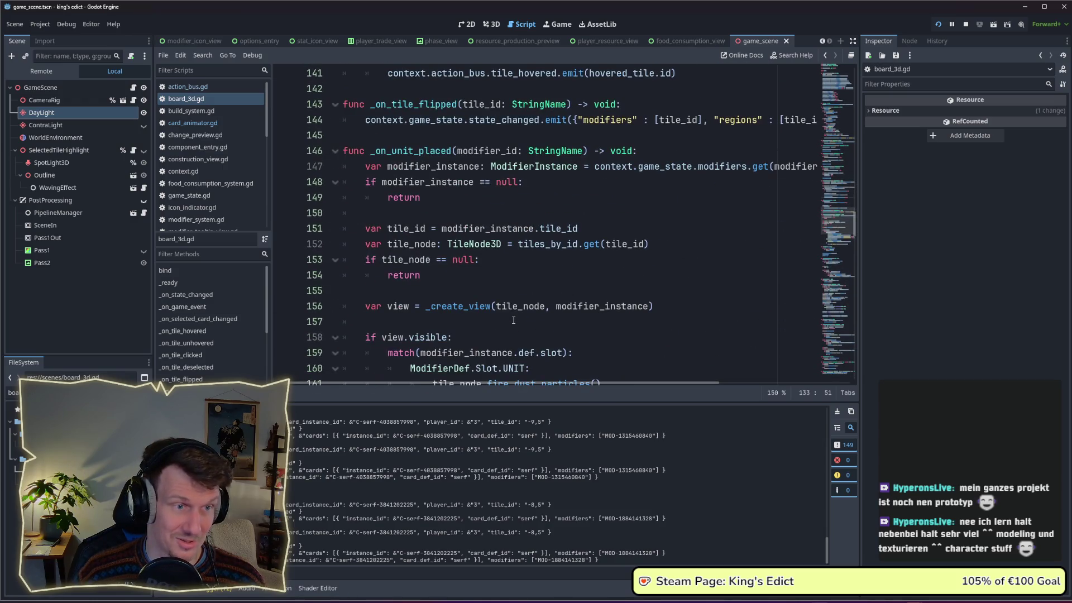
{"action": "scroll", "coordinate": [513, 321], "scroll_direction": "down", "scroll_amount": 3}
{"action": "scroll", "coordinate": [514, 320], "scroll_direction": "down", "scroll_amount": 1}
{"action": "scroll", "coordinate": [514, 320], "scroll_direction": "down", "scroll_amount": 3}
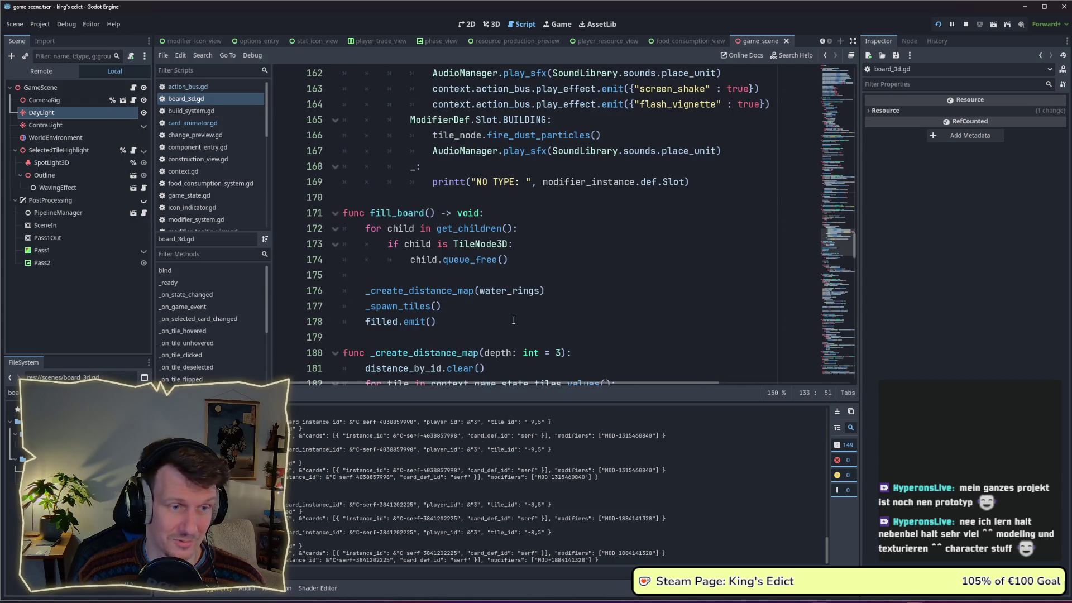
{"action": "scroll", "coordinate": [513, 320], "scroll_direction": "down", "scroll_amount": 2}
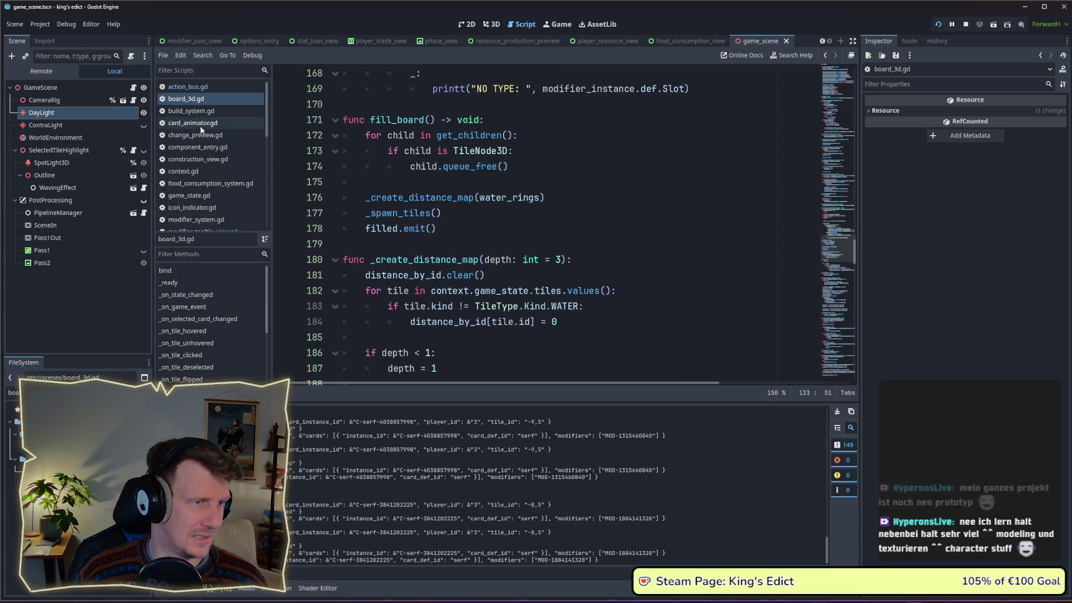
Start a project-wide text search and cancel it without a query.
{"action": "left_click", "coordinate": [192, 100]}
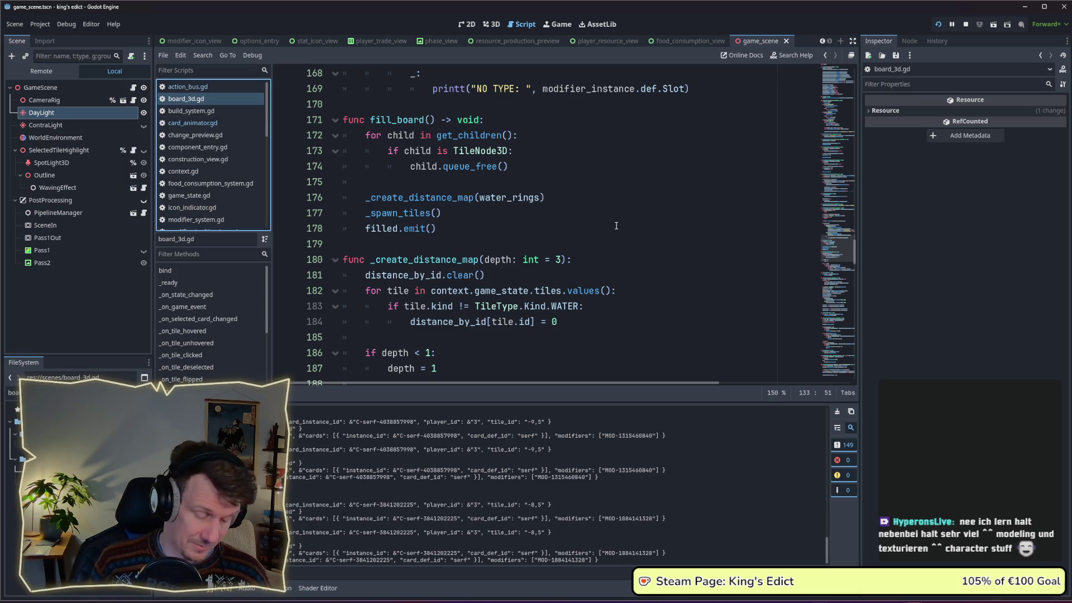
{"action": "key", "text": "ctrl+shift+f"}
{"action": "type", "text": "Water"}
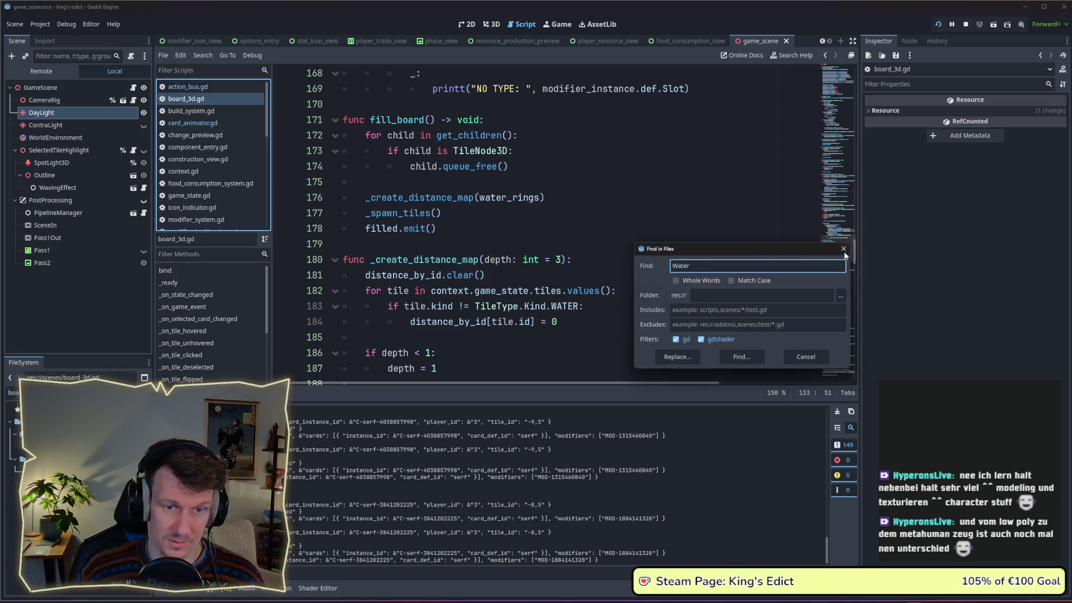
{"action": "left_click", "coordinate": [519, 306]}
Select TileType.Kind.WATER on line 183 and run Find in Files for it.
{"action": "left_click_drag", "start_coordinate": [475, 307], "coordinate": [578, 306]}
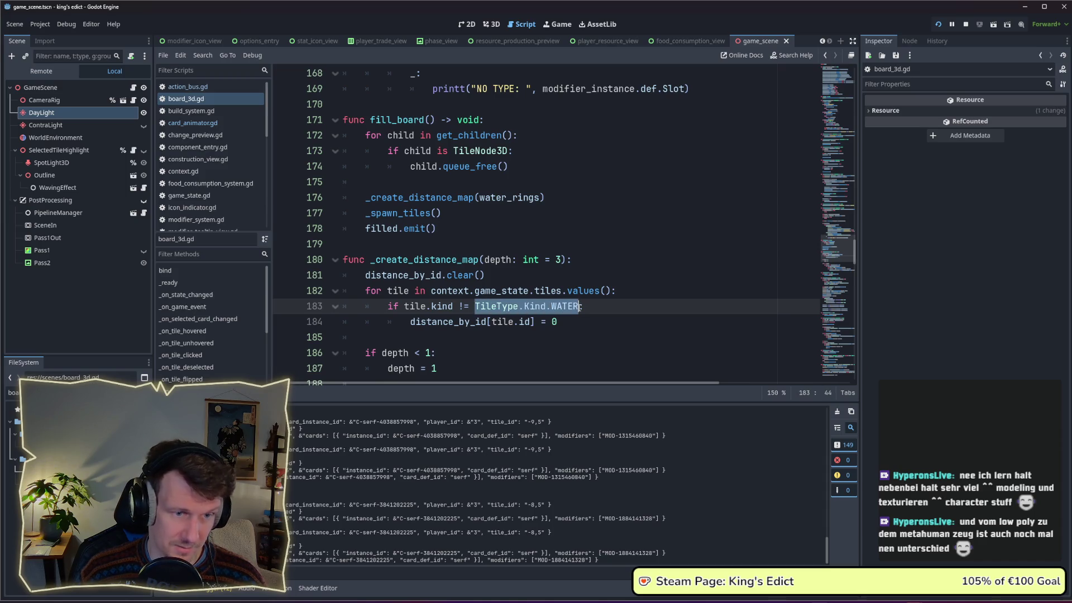
{"action": "key", "text": "ctrl+shift+f"}
{"action": "left_click", "coordinate": [719, 356]}
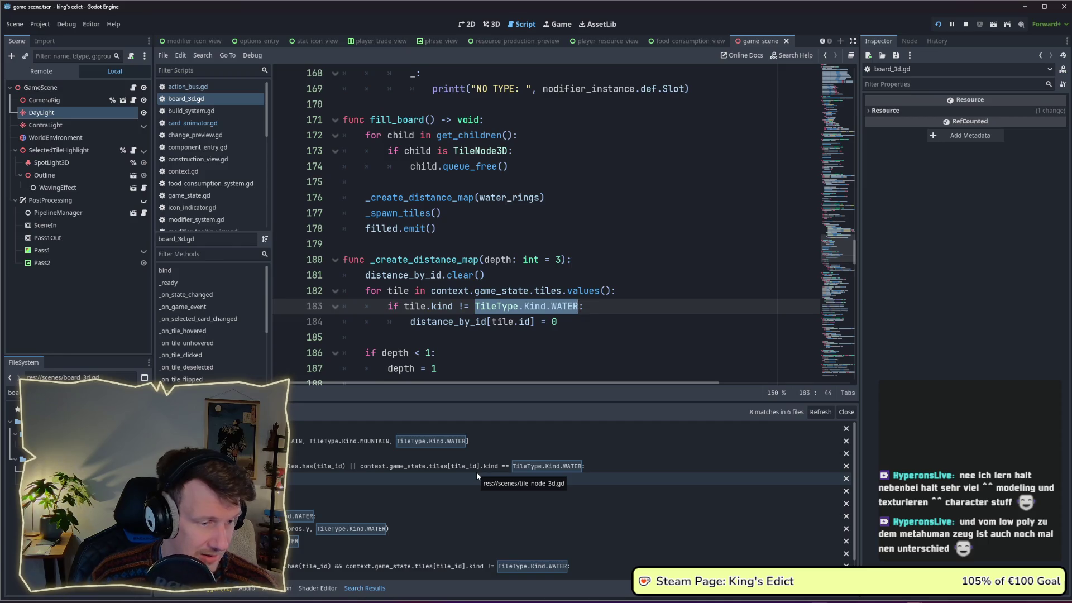
Jump from the Search Results to the WATER match inside spawn_tile at line 204.
{"action": "left_click", "coordinate": [295, 518]}
{"action": "left_click", "coordinate": [294, 528]}
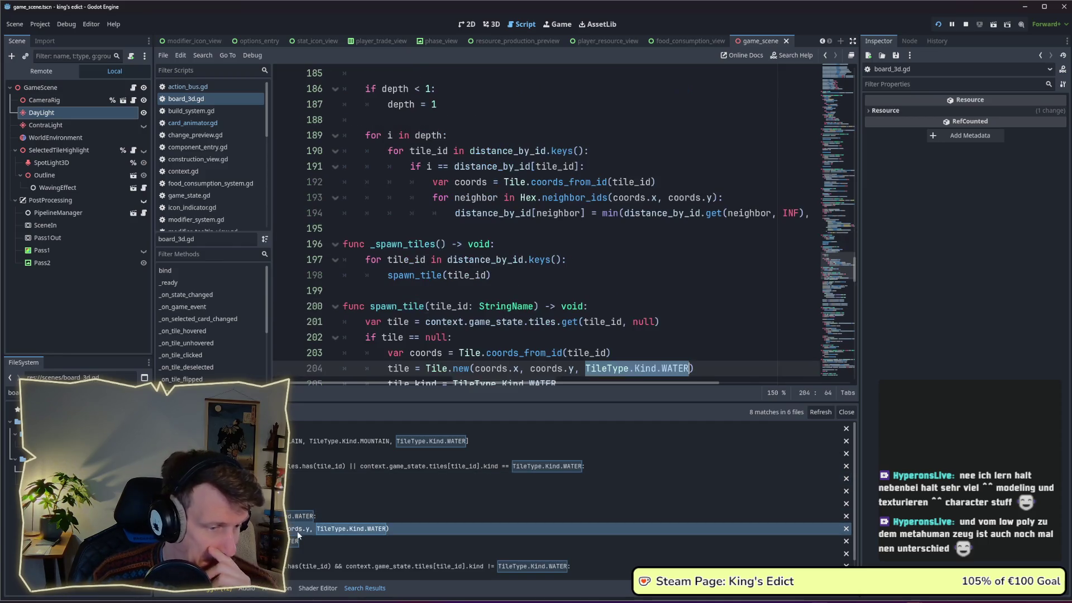
{"action": "scroll", "coordinate": [528, 291], "scroll_direction": "down", "scroll_amount": 3}
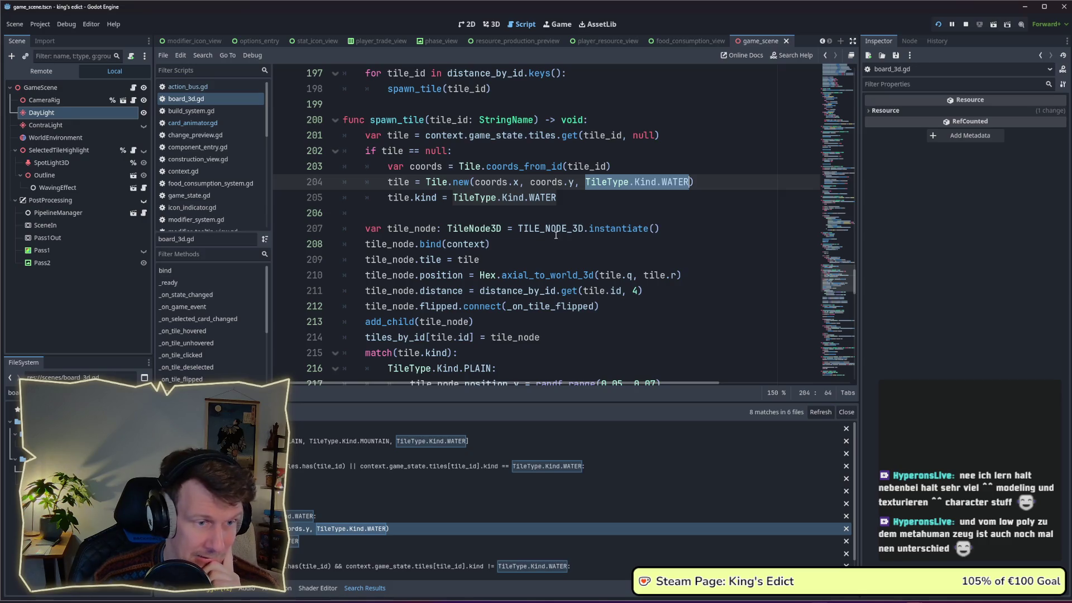
{"action": "scroll", "coordinate": [553, 251], "scroll_direction": "down", "scroll_amount": 1}
{"action": "scroll", "coordinate": [556, 236], "scroll_direction": "down", "scroll_amount": 1}
{"action": "scroll", "coordinate": [555, 235], "scroll_direction": "down", "scroll_amount": 1}
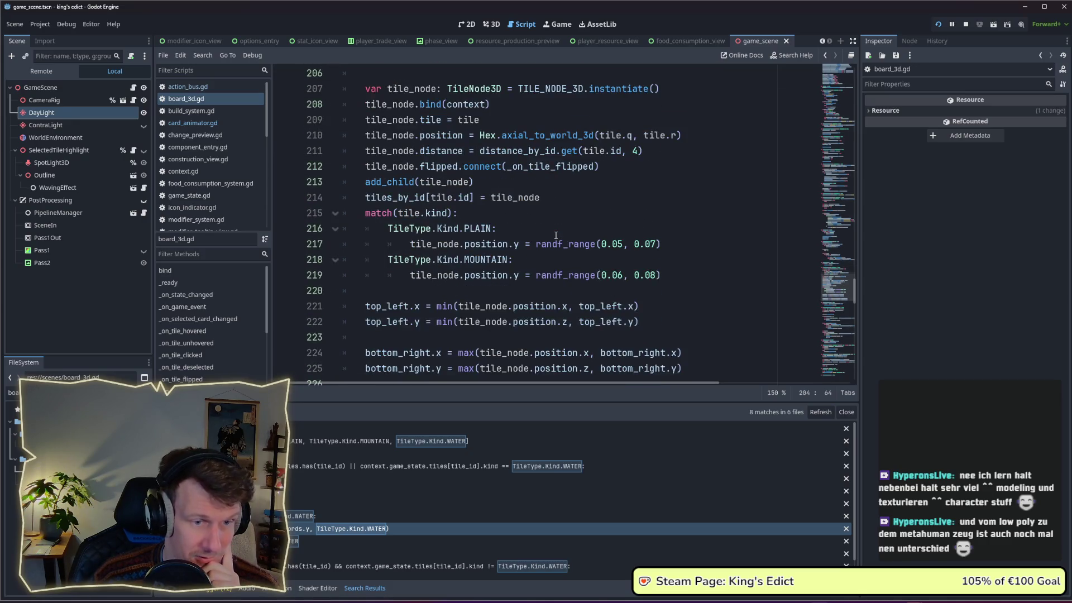
{"action": "scroll", "coordinate": [556, 235], "scroll_direction": "down", "scroll_amount": 2}
{"action": "scroll", "coordinate": [555, 236], "scroll_direction": "down", "scroll_amount": 1}
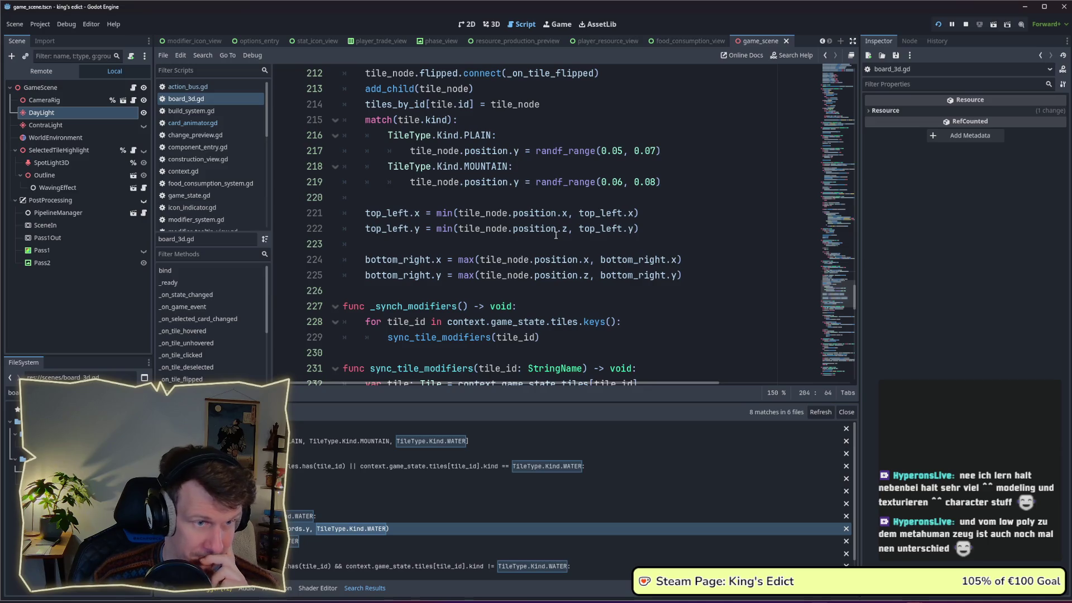
{"action": "scroll", "coordinate": [554, 235], "scroll_direction": "up", "scroll_amount": 2}
{"action": "scroll", "coordinate": [507, 276], "scroll_direction": "up", "scroll_amount": 1}
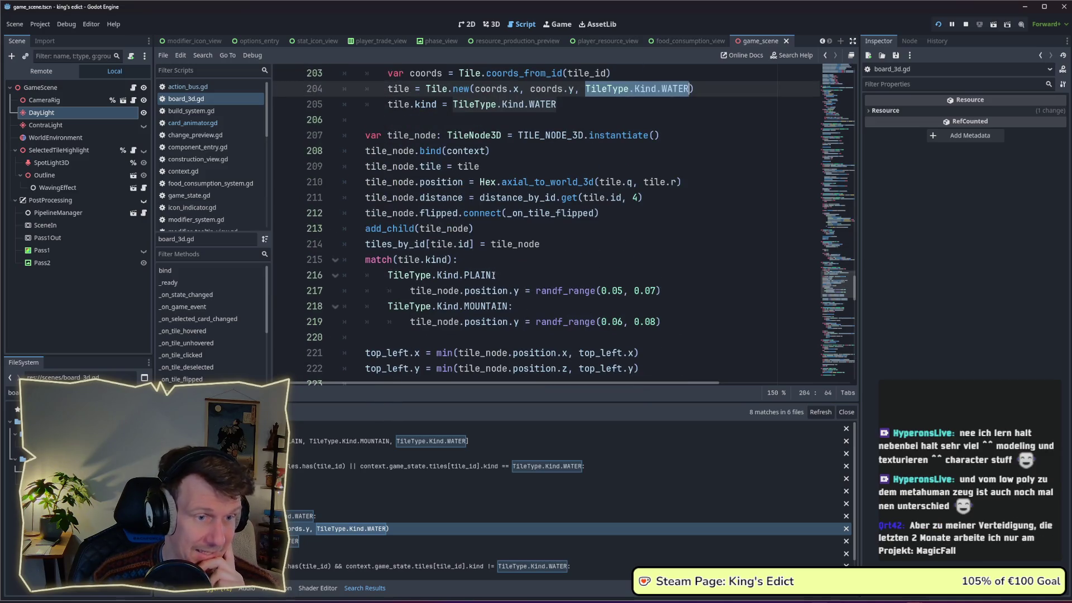
{"action": "mouse_move", "coordinate": [481, 276]}
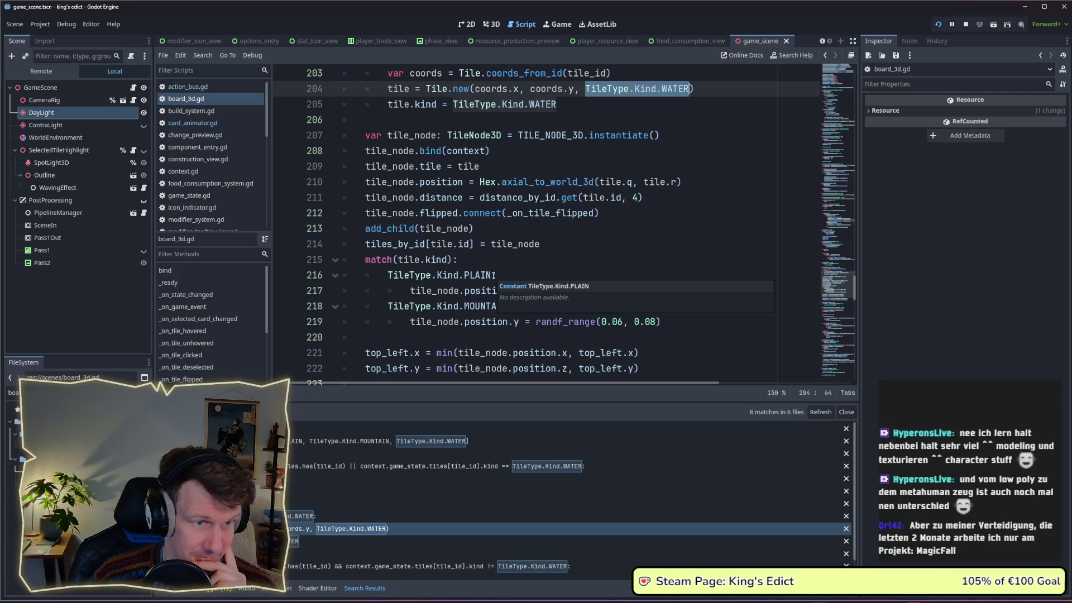
{"action": "scroll", "coordinate": [495, 275], "scroll_direction": "up", "scroll_amount": 1}
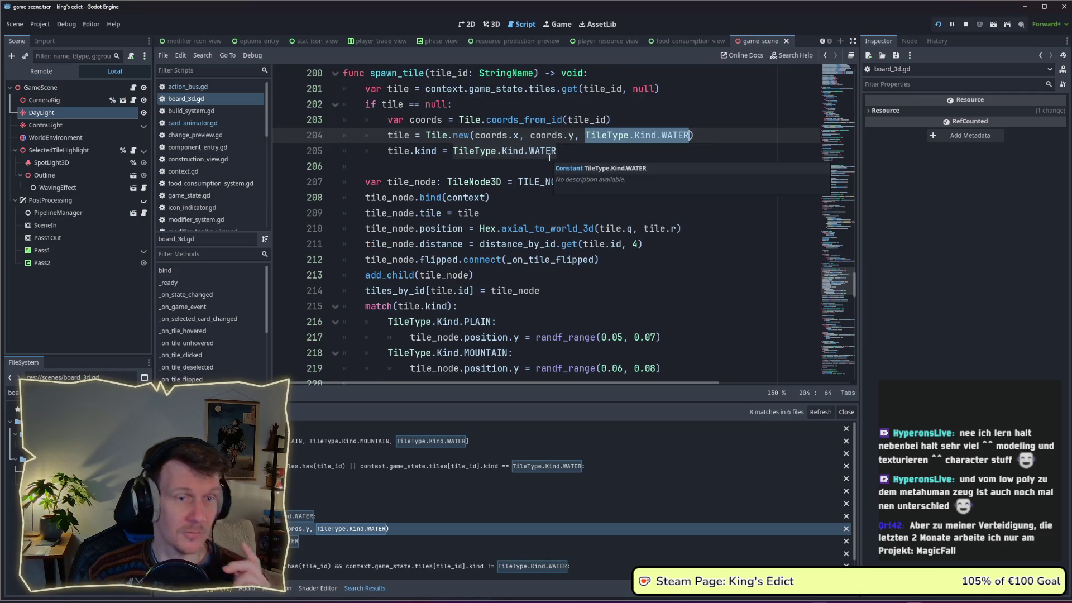
{"action": "mouse_move", "coordinate": [529, 151]}
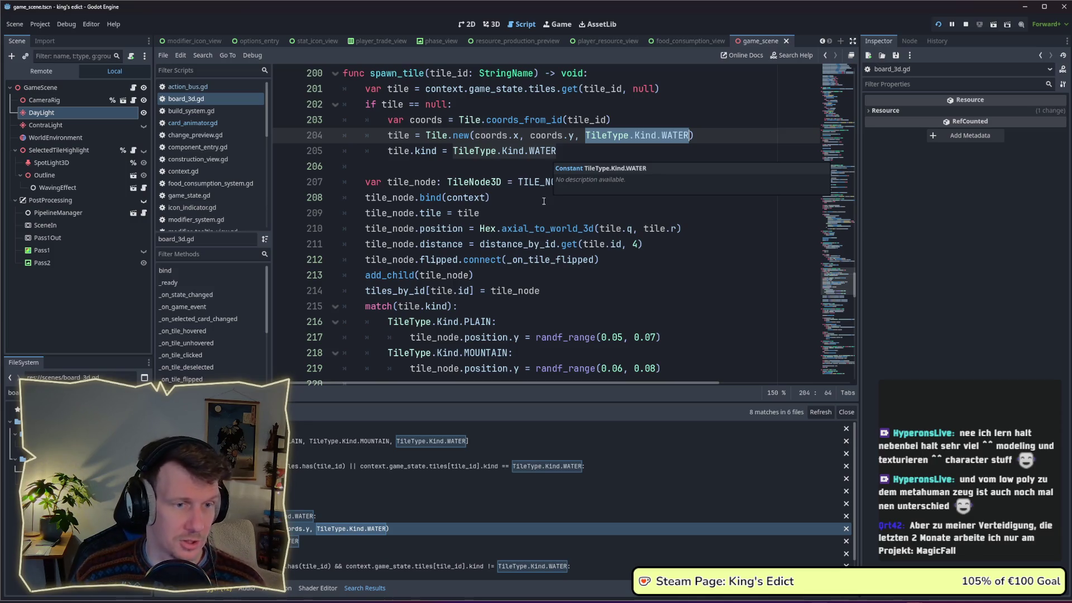
{"action": "scroll", "coordinate": [543, 201], "scroll_direction": "down", "scroll_amount": 1}
{"action": "scroll", "coordinate": [544, 202], "scroll_direction": "down", "scroll_amount": 1}
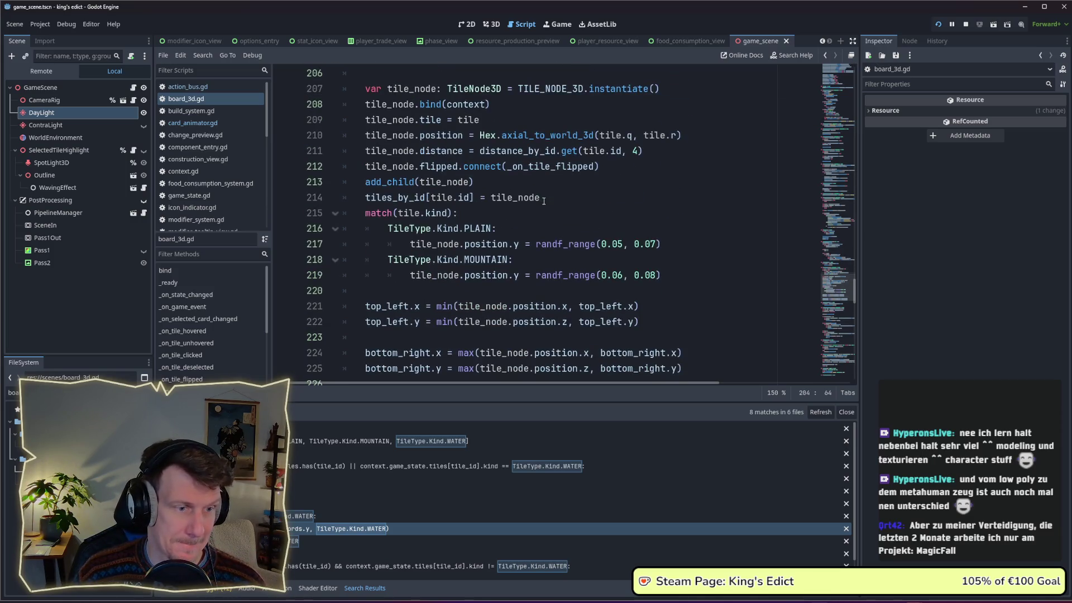
{"action": "scroll", "coordinate": [543, 201], "scroll_direction": "down", "scroll_amount": 1}
{"action": "scroll", "coordinate": [543, 201], "scroll_direction": "down", "scroll_amount": 2}
{"action": "scroll", "coordinate": [544, 201], "scroll_direction": "up", "scroll_amount": 2}
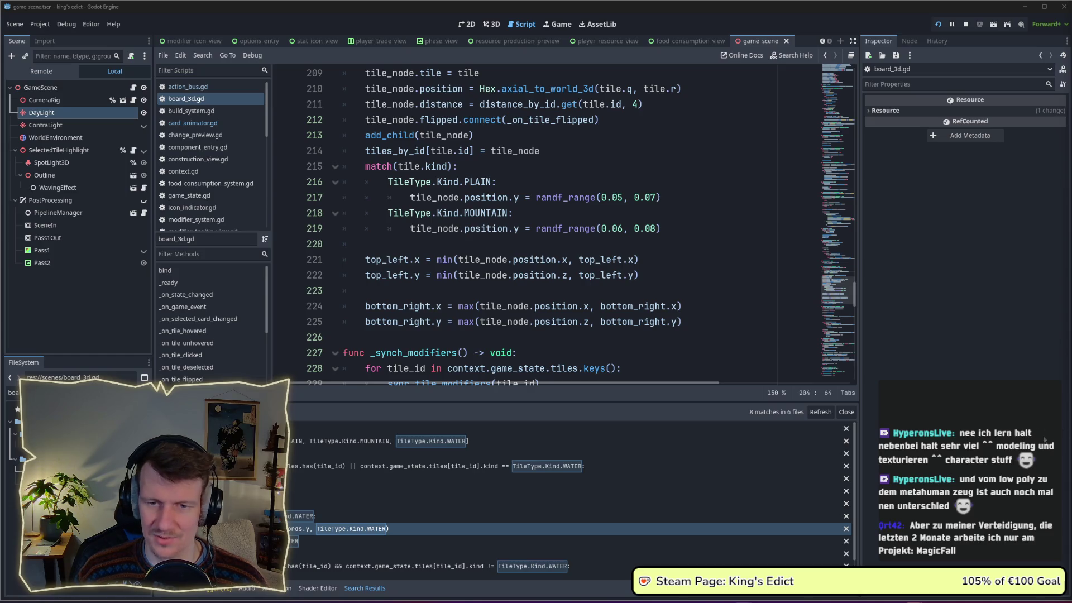
{"action": "left_click", "coordinate": [575, 335]}
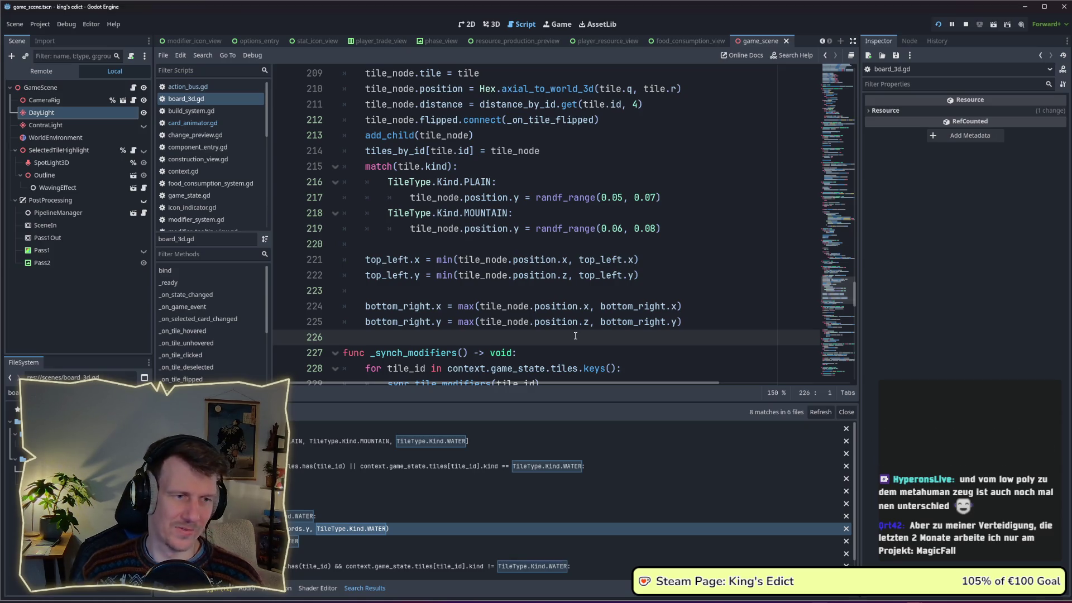
{"action": "scroll", "coordinate": [576, 336], "scroll_direction": "down", "scroll_amount": 1}
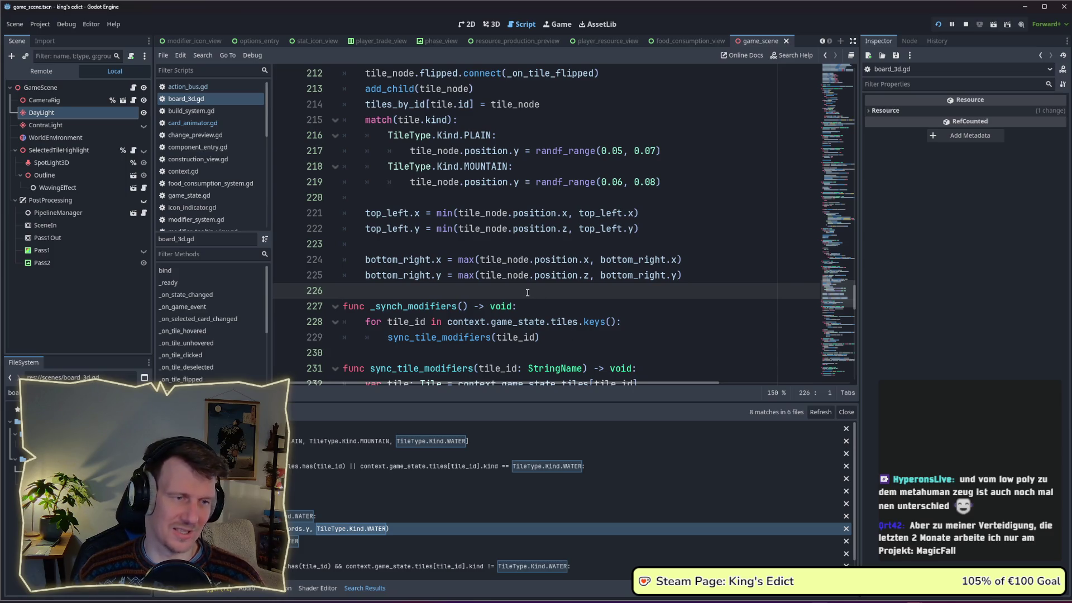
{"action": "scroll", "coordinate": [526, 290], "scroll_direction": "down", "scroll_amount": 1}
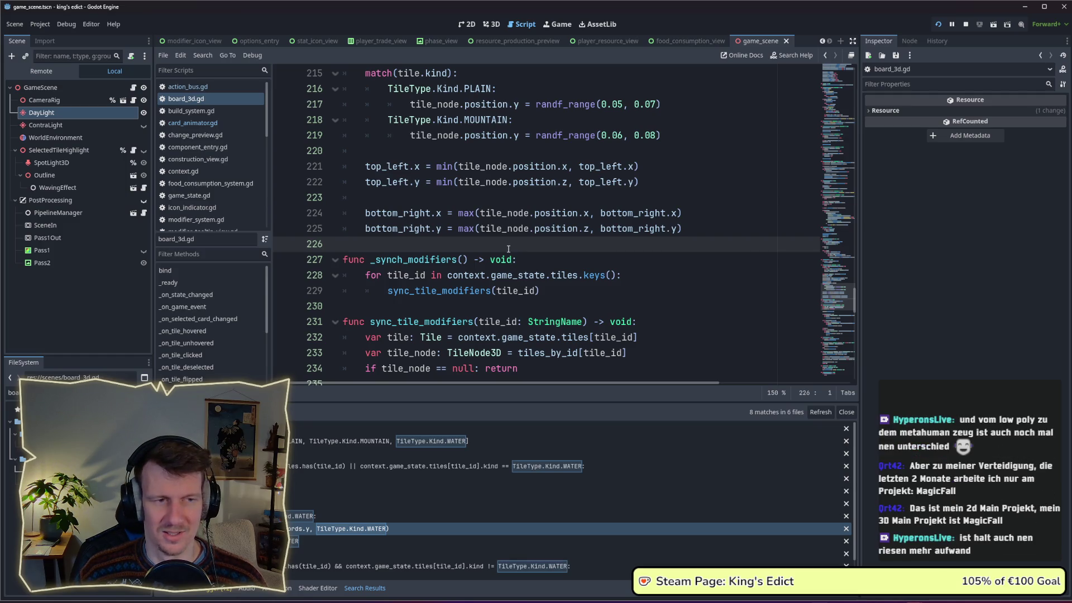
{"action": "scroll", "coordinate": [508, 248], "scroll_direction": "up", "scroll_amount": 1}
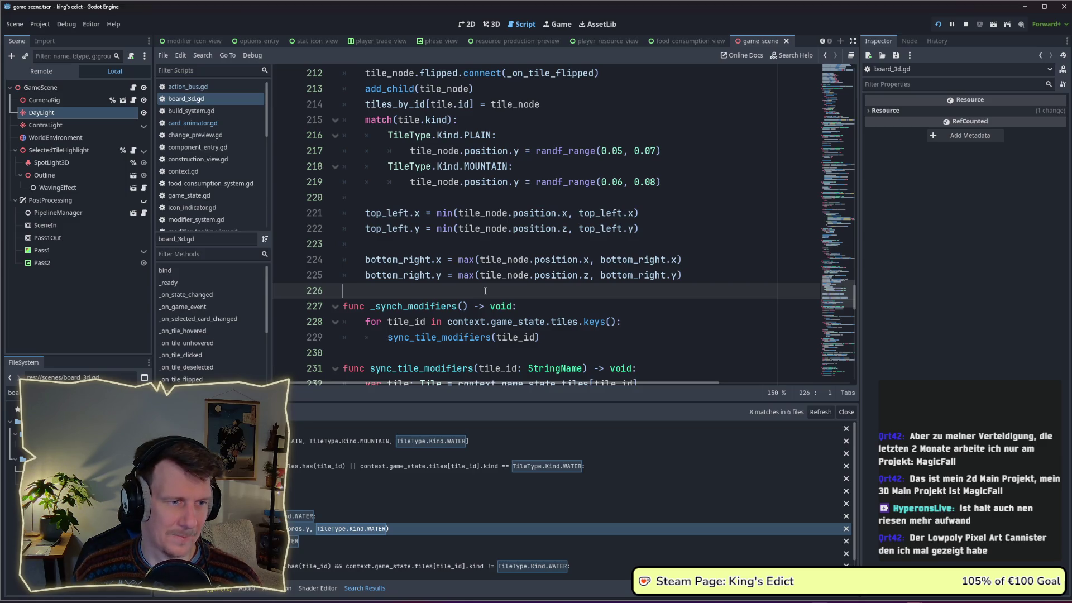
{"action": "scroll", "coordinate": [484, 291], "scroll_direction": "up", "scroll_amount": 1}
{"action": "scroll", "coordinate": [503, 251], "scroll_direction": "up", "scroll_amount": 3}
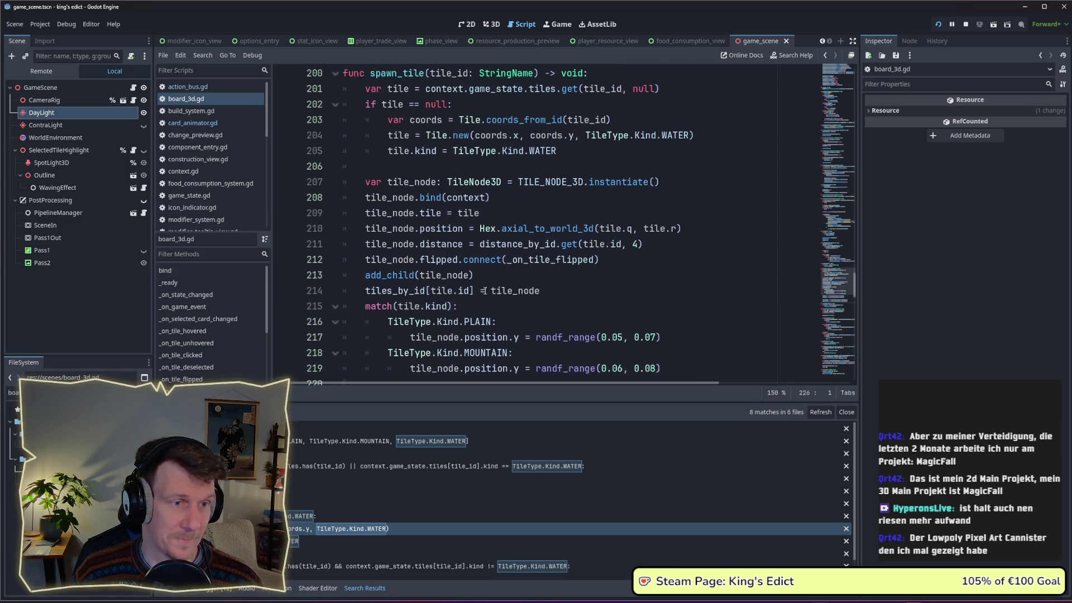
{"action": "left_click", "coordinate": [572, 151]}
Review the TileType.Kind.WATER creation on line 205 of spawn_tile, returning via the search match.
{"action": "left_click_drag", "start_coordinate": [573, 152], "coordinate": [452, 151]}
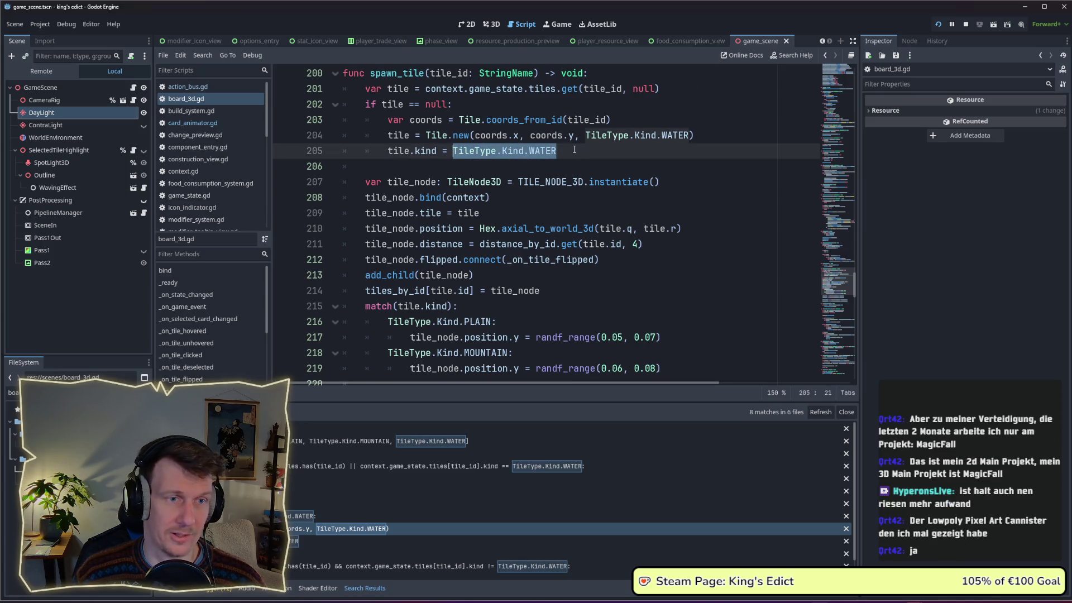
{"action": "left_click_drag", "start_coordinate": [574, 150], "coordinate": [453, 151]}
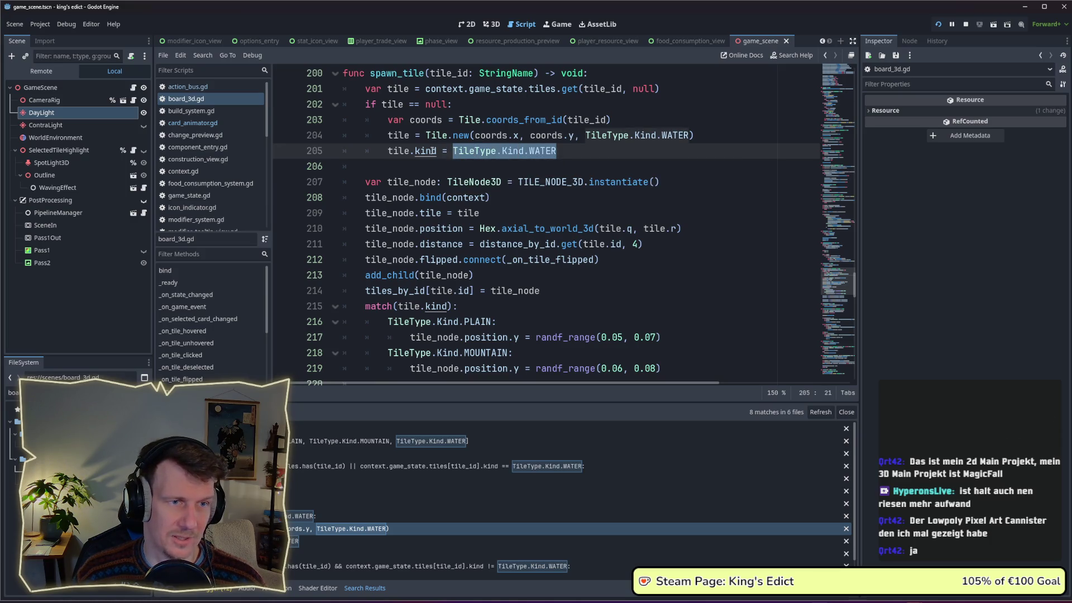
{"action": "scroll", "coordinate": [469, 162], "scroll_direction": "up", "scroll_amount": 1}
{"action": "key", "text": "End"}
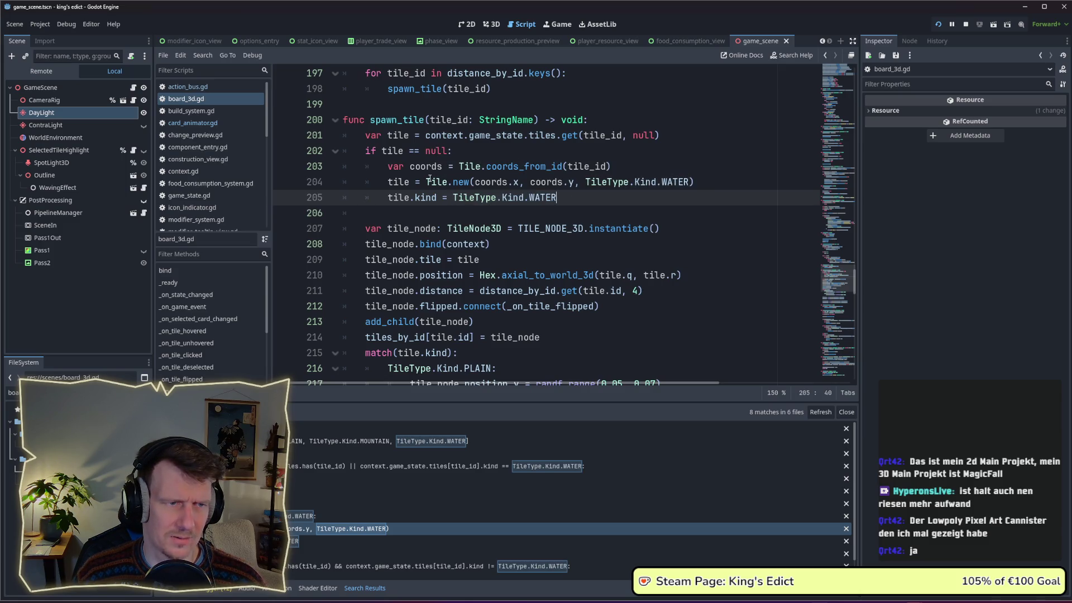
{"action": "double_click", "coordinate": [399, 197]}
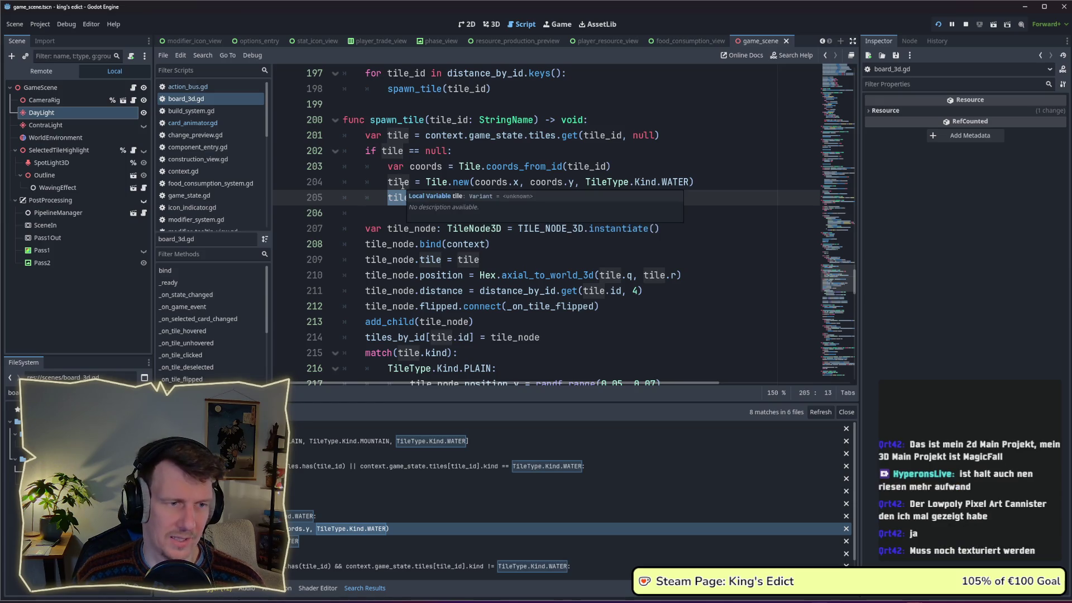
{"action": "scroll", "coordinate": [402, 176], "scroll_direction": "down", "scroll_amount": 1}
{"action": "scroll", "coordinate": [402, 184], "scroll_direction": "up", "scroll_amount": 5}
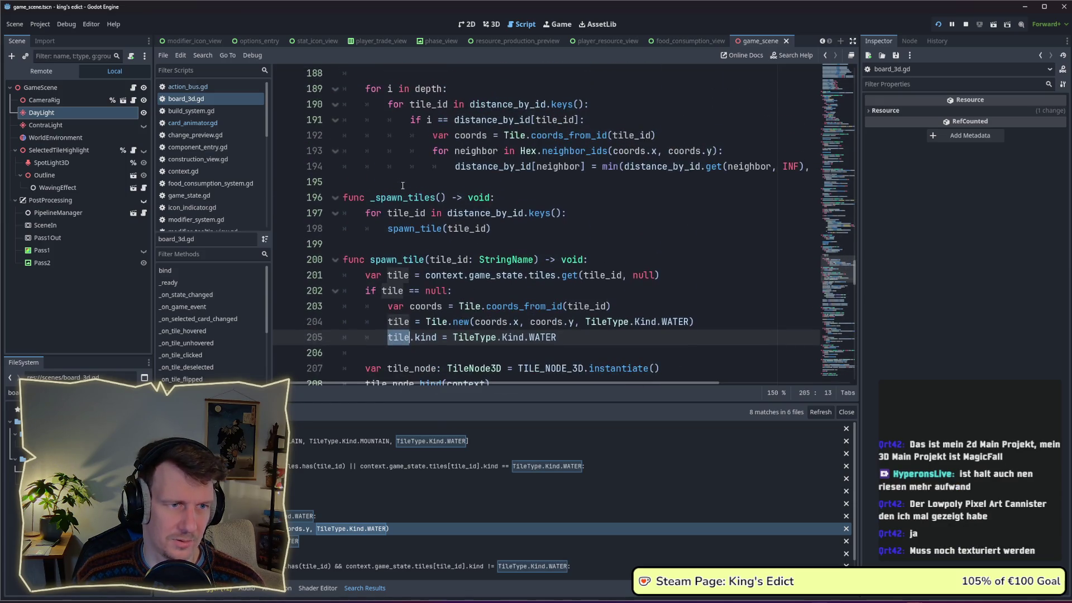
{"action": "scroll", "coordinate": [402, 184], "scroll_direction": "down", "scroll_amount": 5}
{"action": "scroll", "coordinate": [403, 183], "scroll_direction": "down", "scroll_amount": 3}
{"action": "scroll", "coordinate": [403, 184], "scroll_direction": "down", "scroll_amount": 2}
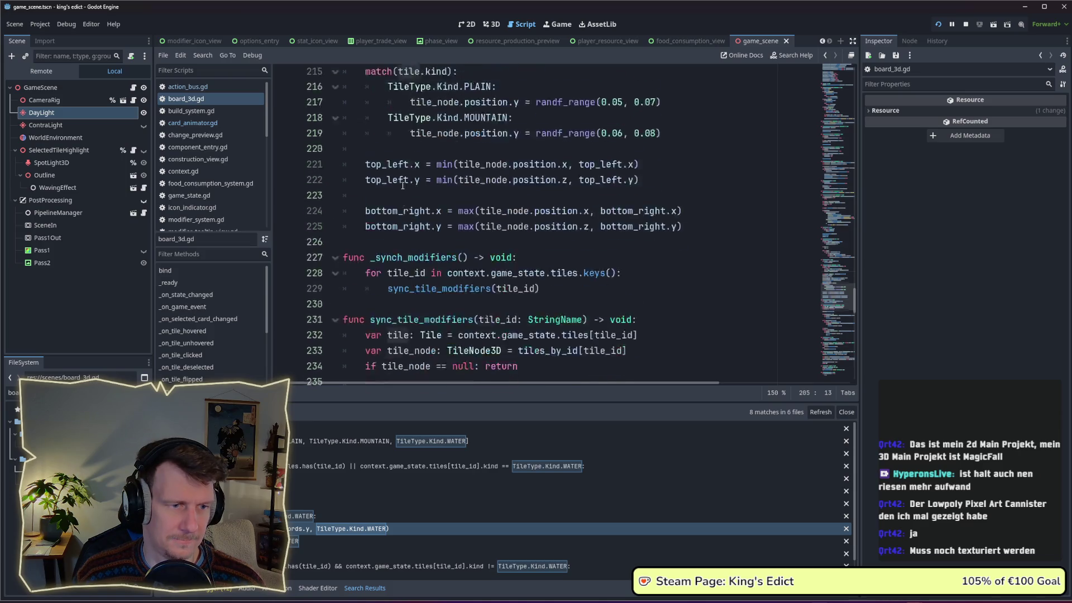
{"action": "scroll", "coordinate": [402, 185], "scroll_direction": "down", "scroll_amount": 4}
{"action": "scroll", "coordinate": [403, 185], "scroll_direction": "down", "scroll_amount": 5}
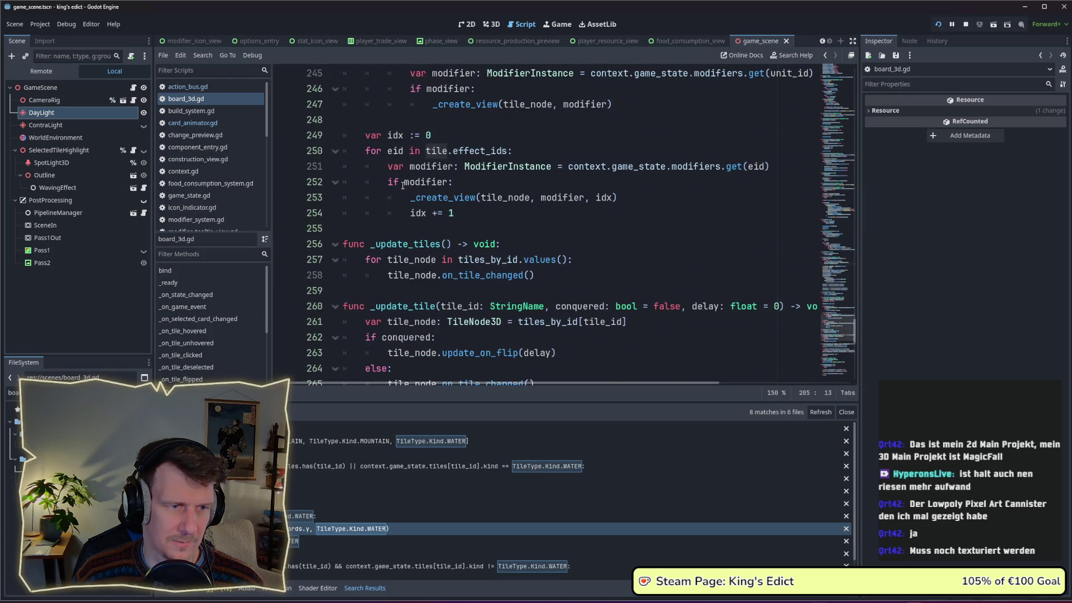
{"action": "left_click", "coordinate": [351, 544]}
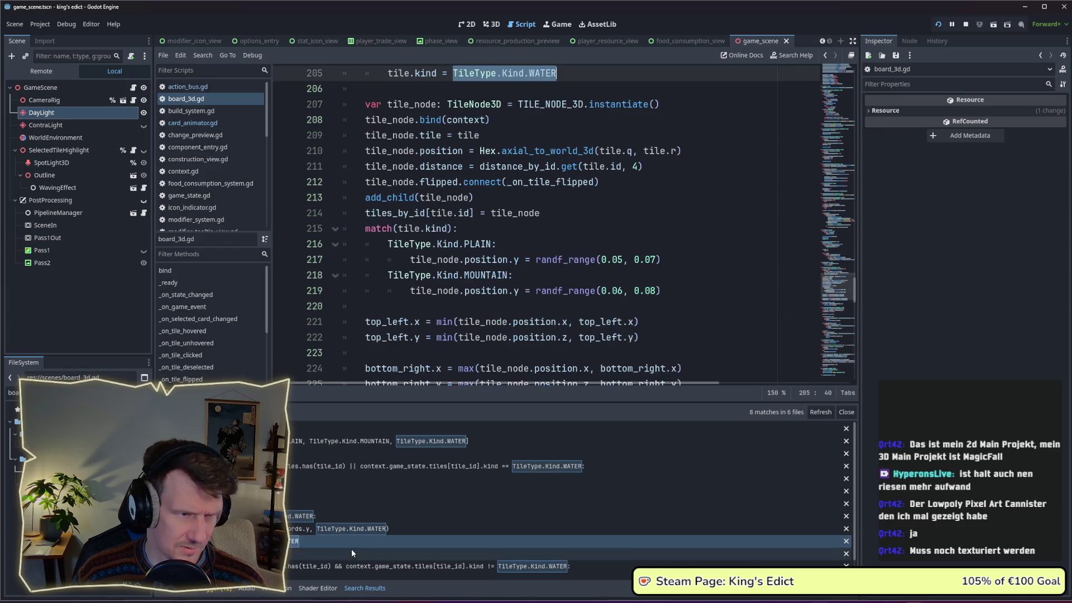
{"action": "scroll", "coordinate": [483, 322], "scroll_direction": "up", "scroll_amount": 2}
{"action": "mouse_move", "coordinate": [483, 322]}
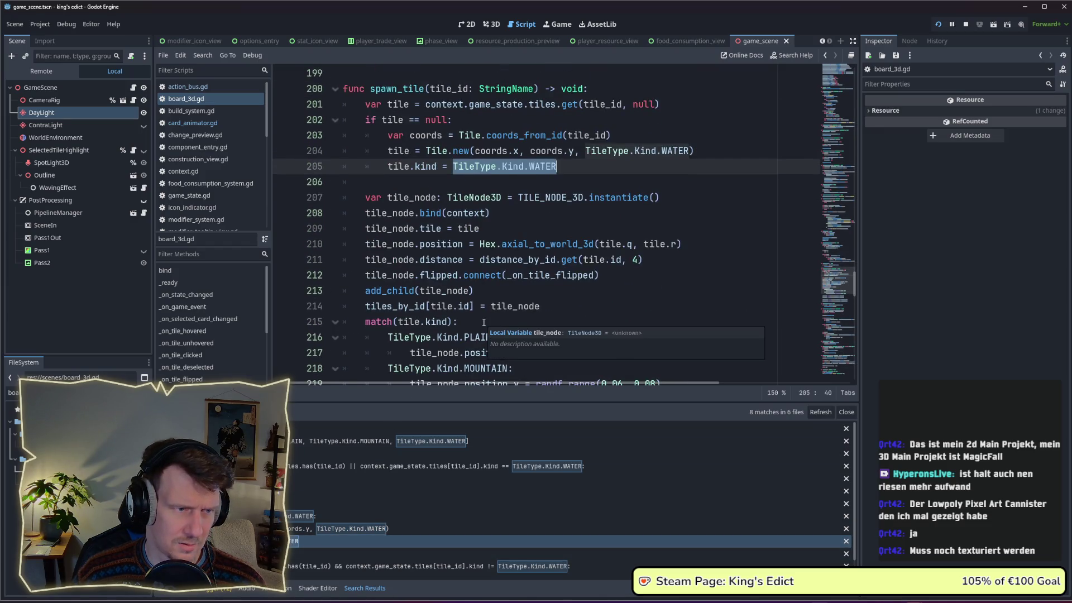
{"action": "scroll", "coordinate": [483, 321], "scroll_direction": "up", "scroll_amount": 1}
{"action": "scroll", "coordinate": [483, 322], "scroll_direction": "down", "scroll_amount": 4}
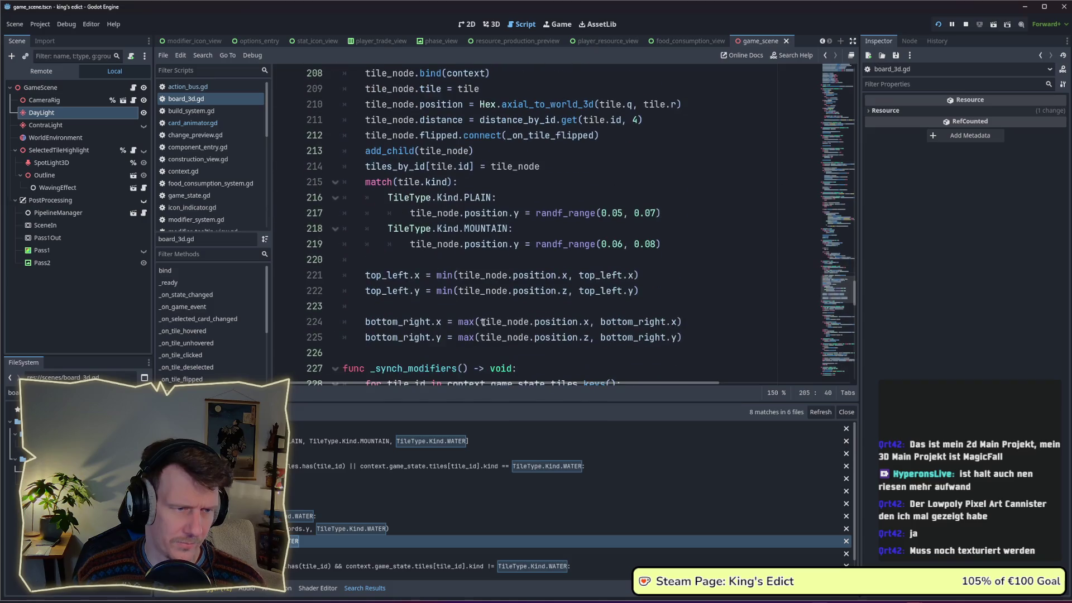
{"action": "scroll", "coordinate": [483, 322], "scroll_direction": "up", "scroll_amount": 2}
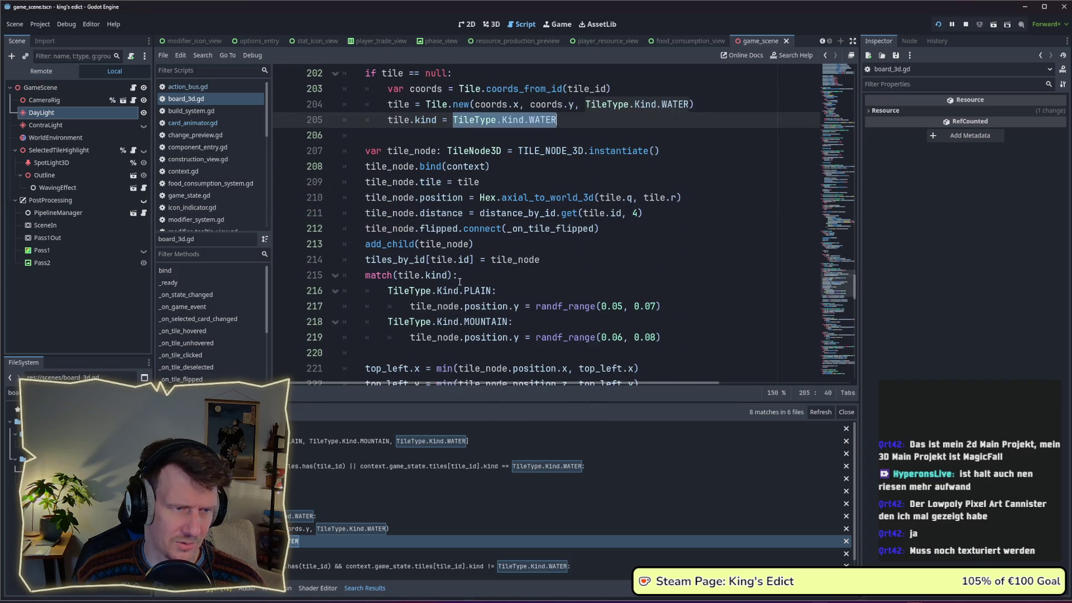
{"action": "mouse_move", "coordinate": [441, 197]}
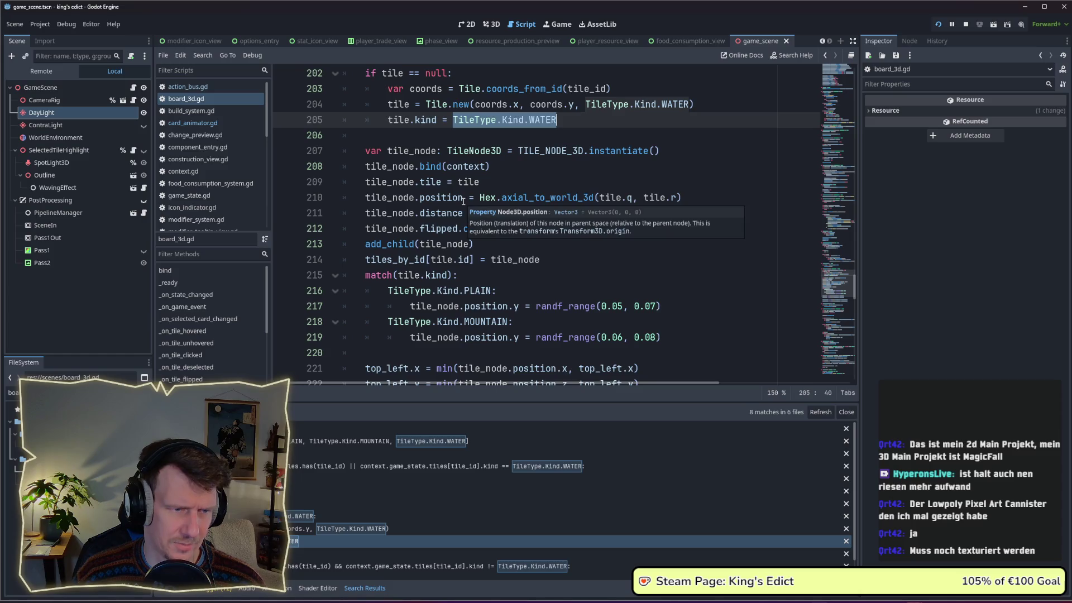
Switch to the tile_node_3d.gd script from the Scripts list.
{"action": "left_click", "coordinate": [483, 215], "text": "ctrl"}
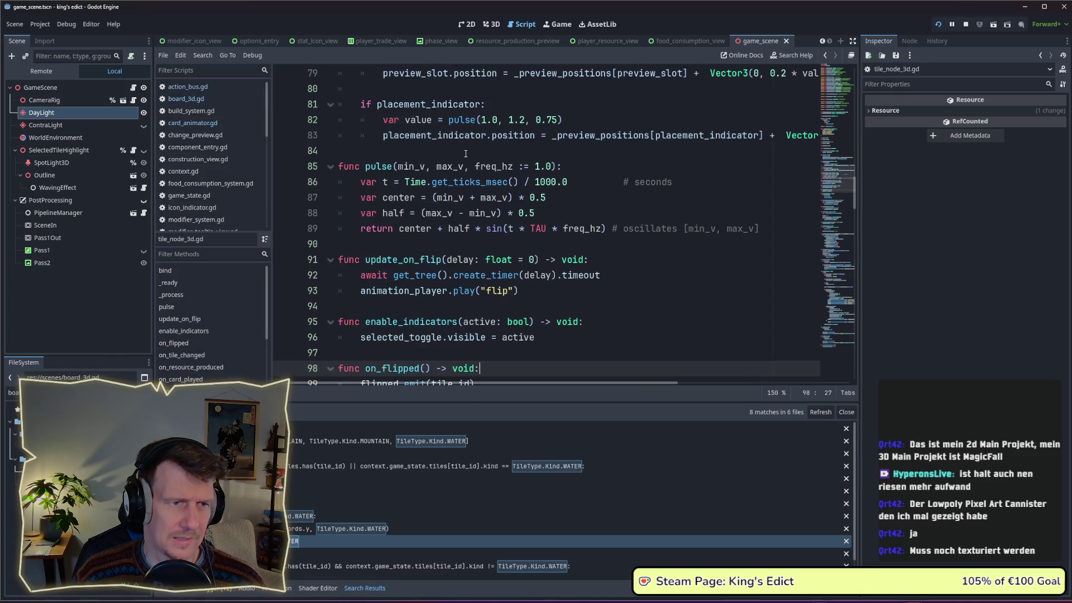
{"action": "scroll", "coordinate": [603, 267], "scroll_direction": "down", "scroll_amount": 2}
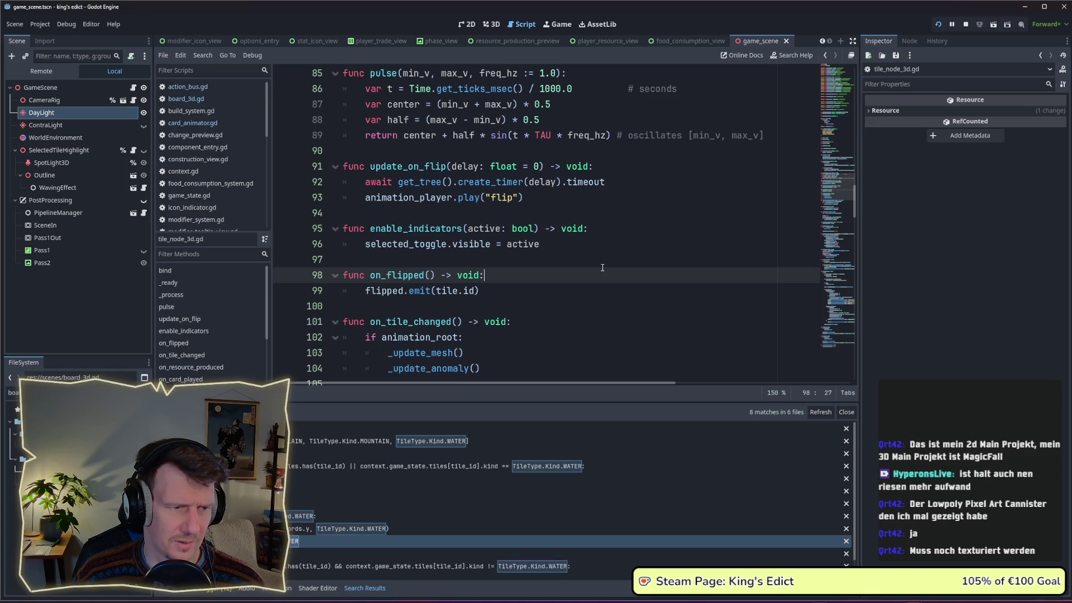
{"action": "scroll", "coordinate": [602, 267], "scroll_direction": "up", "scroll_amount": 7}
{"action": "scroll", "coordinate": [602, 268], "scroll_direction": "up", "scroll_amount": 2}
{"action": "scroll", "coordinate": [602, 267], "scroll_direction": "up", "scroll_amount": 2}
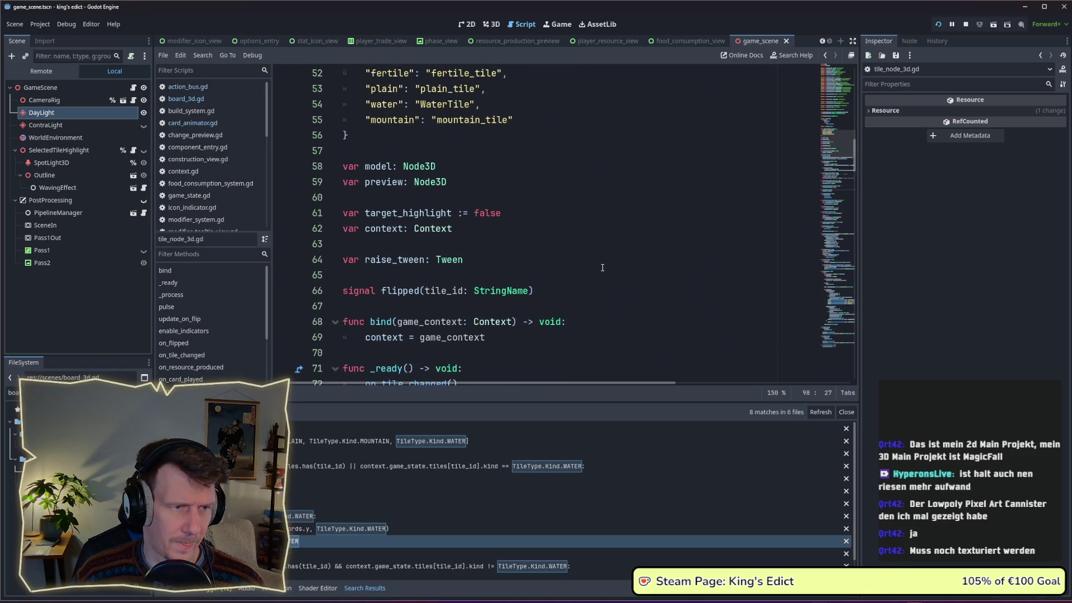
{"action": "scroll", "coordinate": [602, 267], "scroll_direction": "up", "scroll_amount": 5}
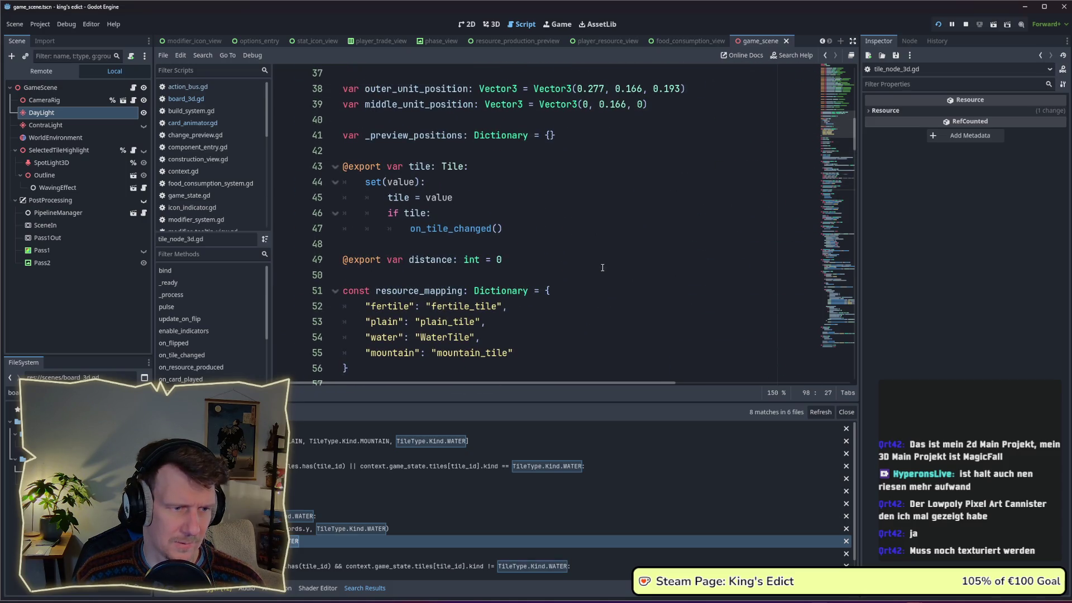
{"action": "scroll", "coordinate": [602, 267], "scroll_direction": "up", "scroll_amount": 1}
{"action": "scroll", "coordinate": [602, 267], "scroll_direction": "up", "scroll_amount": 1}
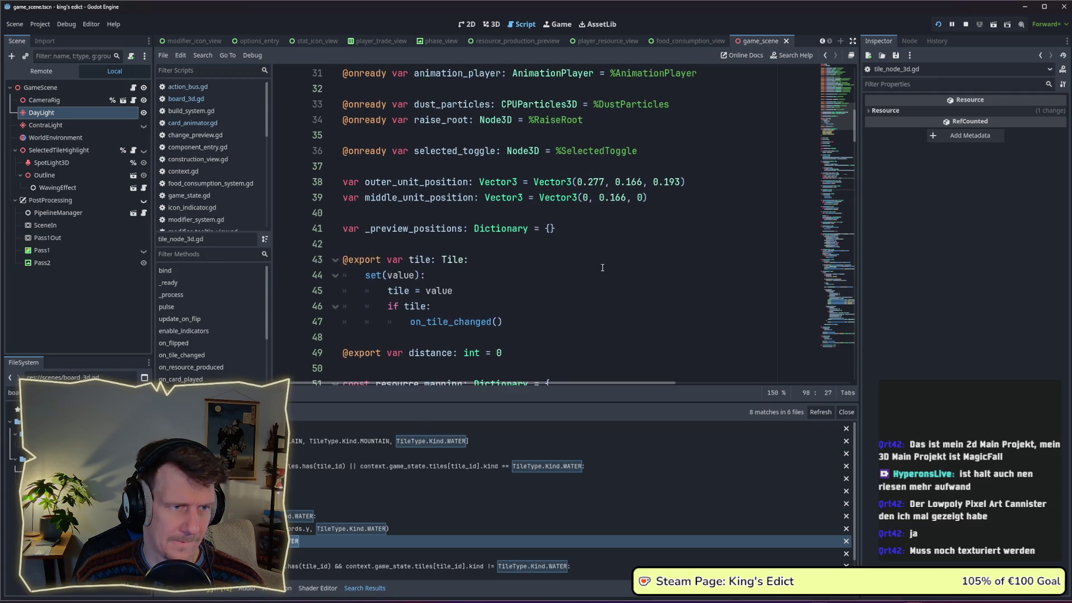
{"action": "scroll", "coordinate": [602, 267], "scroll_direction": "up", "scroll_amount": 3}
{"action": "scroll", "coordinate": [603, 266], "scroll_direction": "up", "scroll_amount": 3}
{"action": "scroll", "coordinate": [602, 267], "scroll_direction": "up", "scroll_amount": 1}
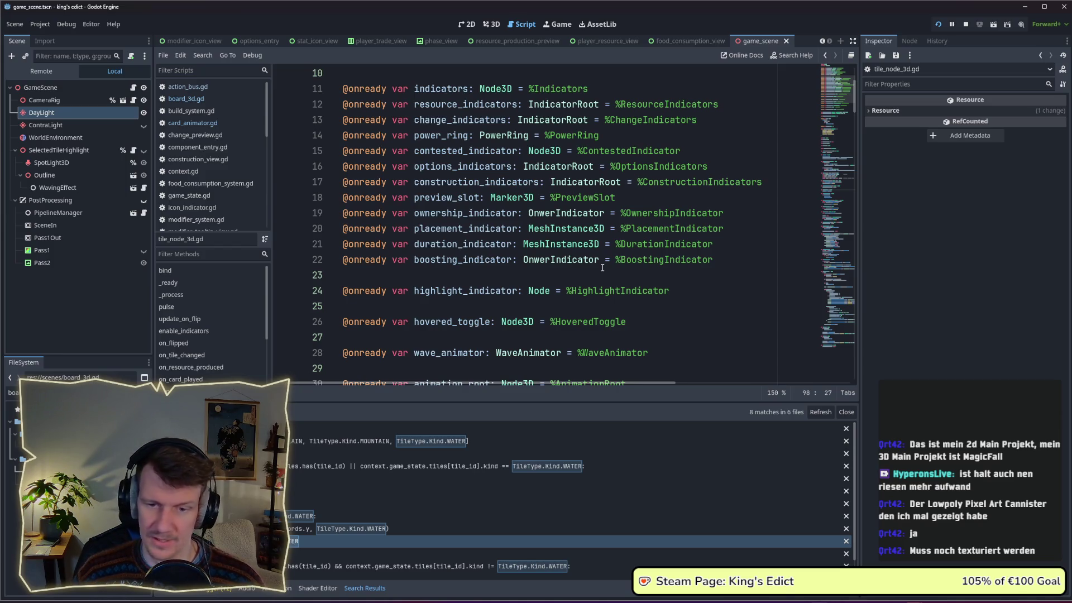
{"action": "scroll", "coordinate": [571, 249], "scroll_direction": "up", "scroll_amount": 1}
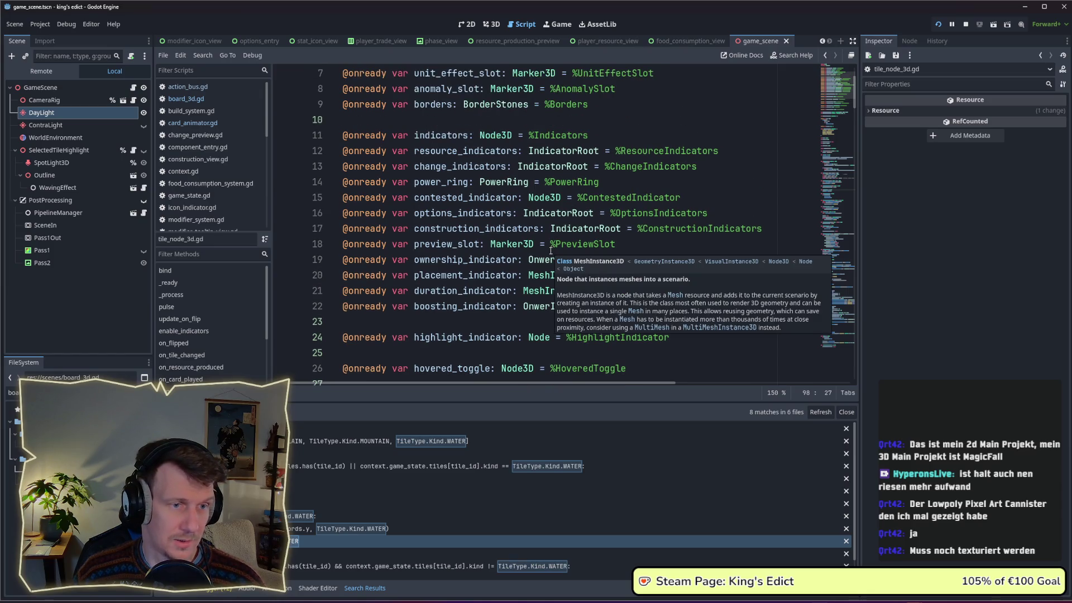
{"action": "scroll", "coordinate": [485, 478], "scroll_direction": "down", "scroll_amount": 1}
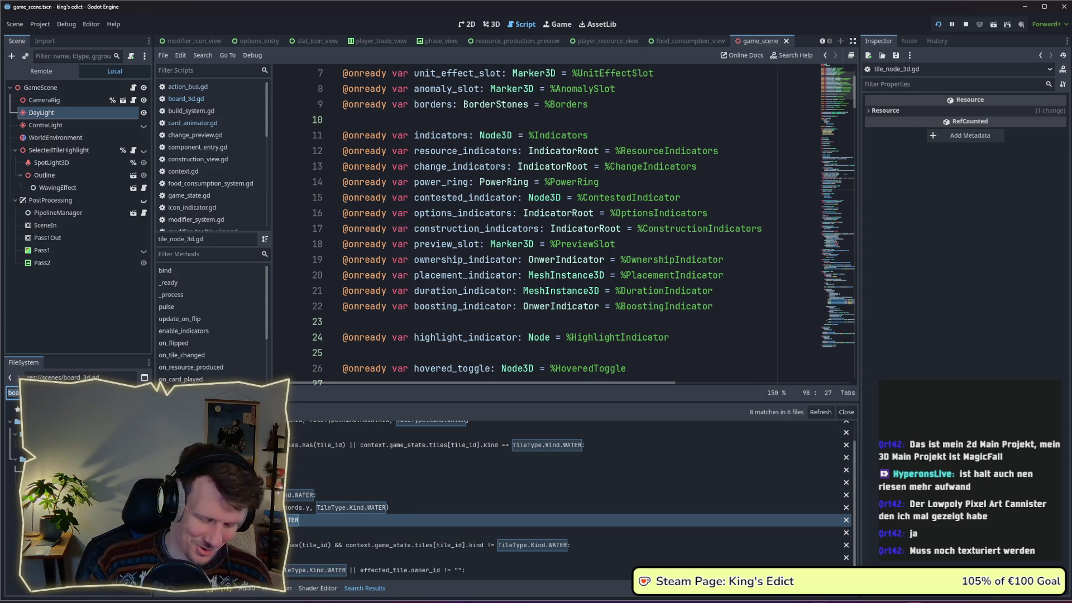
{"action": "type", "text": "Play"}
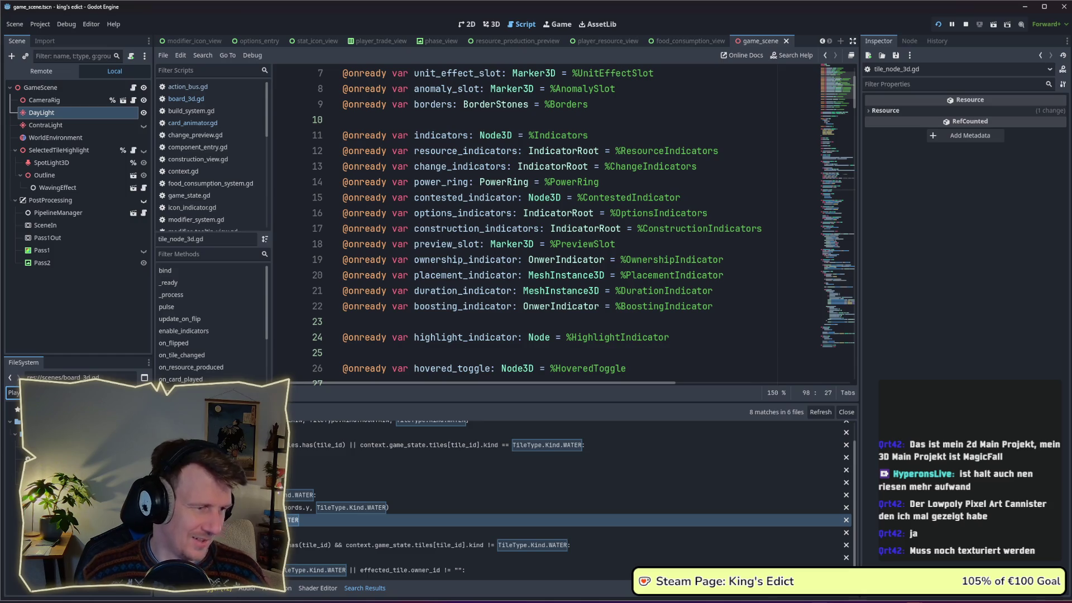
Open player_colors.gd and look over its COLORS array.
{"action": "key", "text": "Return"}
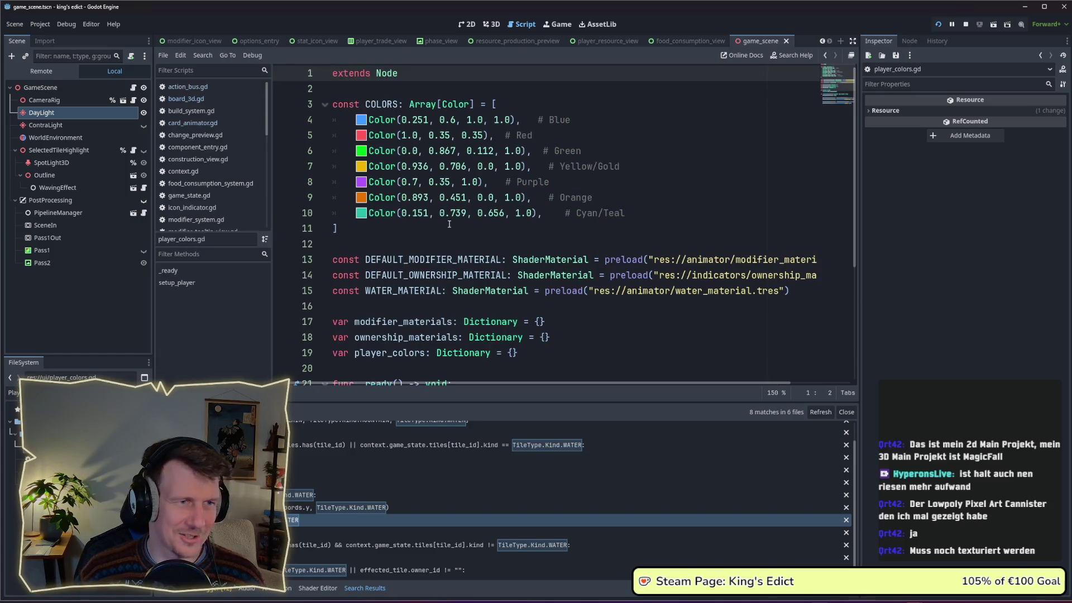
{"action": "left_click_drag", "start_coordinate": [339, 228], "coordinate": [314, 105]}
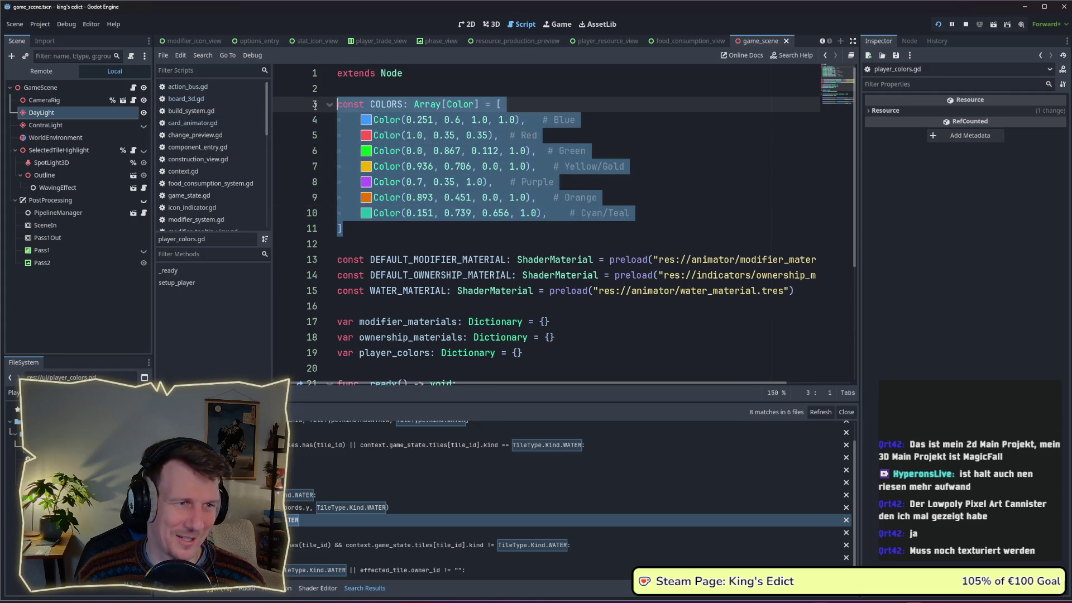
{"action": "scroll", "coordinate": [416, 196], "scroll_direction": "down", "scroll_amount": 2}
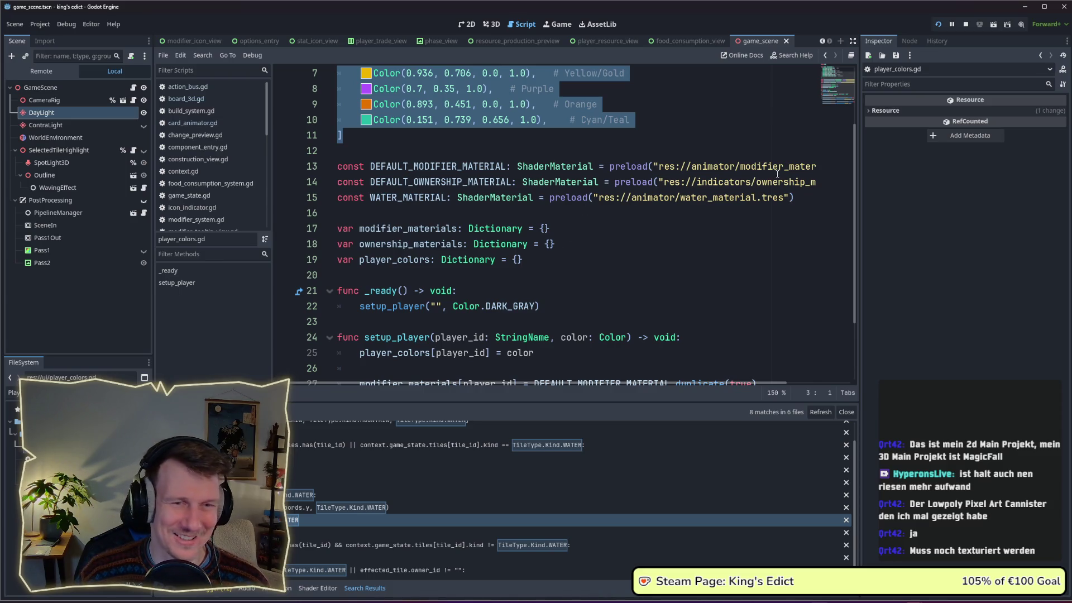
{"action": "left_click", "coordinate": [517, 182]}
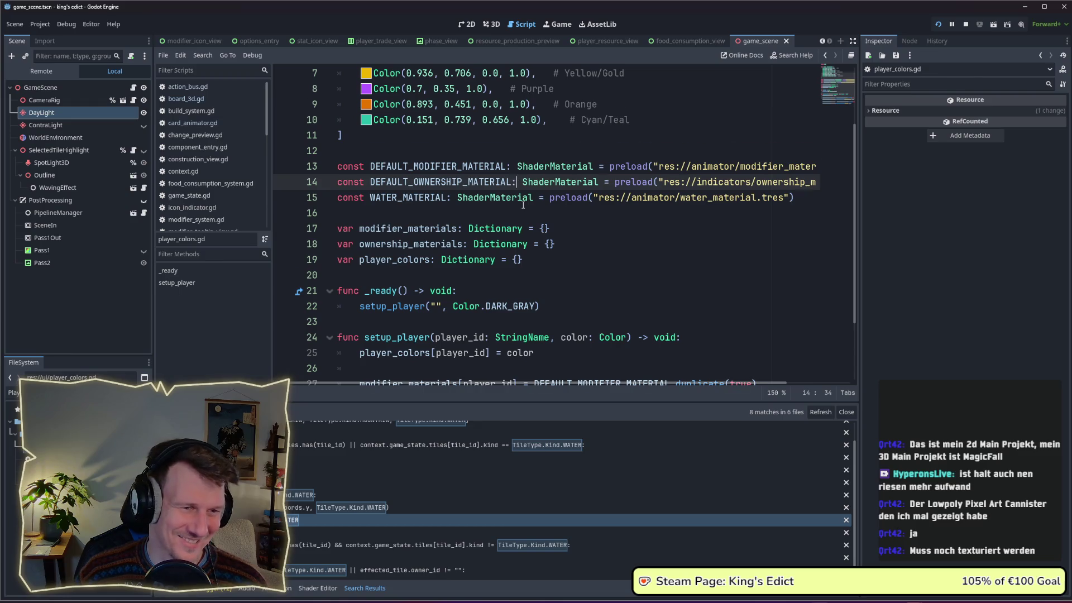
{"action": "scroll", "coordinate": [523, 204], "scroll_direction": "down", "scroll_amount": 1}
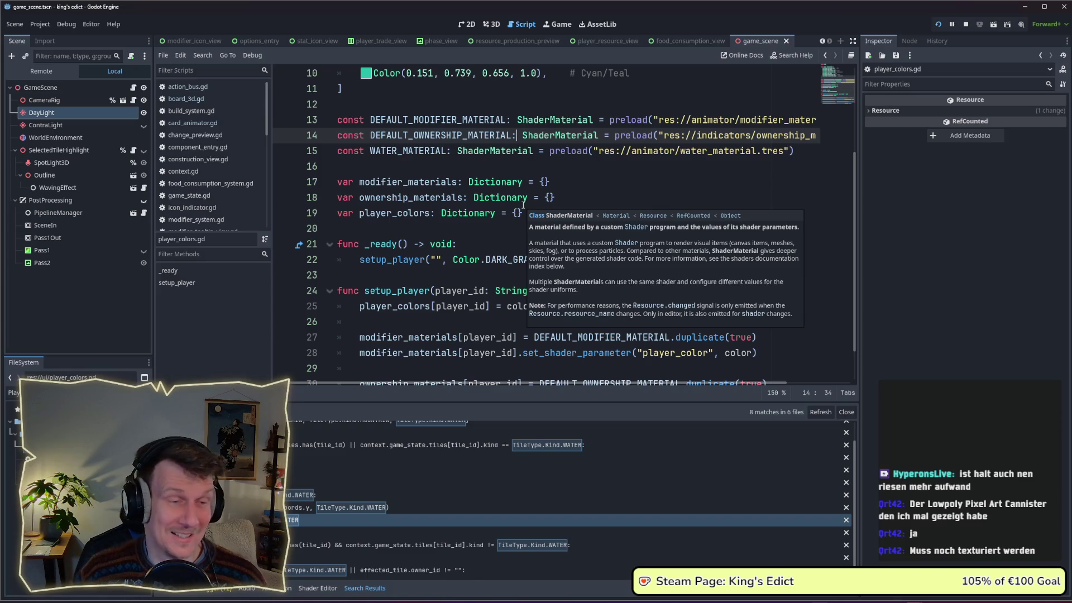
{"action": "scroll", "coordinate": [523, 206], "scroll_direction": "down", "scroll_amount": 1}
{"action": "scroll", "coordinate": [524, 205], "scroll_direction": "up", "scroll_amount": 1}
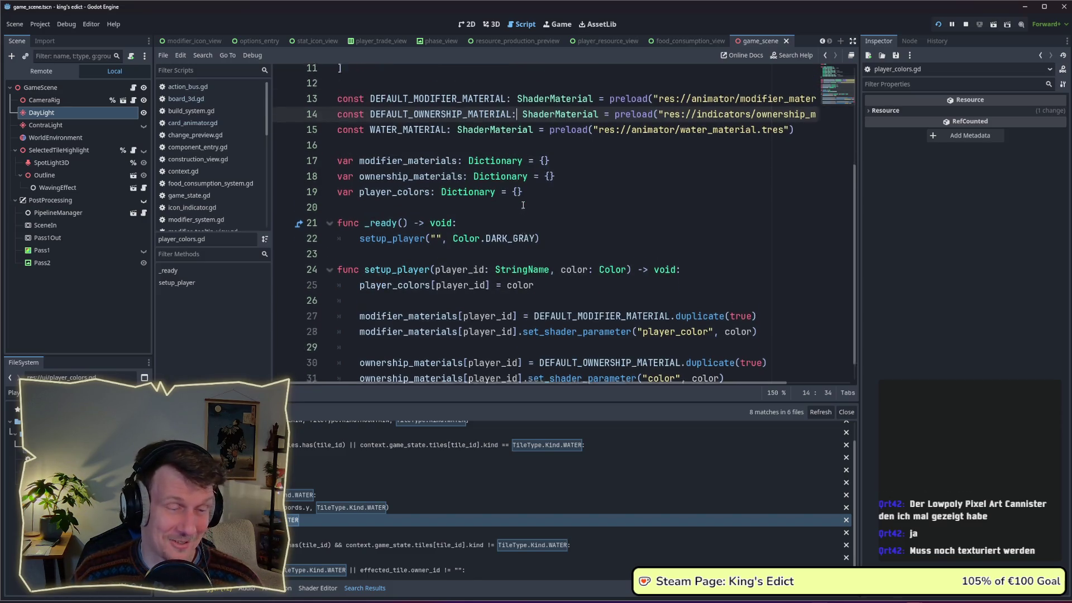
{"action": "scroll", "coordinate": [523, 205], "scroll_direction": "up", "scroll_amount": 3}
{"action": "scroll", "coordinate": [523, 205], "scroll_direction": "down", "scroll_amount": 1}
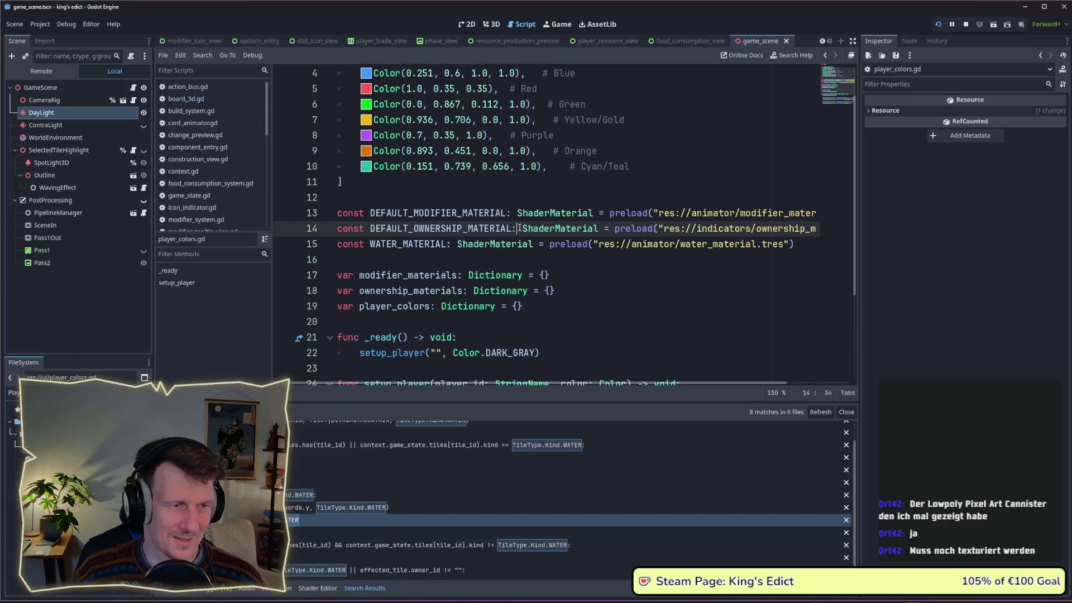
Search the whole project for uses of WATER_MATERIAL.
{"action": "double_click", "coordinate": [427, 244]}
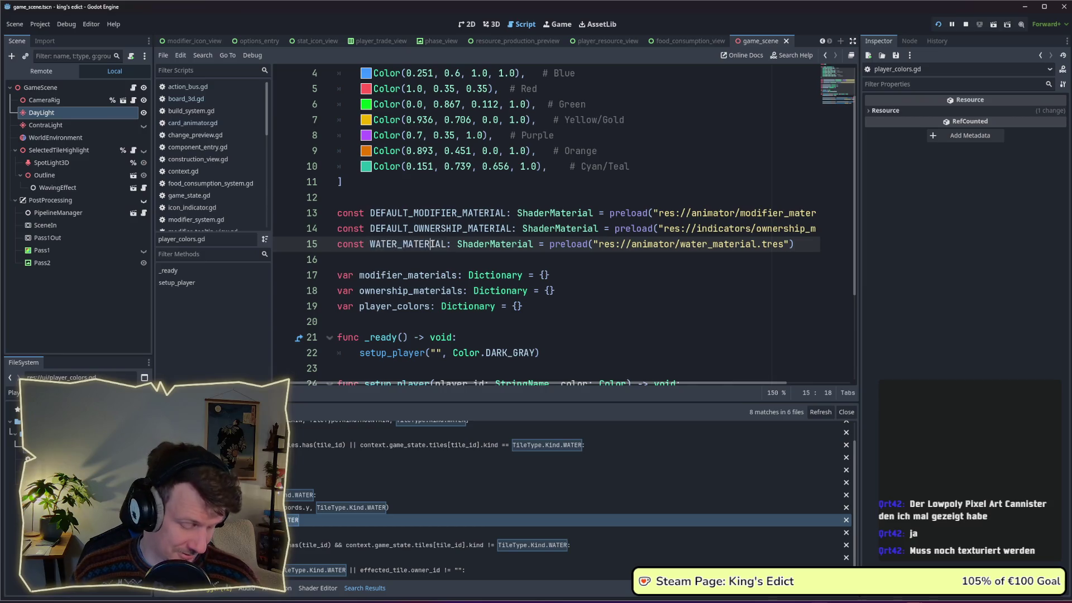
{"action": "key", "text": "ctrl+shift+f"}
{"action": "key", "text": "Return"}
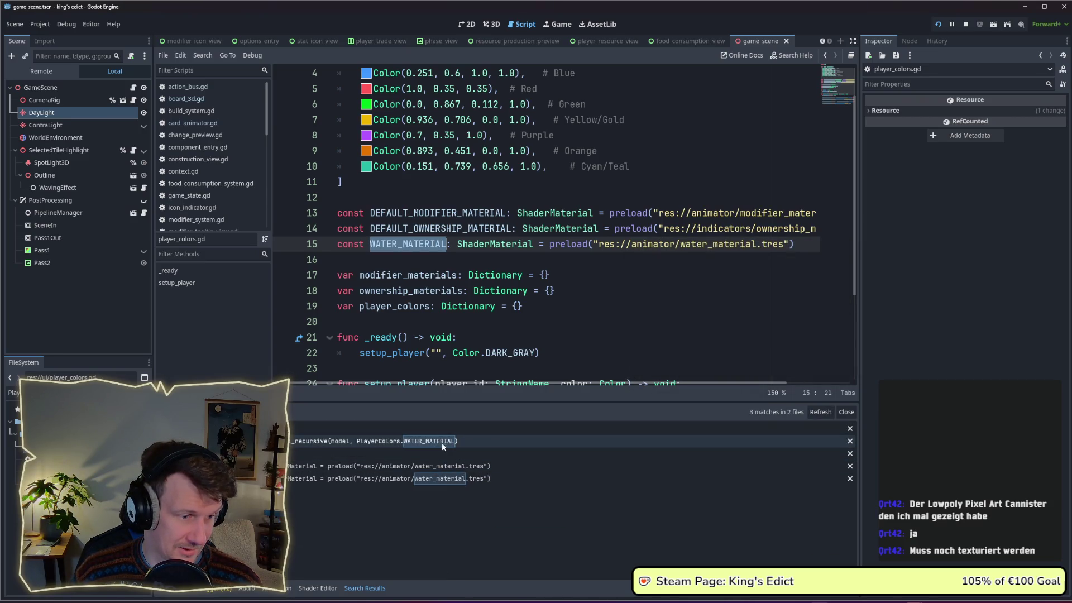
{"action": "left_click", "coordinate": [443, 445]}
{"action": "scroll", "coordinate": [593, 285], "scroll_direction": "down", "scroll_amount": 2}
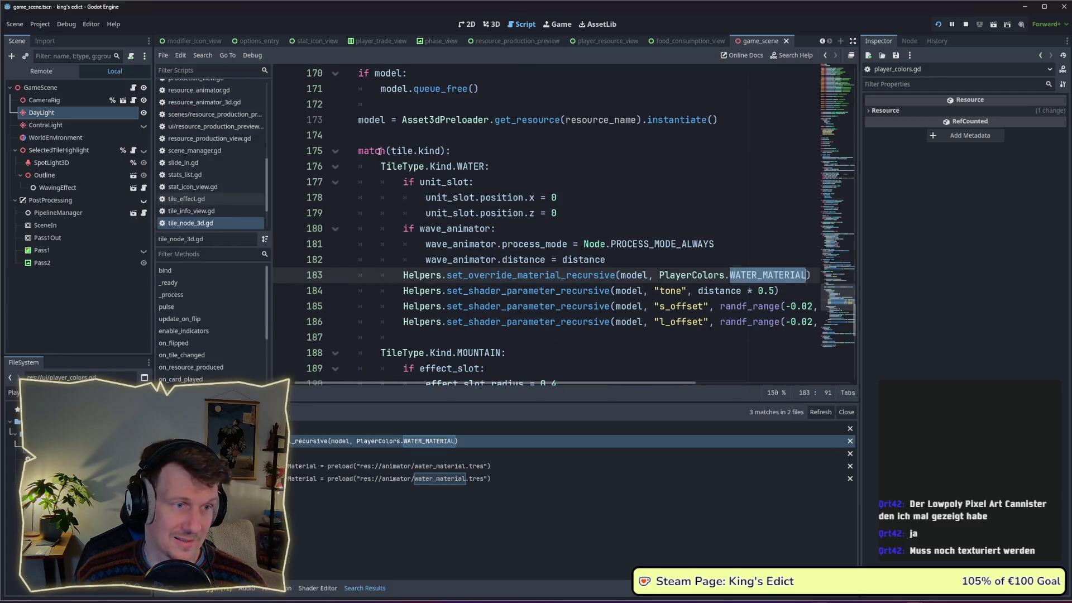
{"action": "scroll", "coordinate": [379, 151], "scroll_direction": "up", "scroll_amount": 3}
{"action": "scroll", "coordinate": [393, 184], "scroll_direction": "up", "scroll_amount": 3}
{"action": "scroll", "coordinate": [402, 210], "scroll_direction": "up", "scroll_amount": 1}
{"action": "scroll", "coordinate": [408, 220], "scroll_direction": "up", "scroll_amount": 2}
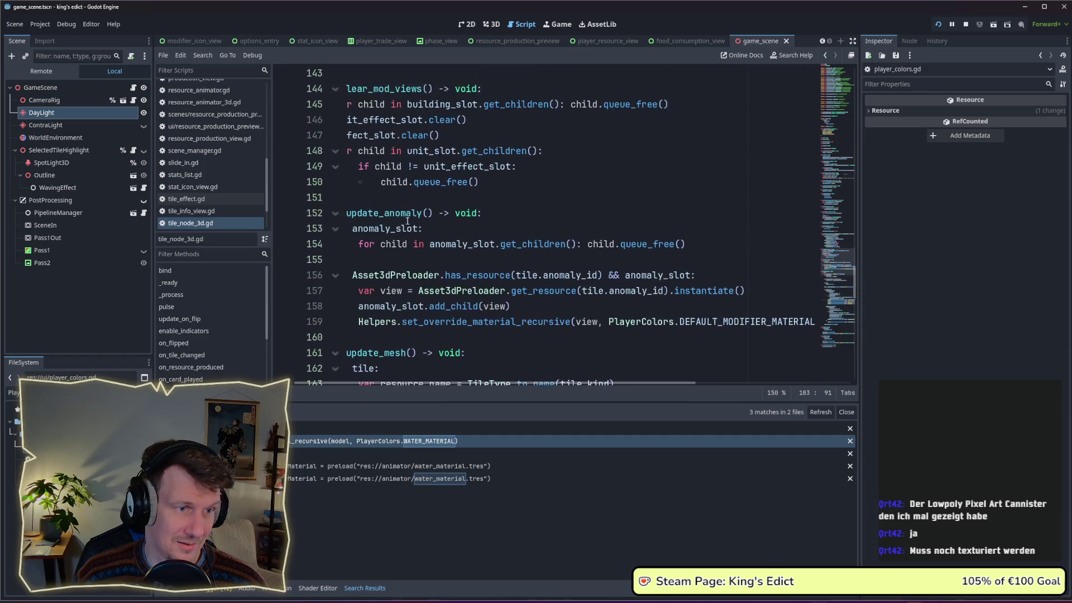
{"action": "scroll", "coordinate": [407, 221], "scroll_direction": "down", "scroll_amount": 4}
{"action": "scroll", "coordinate": [436, 216], "scroll_direction": "left", "scroll_amount": 2}
{"action": "scroll", "coordinate": [458, 212], "scroll_direction": "down", "scroll_amount": 1}
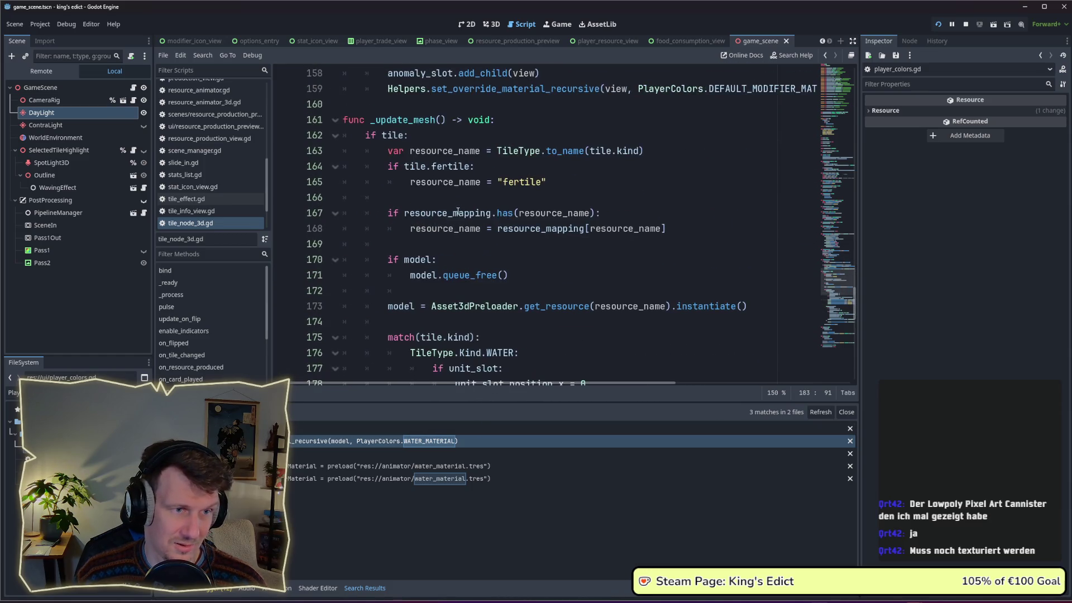
{"action": "scroll", "coordinate": [456, 212], "scroll_direction": "up", "scroll_amount": 2}
{"action": "scroll", "coordinate": [451, 224], "scroll_direction": "up", "scroll_amount": 1}
{"action": "scroll", "coordinate": [444, 238], "scroll_direction": "down", "scroll_amount": 1}
{"action": "scroll", "coordinate": [433, 263], "scroll_direction": "down", "scroll_amount": 3}
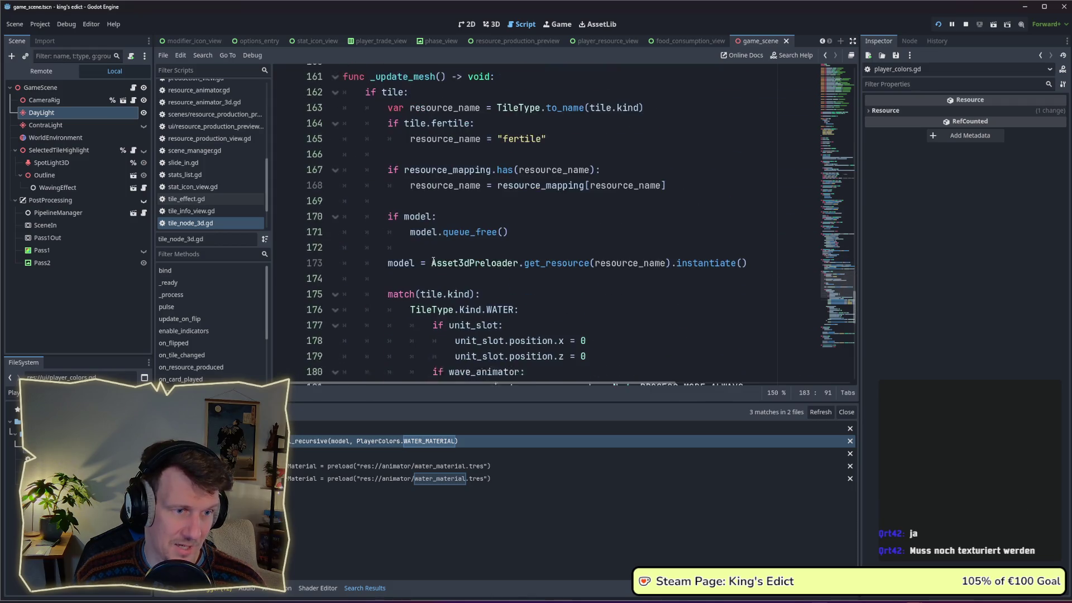
{"action": "scroll", "coordinate": [433, 263], "scroll_direction": "down", "scroll_amount": 3}
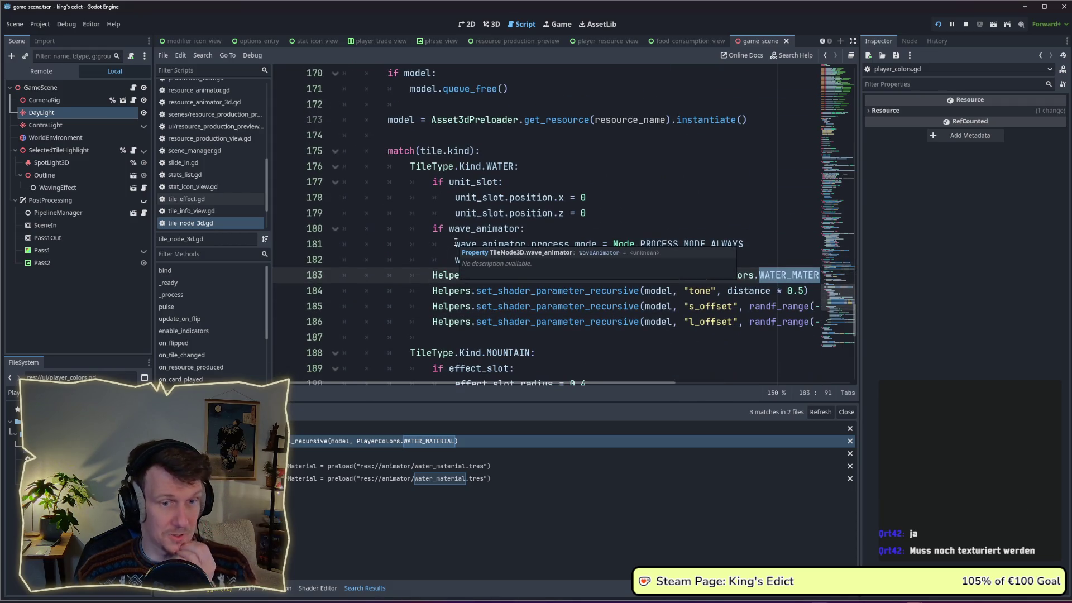
{"action": "scroll", "coordinate": [503, 233], "scroll_direction": "up", "scroll_amount": 4}
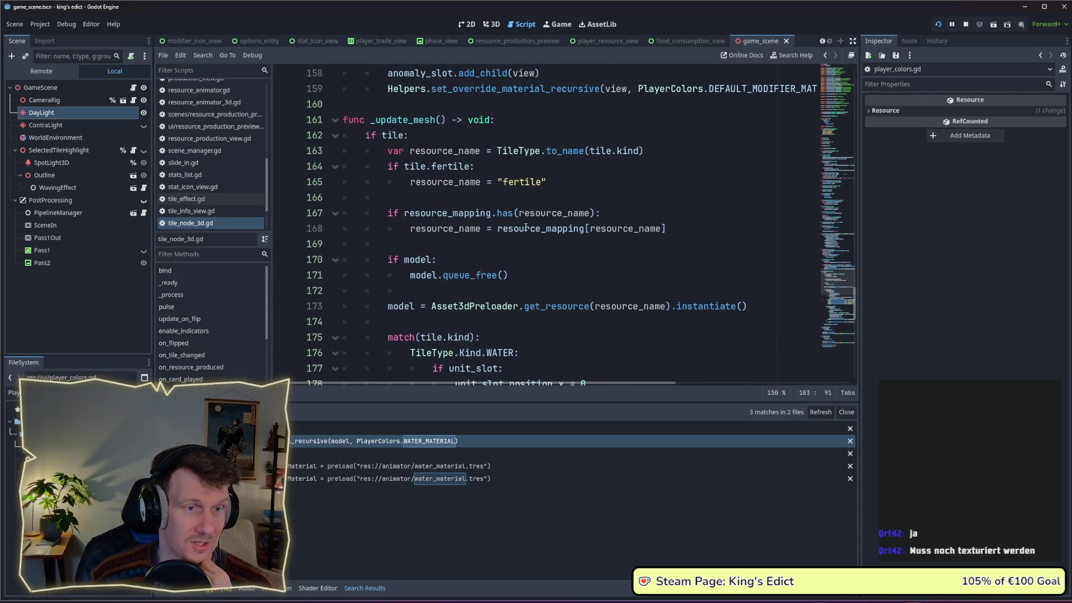
{"action": "scroll", "coordinate": [525, 229], "scroll_direction": "down", "scroll_amount": 2}
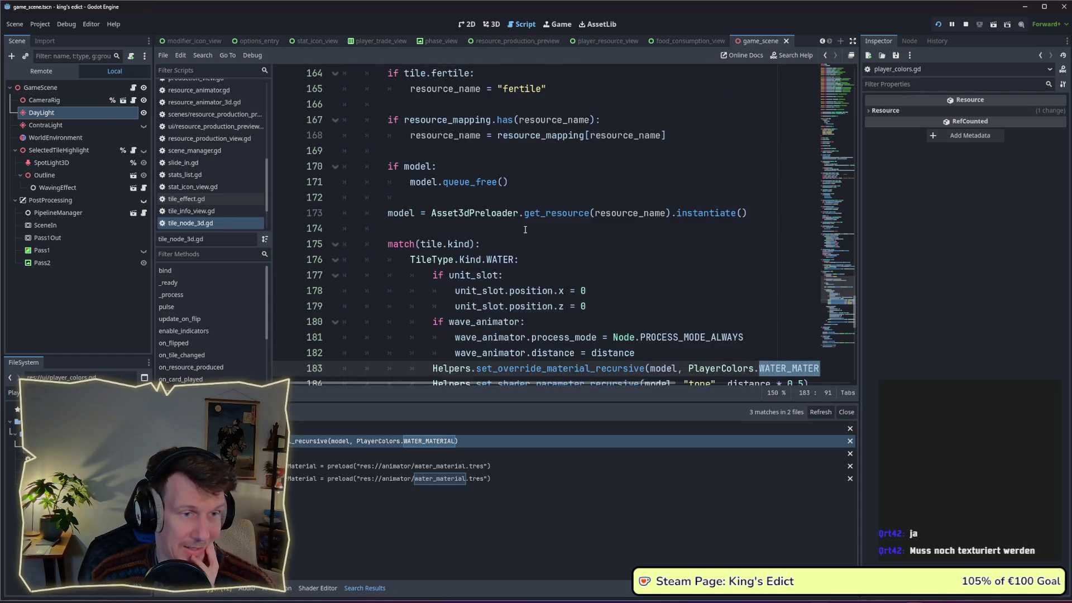
{"action": "scroll", "coordinate": [526, 228], "scroll_direction": "down", "scroll_amount": 3}
{"action": "scroll", "coordinate": [525, 229], "scroll_direction": "down", "scroll_amount": 1}
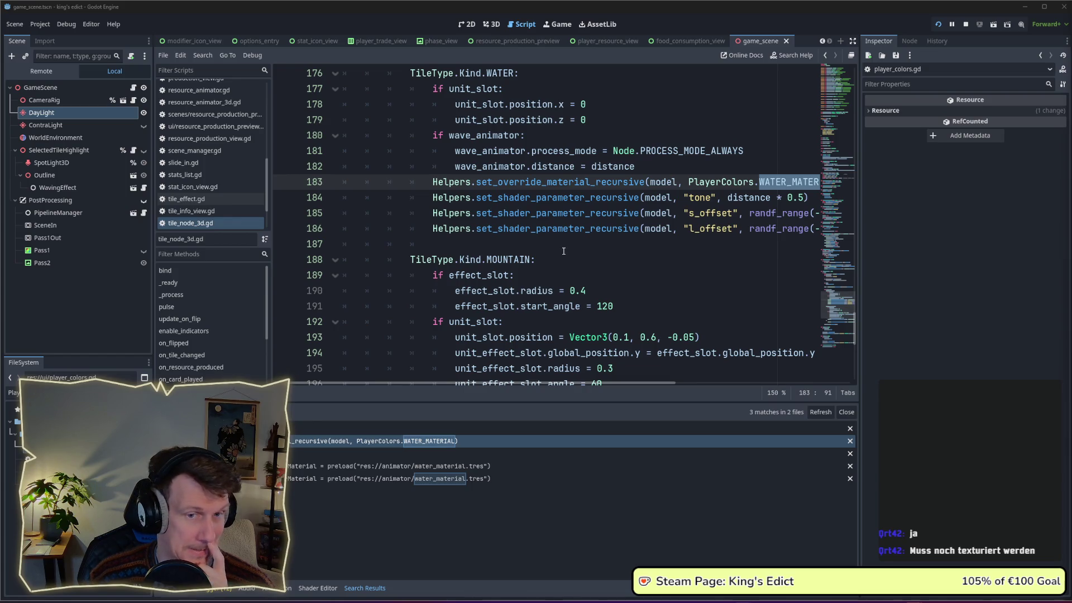
{"action": "scroll", "coordinate": [564, 251], "scroll_direction": "up", "scroll_amount": 2}
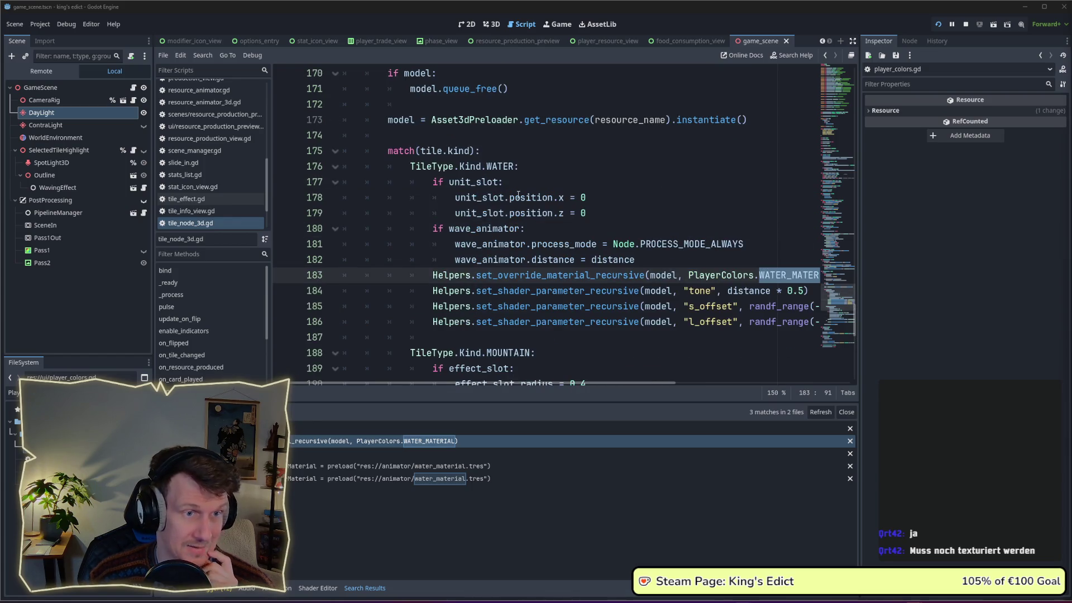
{"action": "scroll", "coordinate": [519, 195], "scroll_direction": "down", "scroll_amount": 3}
{"action": "scroll", "coordinate": [502, 316], "scroll_direction": "down", "scroll_amount": 2}
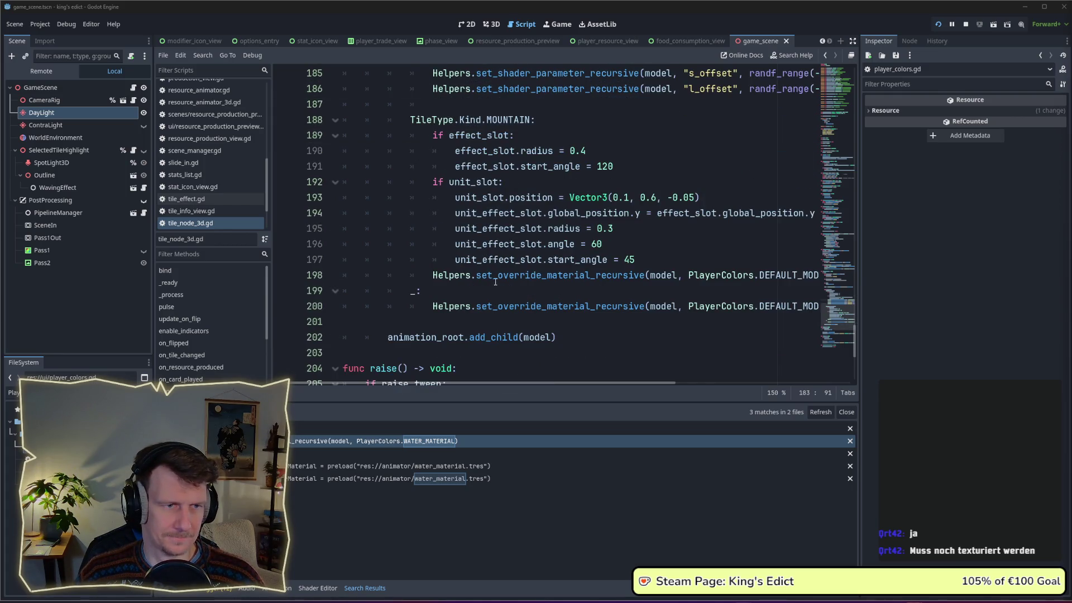
{"action": "scroll", "coordinate": [496, 281], "scroll_direction": "up", "scroll_amount": 1}
Add a 'TileType.Kind.Fertile:' branch with a pass body after the WATER case and save.
{"action": "left_click", "coordinate": [464, 154]}
{"action": "key", "text": "Return"}
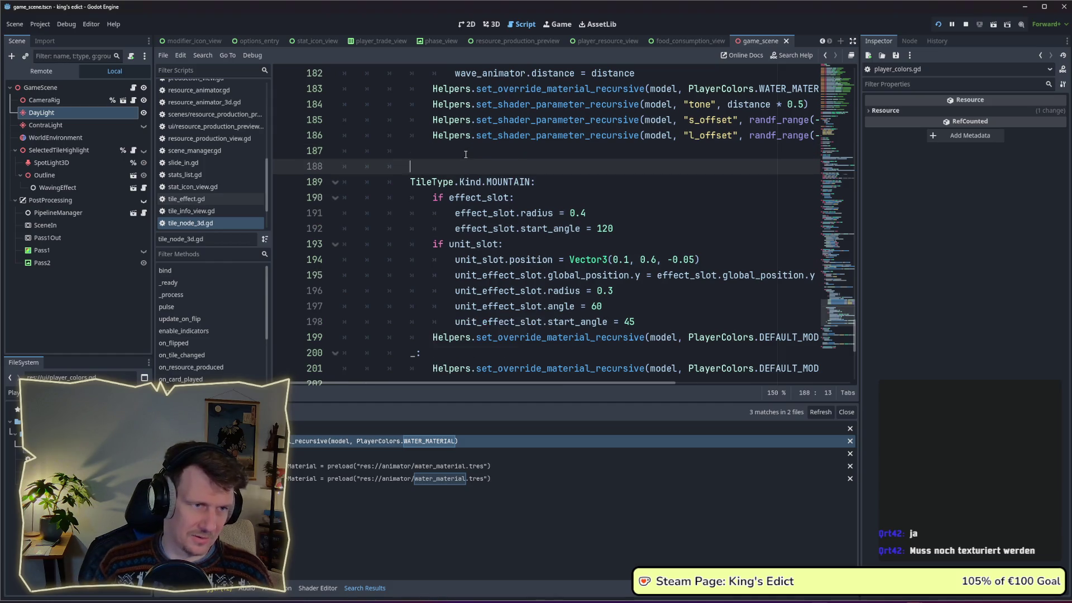
{"action": "key", "text": "Up"}
{"action": "type", "text": "Tile"}
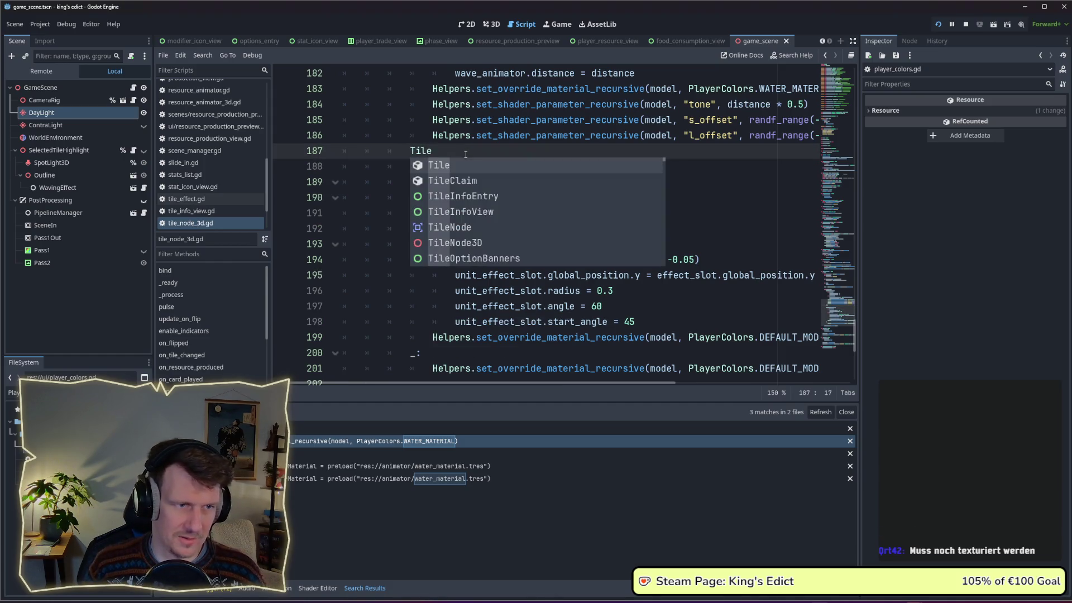
{"action": "type", "text": "Type"}
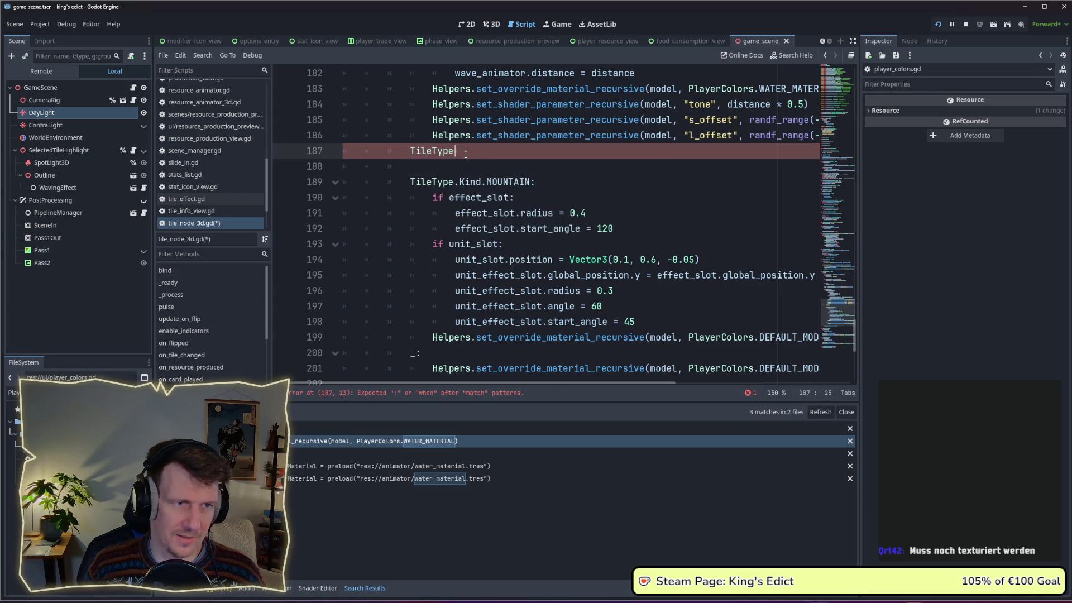
{"action": "type", "text": "."}
{"action": "key", "text": "BackSpace"}
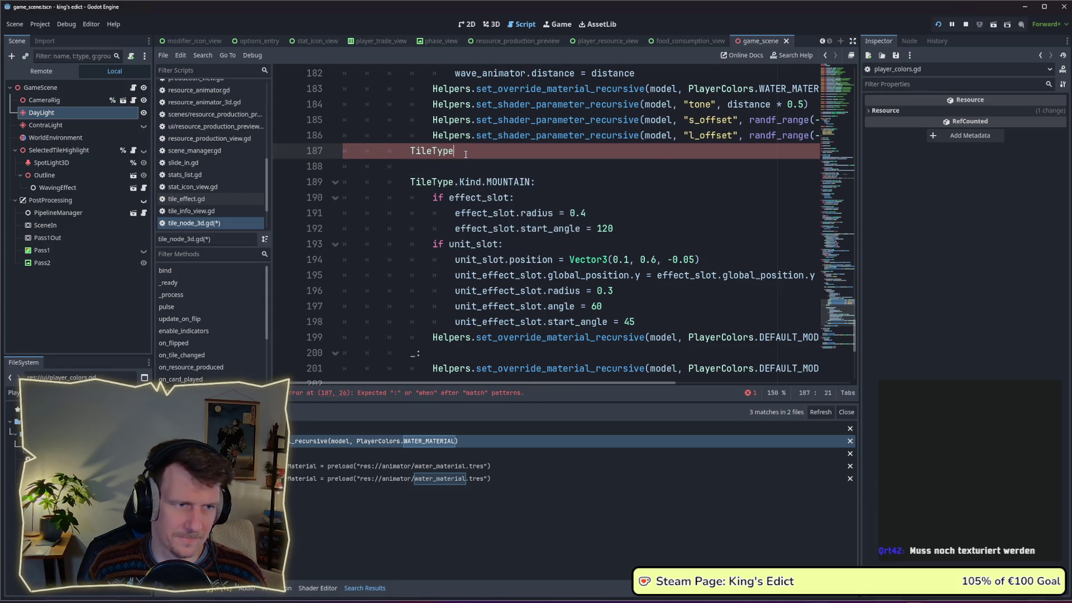
{"action": "type", "text": "-"}
{"action": "key", "text": "BackSpace"}
{"action": "type", "text": "."}
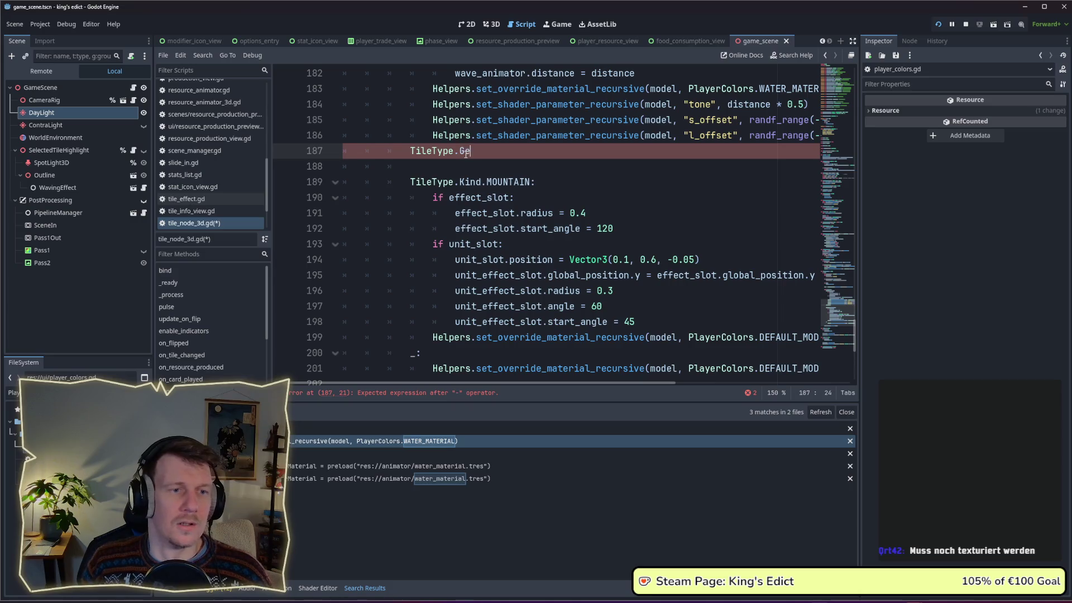
{"action": "type", "text": "G"}
{"action": "key", "text": "BackSpace"}
{"action": "type", "text": "FF"}
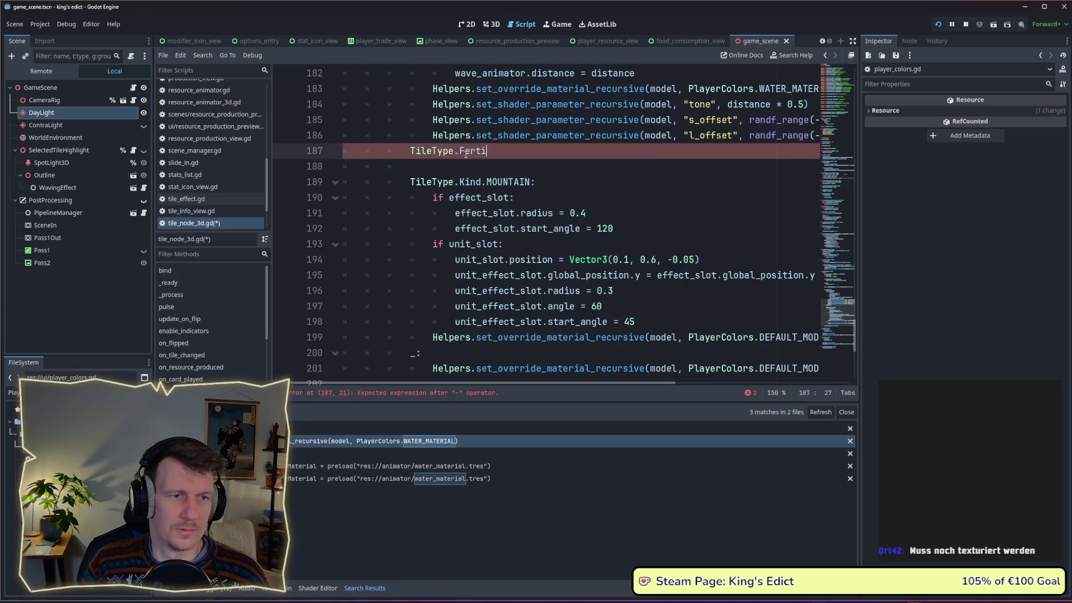
{"action": "key", "text": "BackSpace"}
{"action": "key", "text": "BackSpace"}
{"action": "key", "text": "BackSpace"}
{"action": "type", "text": "Ki"}
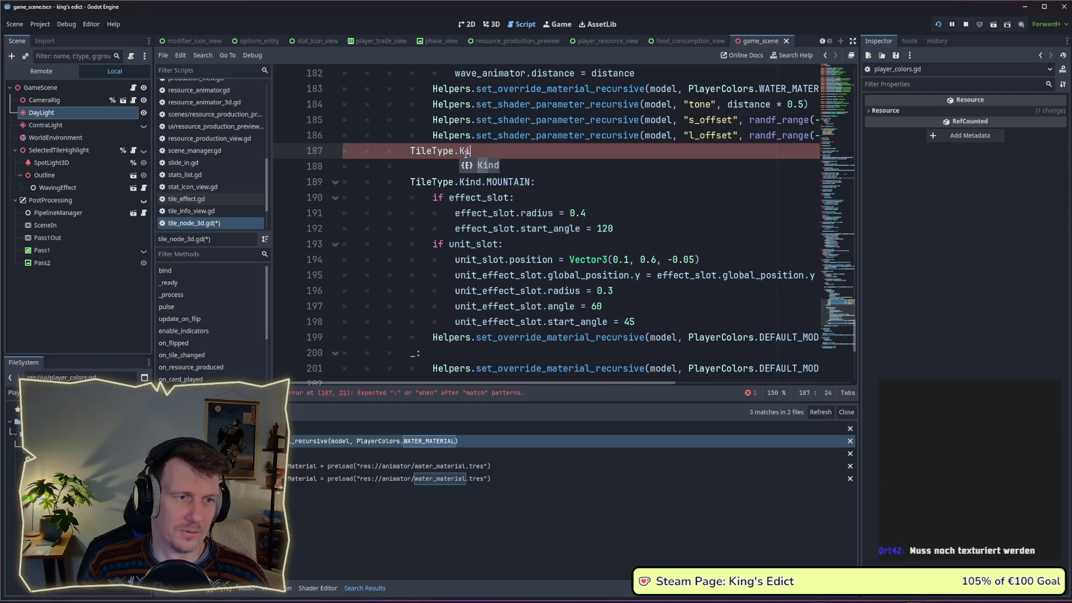
{"action": "key", "text": "Return"}
{"action": "type", "text": ".F"}
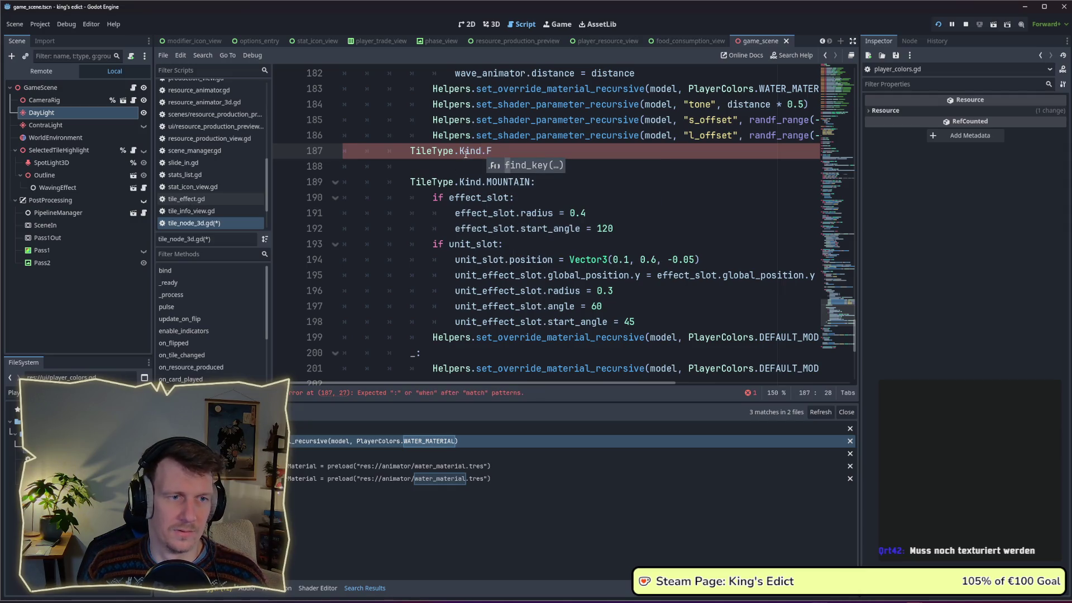
{"action": "type", "text": "ertile"}
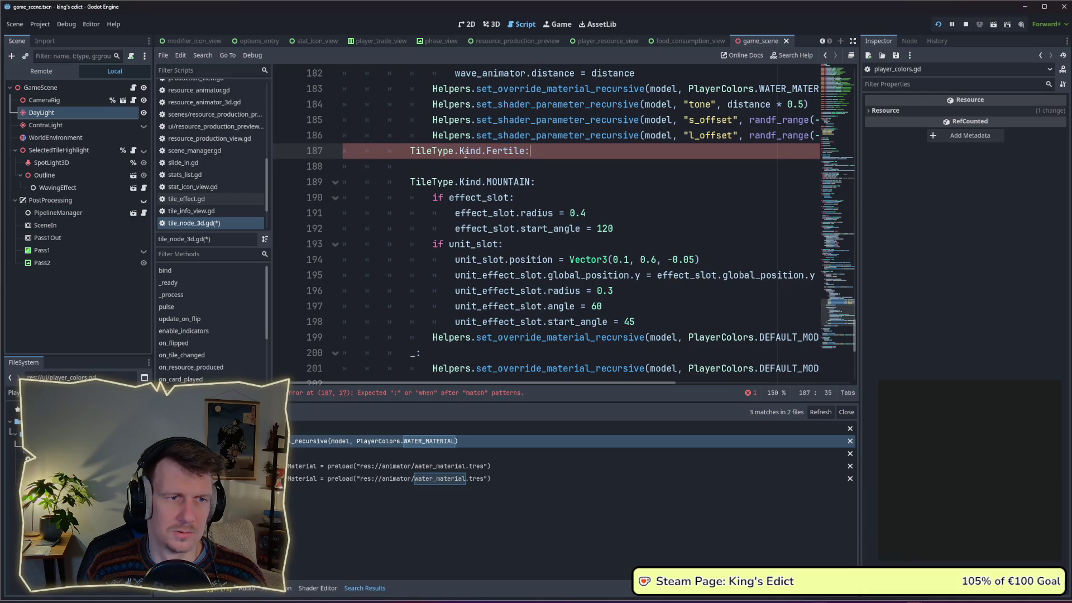
{"action": "type", "text": ":"}
{"action": "key", "text": "Return"}
{"action": "type", "text": "pass"}
{"action": "key", "text": "ctrl+s"}
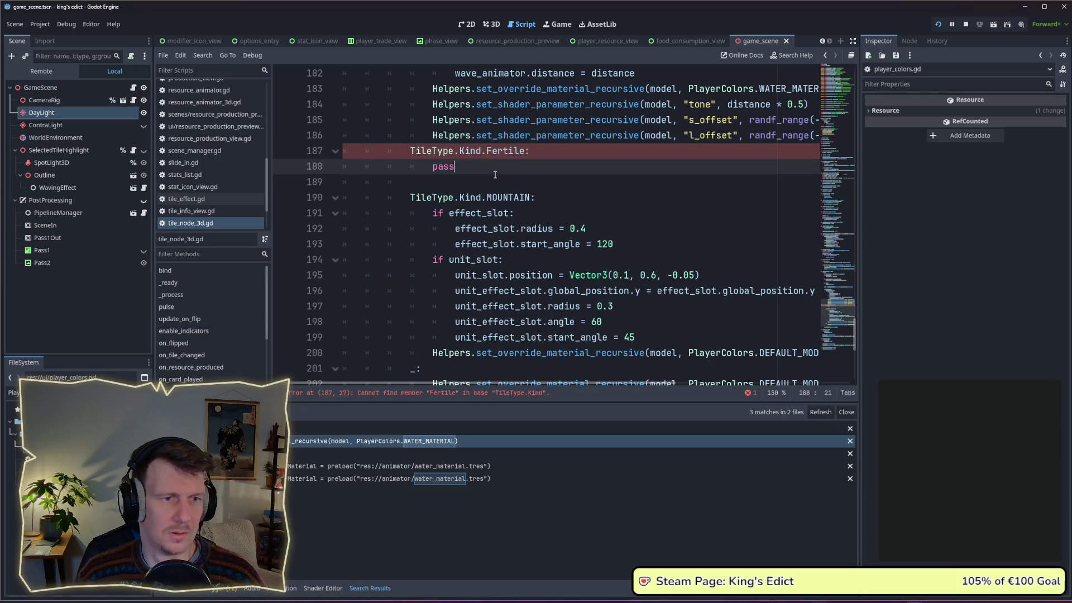
Switch to tile_type.gd to check the Kind enum values.
{"action": "left_click", "coordinate": [467, 151], "text": "ctrl"}
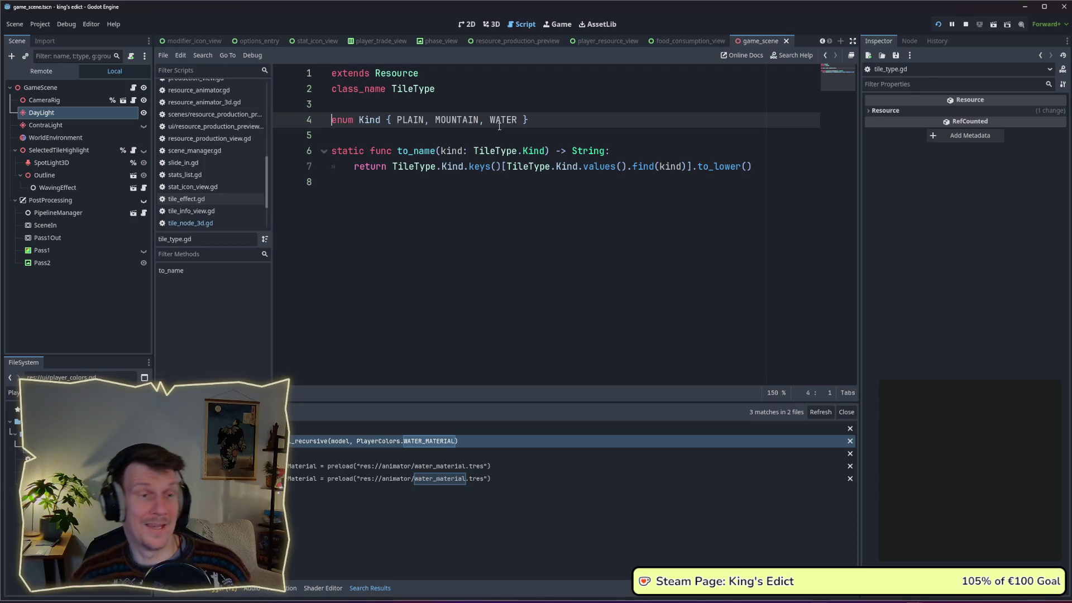
Return to tile_node_3d.gd and select the Fertile branch lines 187–188.
{"action": "left_click", "coordinate": [480, 198]}
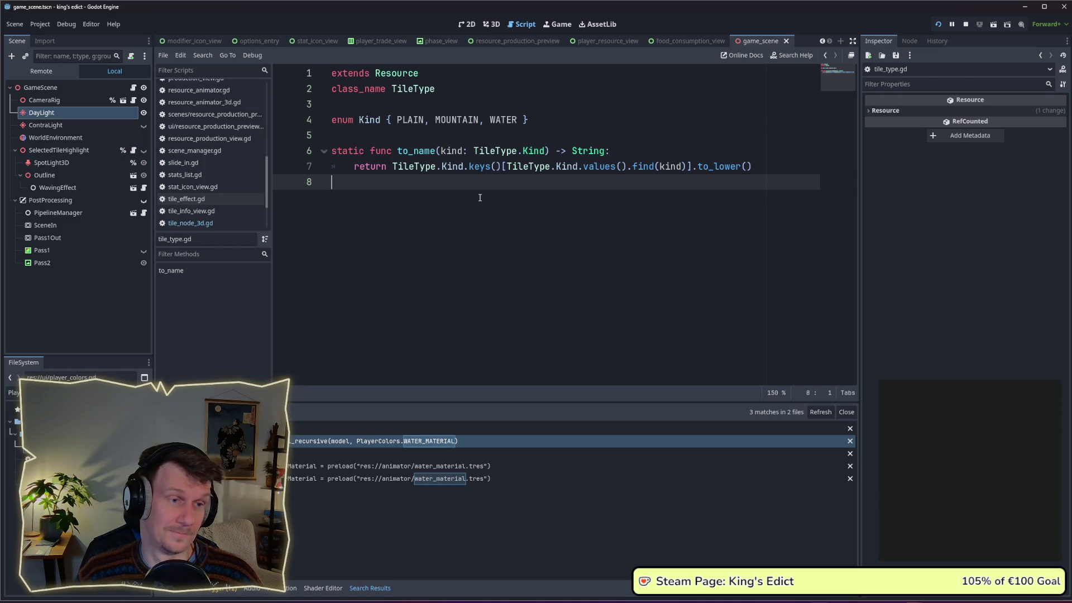
{"action": "key", "text": "ctrl+s"}
{"action": "left_click_drag", "start_coordinate": [524, 162], "coordinate": [346, 147]}
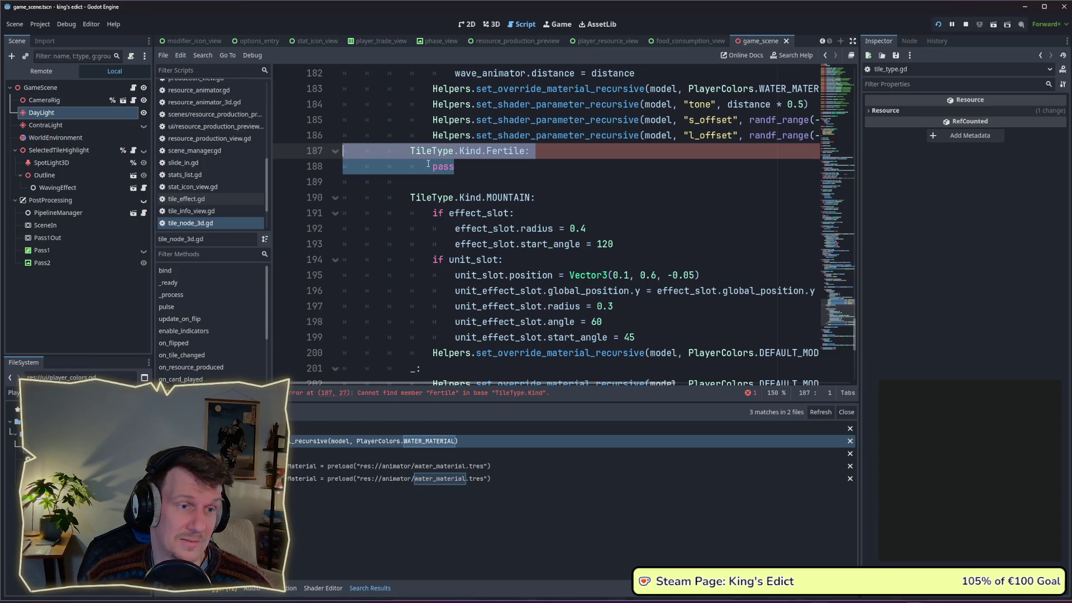
Delete the Fertile branch and its leftover blank line from the match.
{"action": "key", "text": "Delete"}
{"action": "key", "text": "BackSpace"}
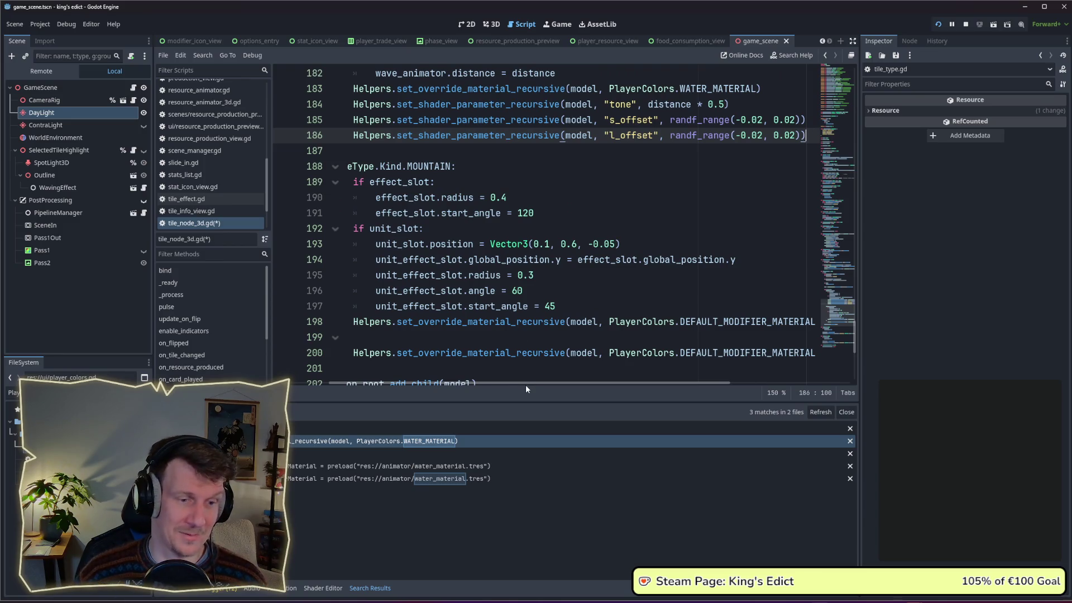
{"action": "scroll", "coordinate": [525, 385], "scroll_direction": "left", "scroll_amount": 3}
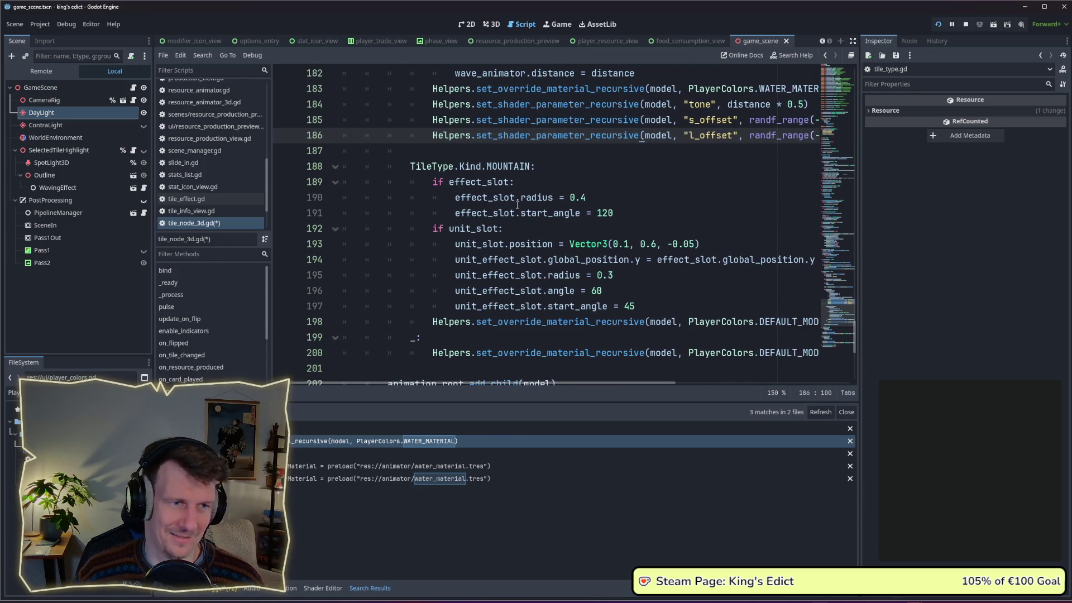
{"action": "scroll", "coordinate": [518, 213], "scroll_direction": "up", "scroll_amount": 3}
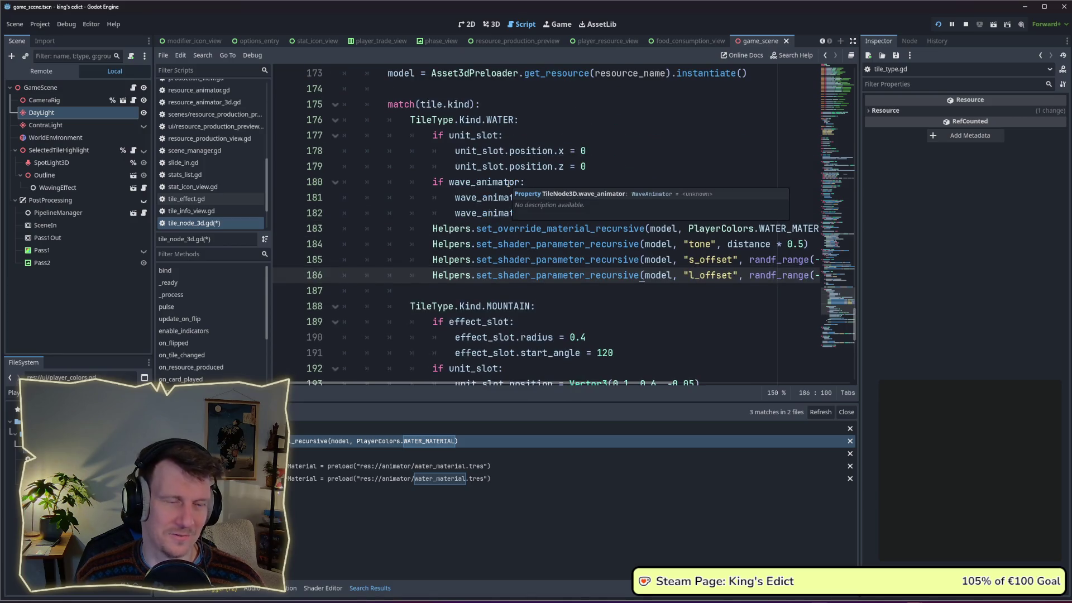
{"action": "scroll", "coordinate": [509, 182], "scroll_direction": "down", "scroll_amount": 2}
{"action": "scroll", "coordinate": [507, 182], "scroll_direction": "down", "scroll_amount": 1}
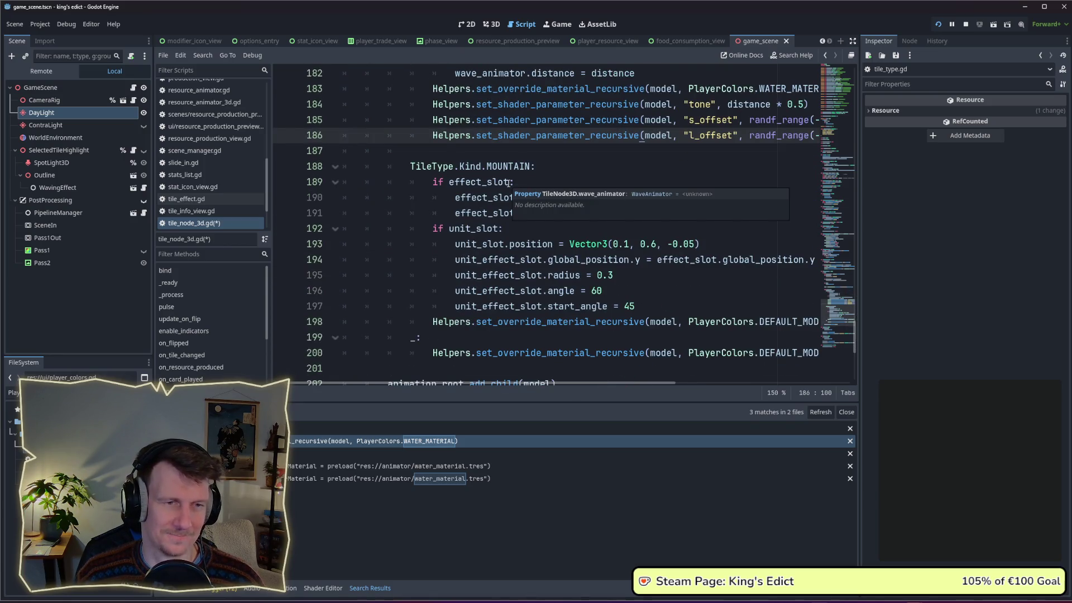
{"action": "scroll", "coordinate": [507, 183], "scroll_direction": "down", "scroll_amount": 3}
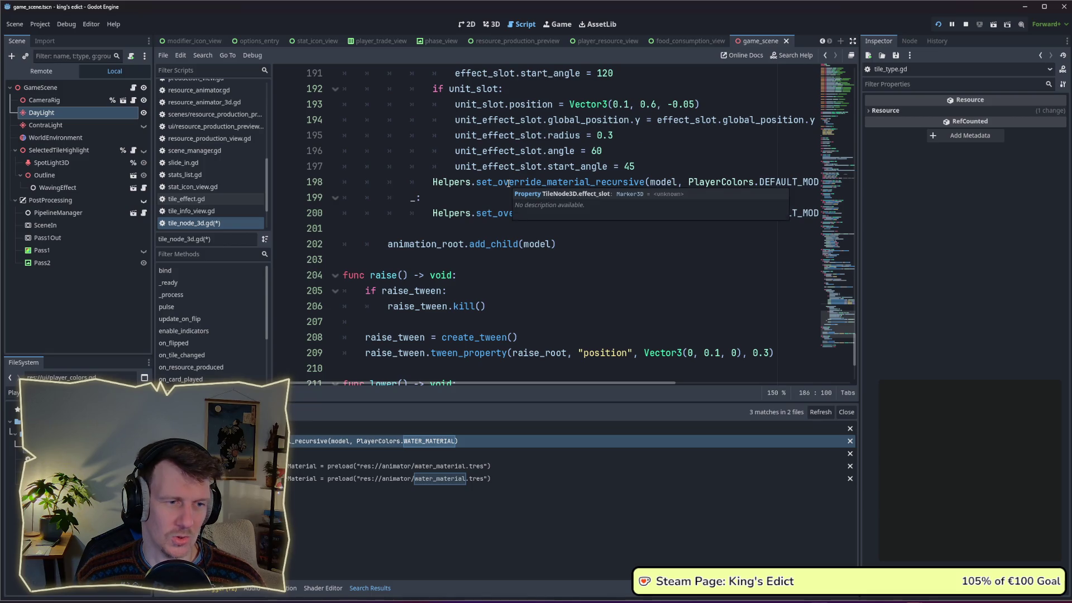
{"action": "scroll", "coordinate": [507, 182], "scroll_direction": "down", "scroll_amount": 3}
{"action": "scroll", "coordinate": [508, 183], "scroll_direction": "up", "scroll_amount": 1}
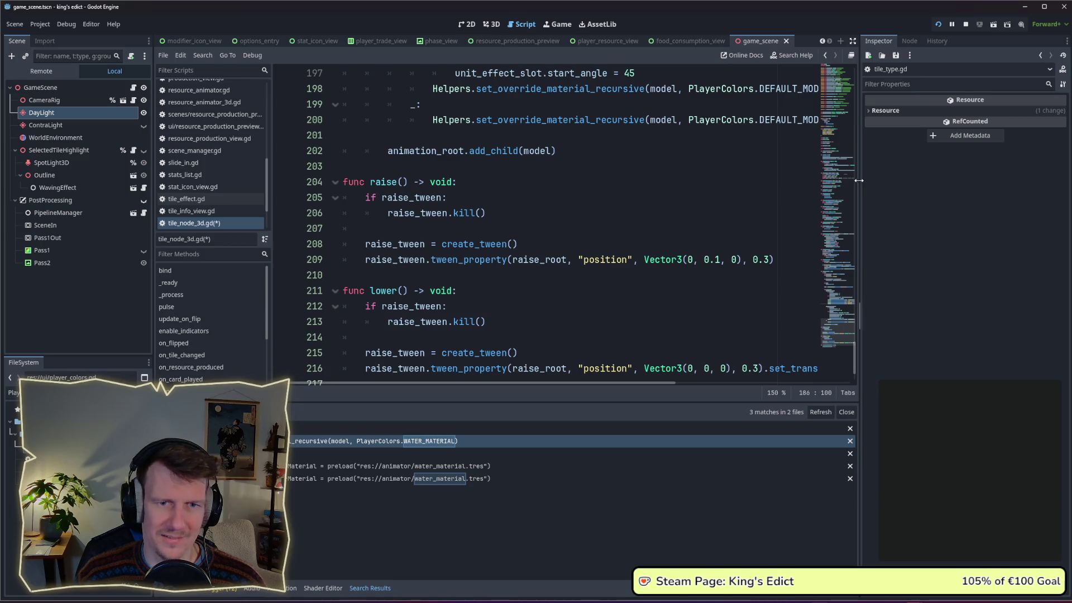
{"action": "left_click_drag", "start_coordinate": [860, 179], "coordinate": [918, 180]}
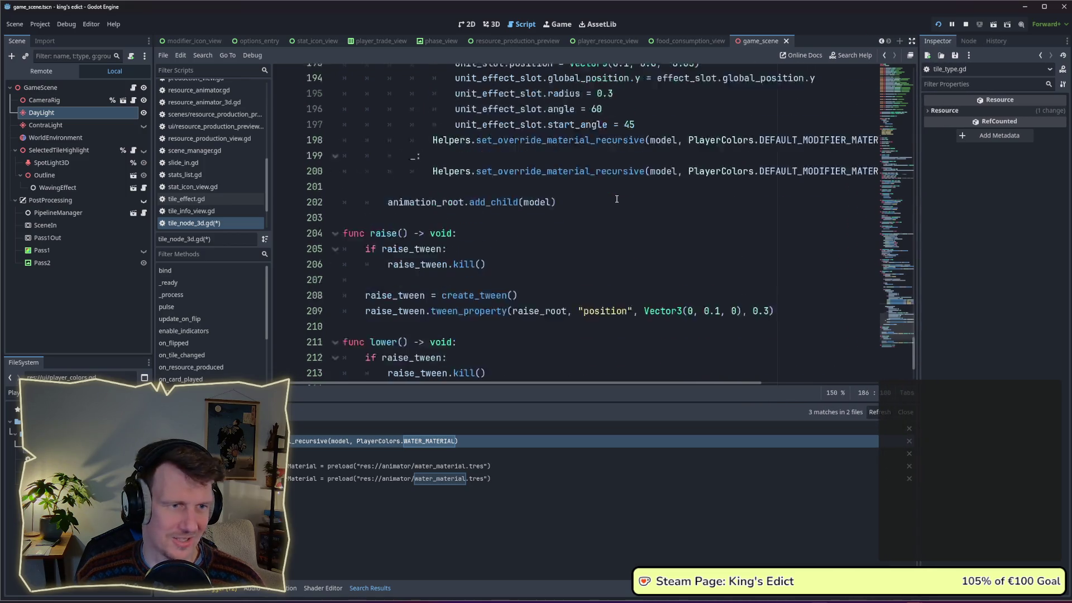
{"action": "scroll", "coordinate": [609, 206], "scroll_direction": "up", "scroll_amount": 8}
{"action": "scroll", "coordinate": [608, 206], "scroll_direction": "up", "scroll_amount": 6}
{"action": "scroll", "coordinate": [608, 205], "scroll_direction": "up", "scroll_amount": 3}
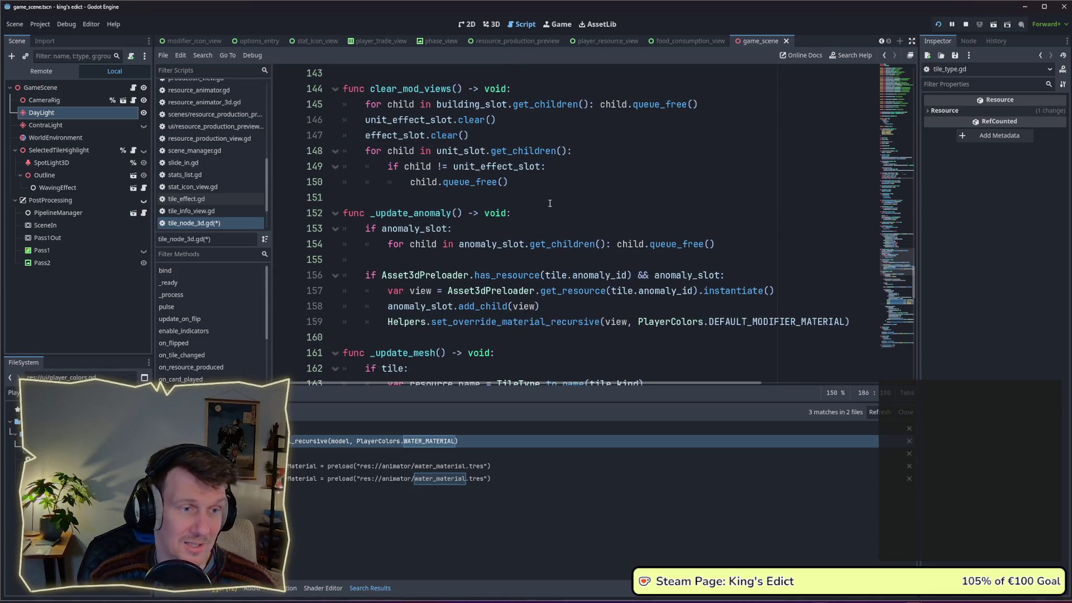
{"action": "scroll", "coordinate": [549, 203], "scroll_direction": "up", "scroll_amount": 5}
{"action": "scroll", "coordinate": [549, 203], "scroll_direction": "up", "scroll_amount": 2}
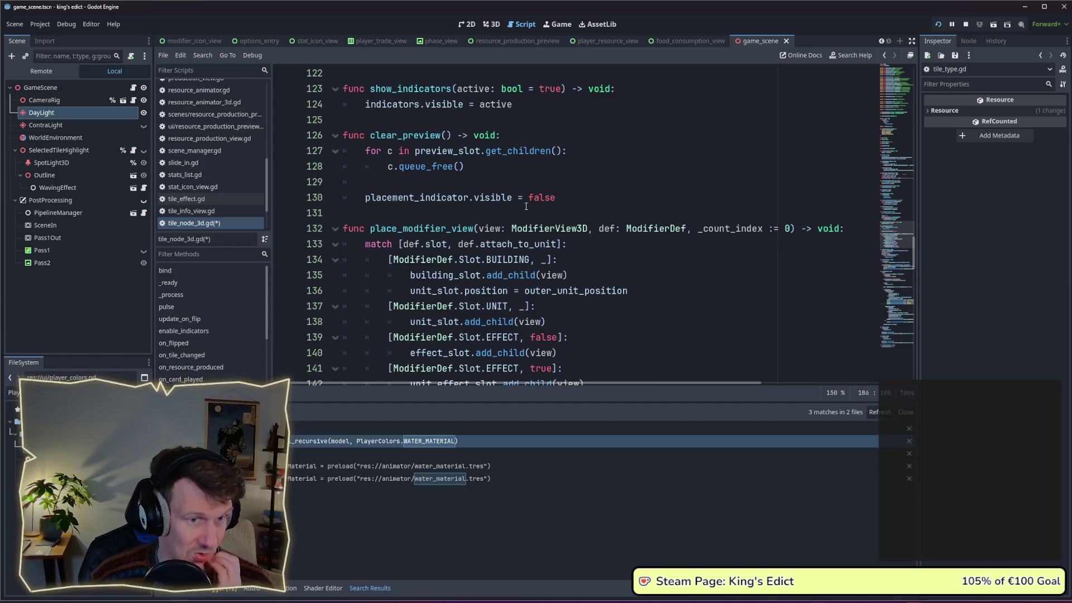
{"action": "scroll", "coordinate": [526, 206], "scroll_direction": "down", "scroll_amount": 1}
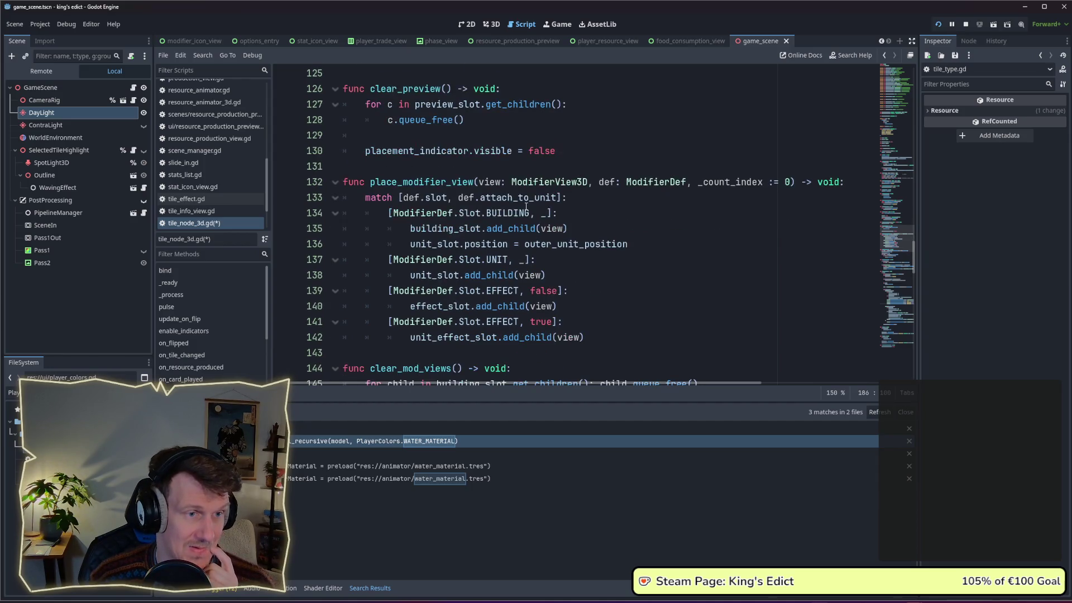
{"action": "scroll", "coordinate": [527, 206], "scroll_direction": "up", "scroll_amount": 2}
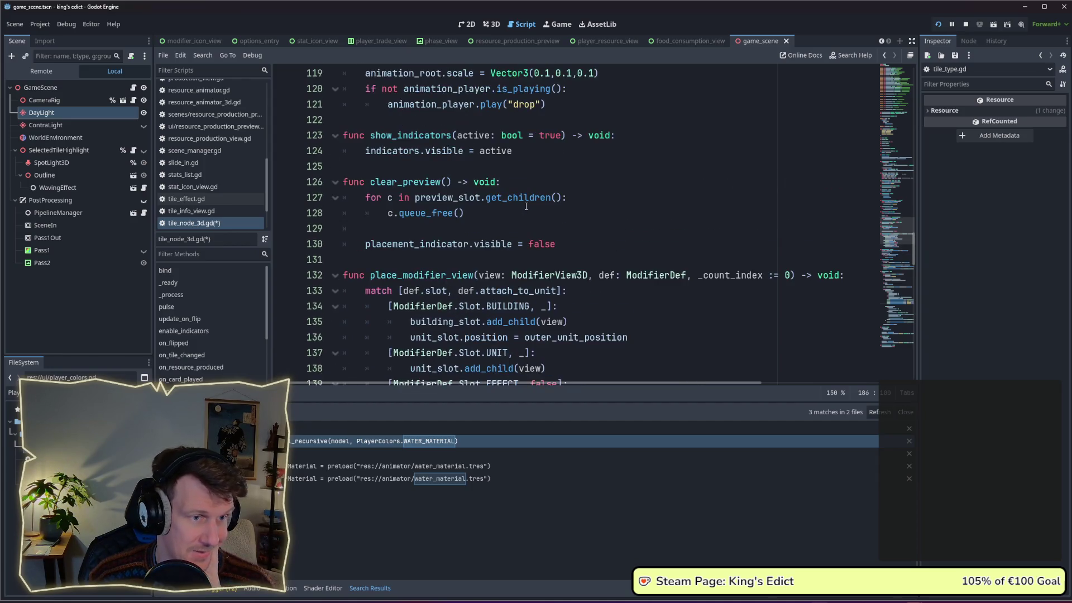
{"action": "scroll", "coordinate": [526, 206], "scroll_direction": "up", "scroll_amount": 3}
{"action": "scroll", "coordinate": [525, 205], "scroll_direction": "up", "scroll_amount": 1}
{"action": "scroll", "coordinate": [526, 205], "scroll_direction": "up", "scroll_amount": 1}
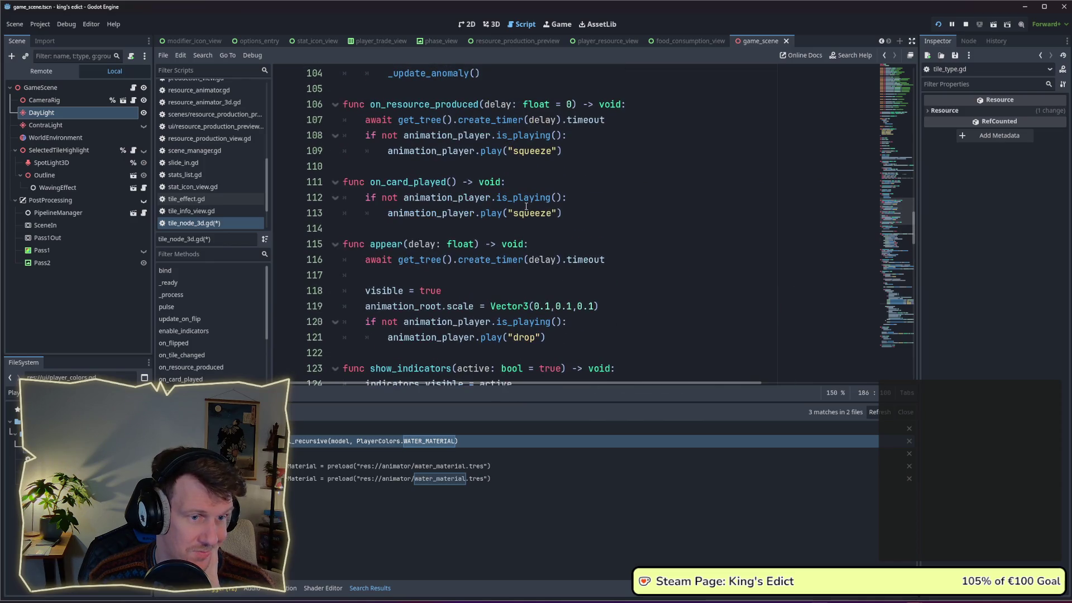
{"action": "scroll", "coordinate": [527, 205], "scroll_direction": "down", "scroll_amount": 8}
{"action": "scroll", "coordinate": [526, 205], "scroll_direction": "down", "scroll_amount": 4}
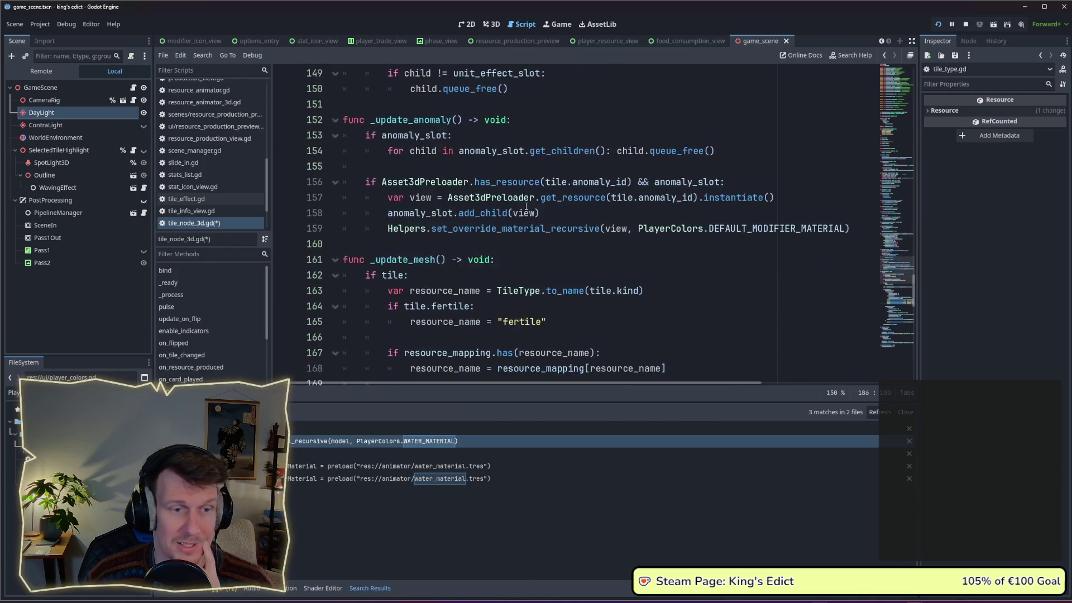
{"action": "scroll", "coordinate": [526, 205], "scroll_direction": "down", "scroll_amount": 4}
{"action": "scroll", "coordinate": [526, 205], "scroll_direction": "down", "scroll_amount": 6}
{"action": "scroll", "coordinate": [526, 205], "scroll_direction": "up", "scroll_amount": 2}
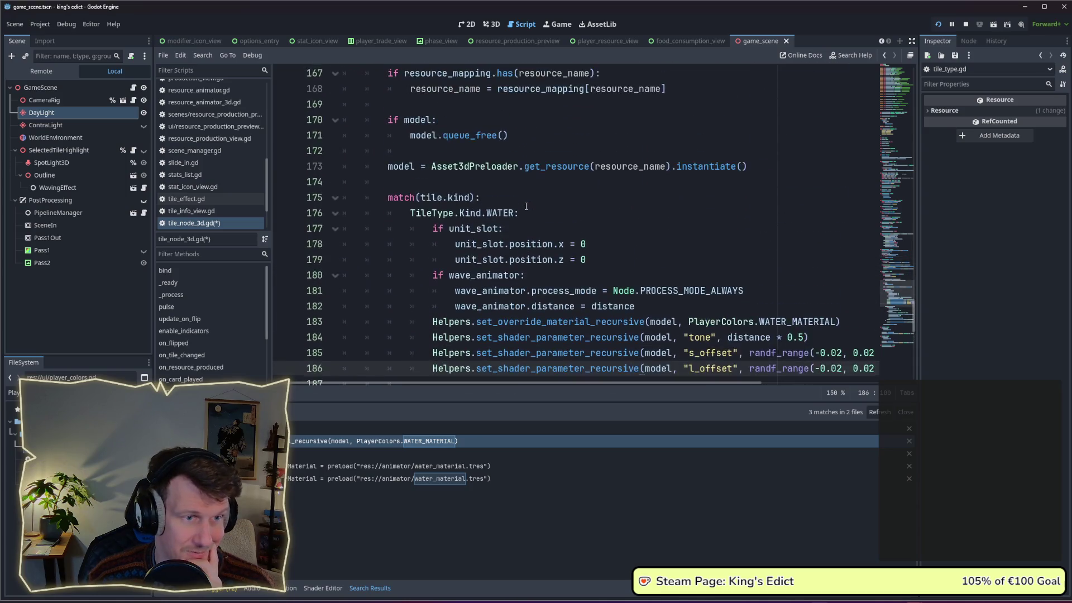
{"action": "scroll", "coordinate": [526, 206], "scroll_direction": "up", "scroll_amount": 2}
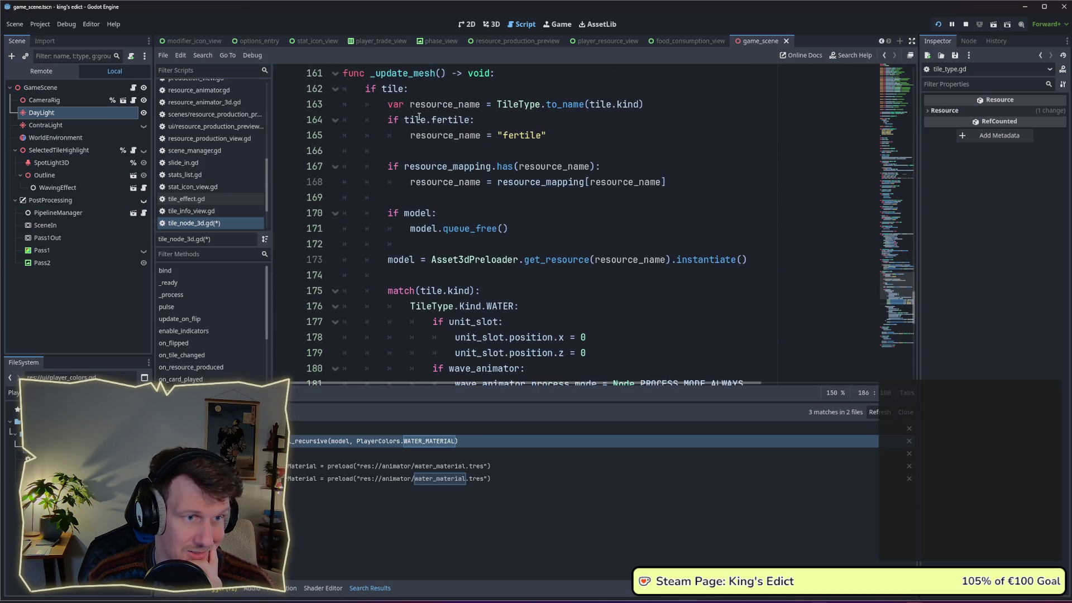
{"action": "left_click_drag", "start_coordinate": [386, 119], "coordinate": [474, 120]}
{"action": "left_click", "coordinate": [402, 120]}
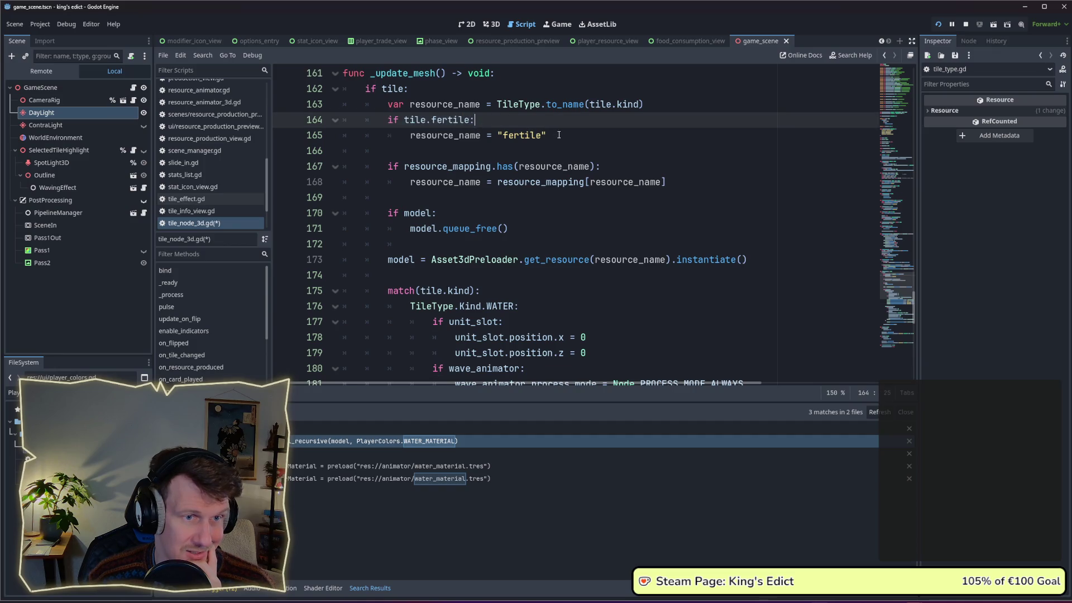
{"action": "left_click_drag", "start_coordinate": [546, 135], "coordinate": [412, 135]}
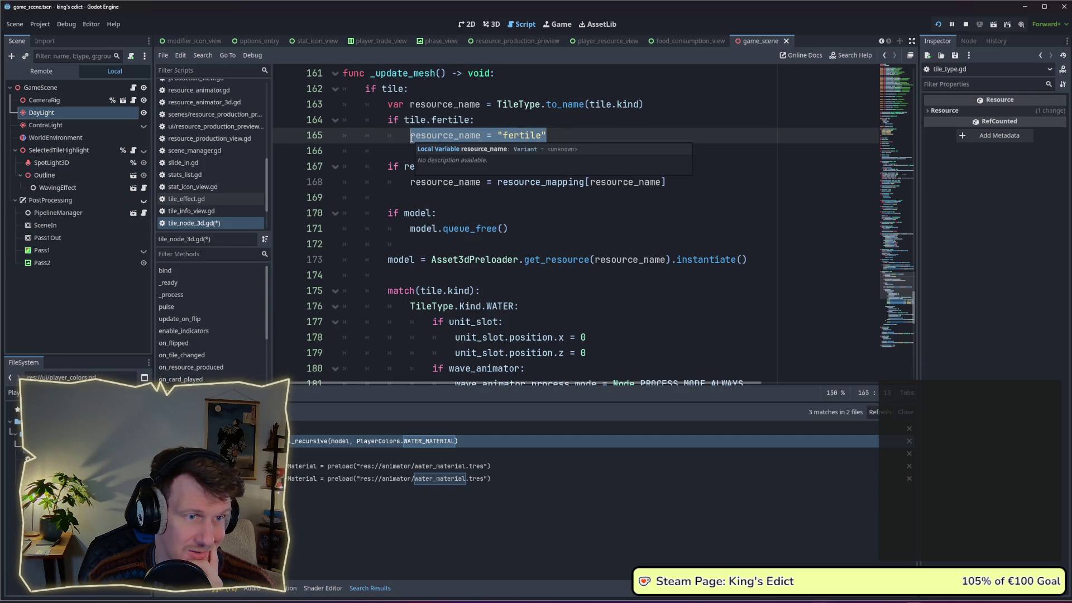
{"action": "left_click", "coordinate": [408, 180]}
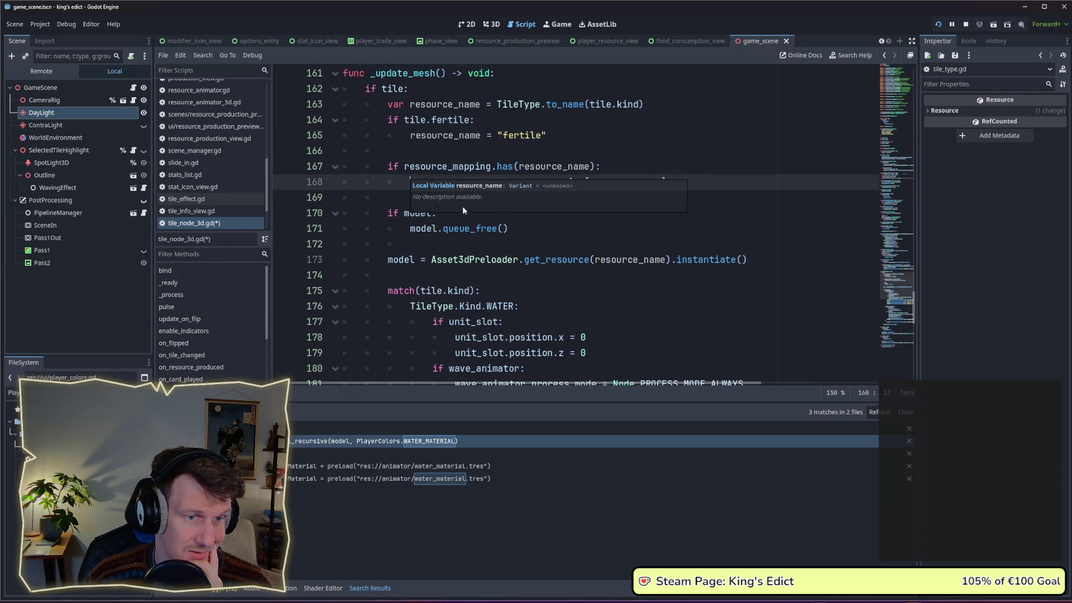
{"action": "left_click", "coordinate": [515, 215]}
{"action": "scroll", "coordinate": [515, 215], "scroll_direction": "down", "scroll_amount": 4}
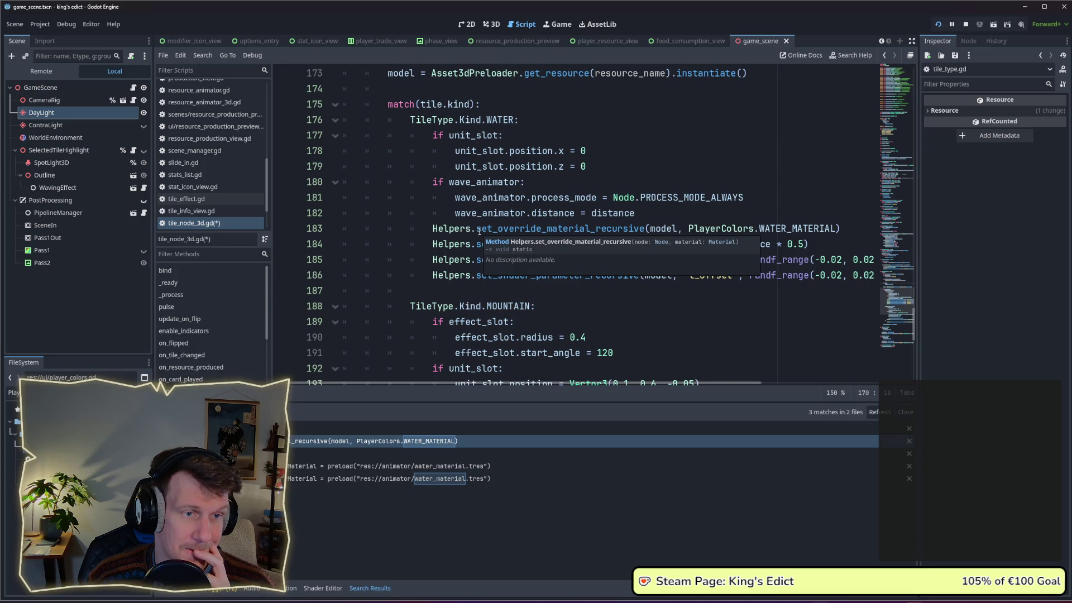
{"action": "scroll", "coordinate": [479, 229], "scroll_direction": "down", "scroll_amount": 2}
{"action": "scroll", "coordinate": [480, 230], "scroll_direction": "down", "scroll_amount": 4}
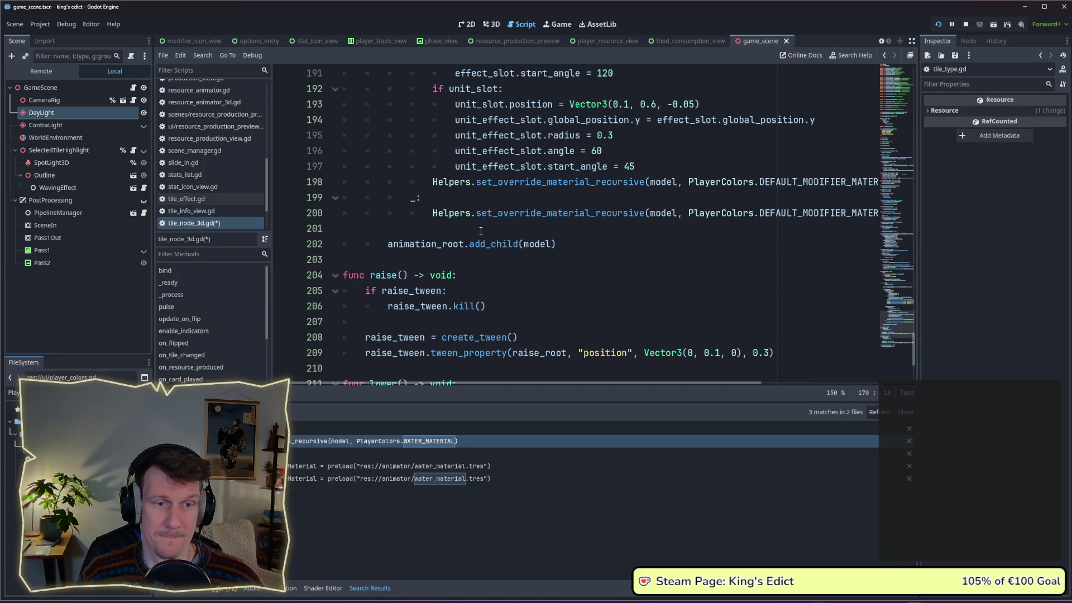
{"action": "left_click", "coordinate": [411, 198]}
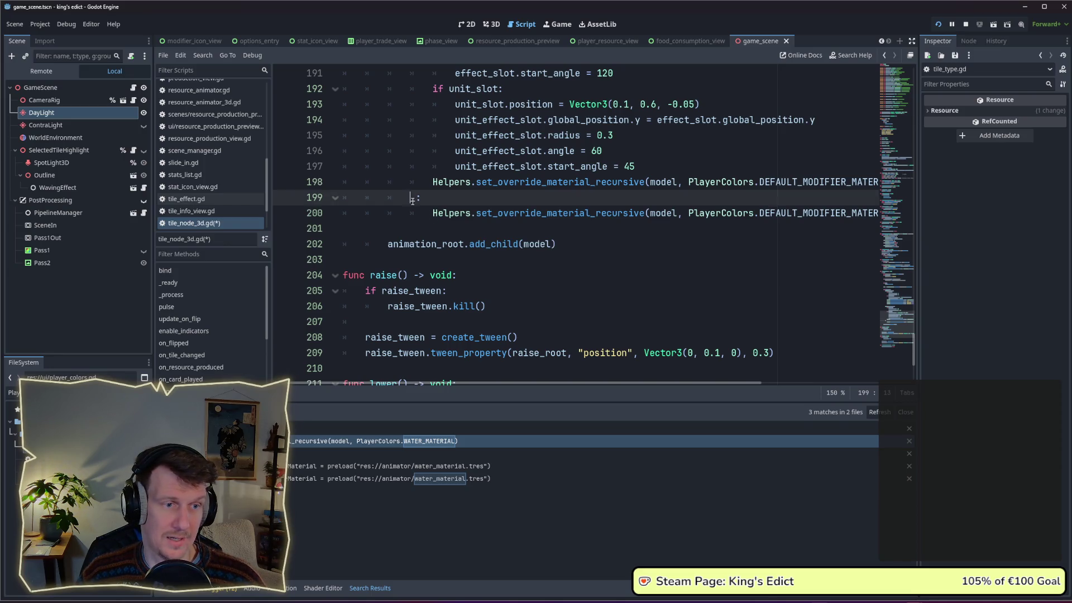
{"action": "scroll", "coordinate": [439, 201], "scroll_direction": "up", "scroll_amount": 3}
{"action": "left_click", "coordinate": [438, 151]}
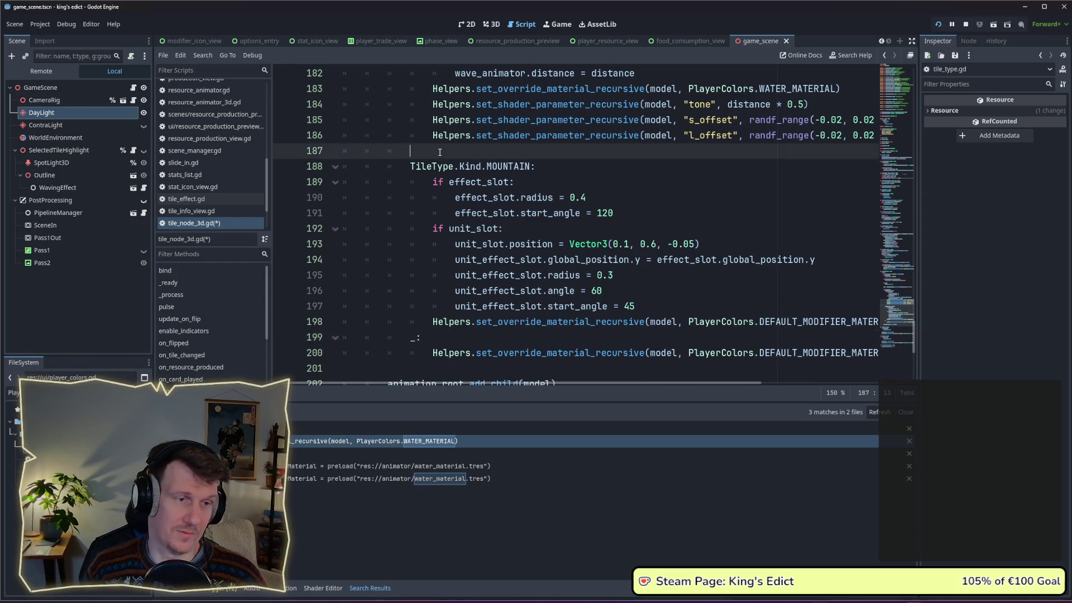
Add a TileType.Kind.PLAIN branch with 'if tile.fertile:' and 'else:' before the MOUNTAIN case.
{"action": "key", "text": "Return"}
{"action": "key", "text": "Return"}
{"action": "key", "text": "Up"}
{"action": "type", "text": "Tile"}
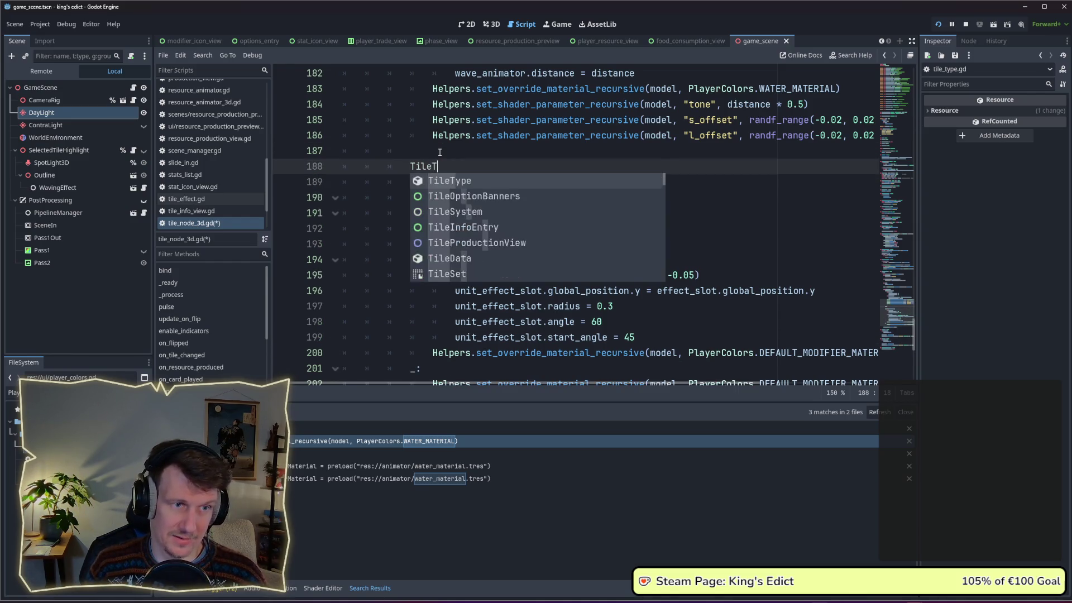
{"action": "type", "text": "Type.King"}
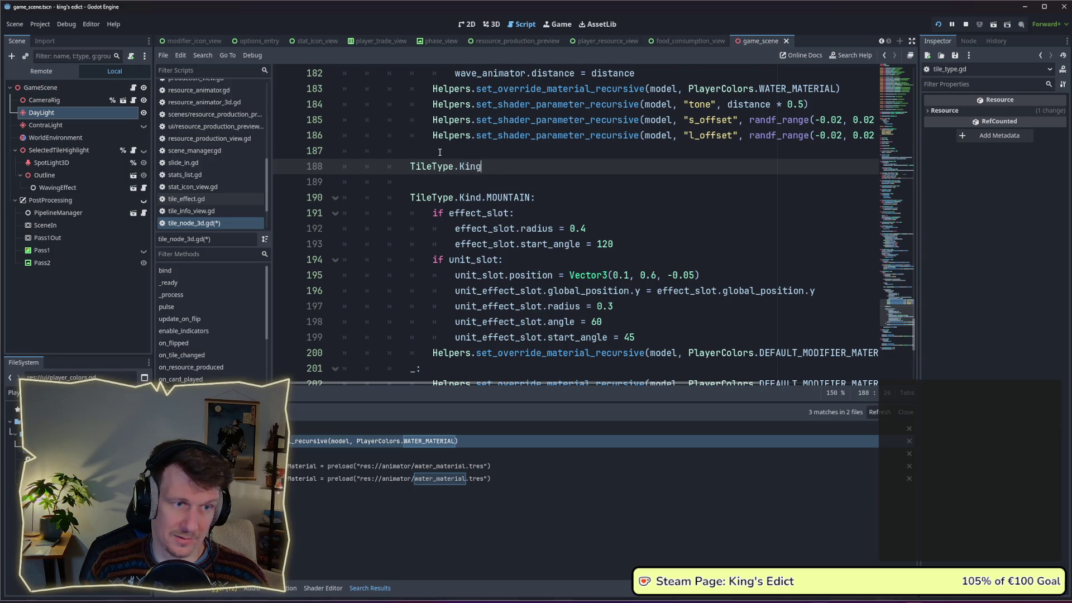
{"action": "key", "text": "BackSpace"}
{"action": "type", "text": "d."}
{"action": "key", "text": "Return"}
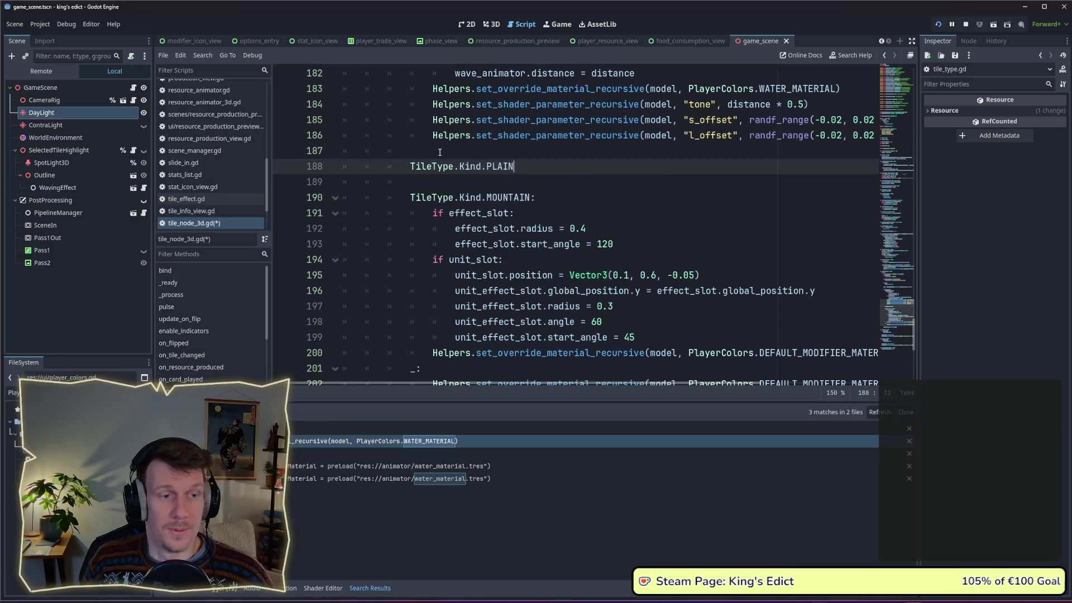
{"action": "type", "text": ":"}
{"action": "key", "text": "Return"}
{"action": "type", "text": "if f"}
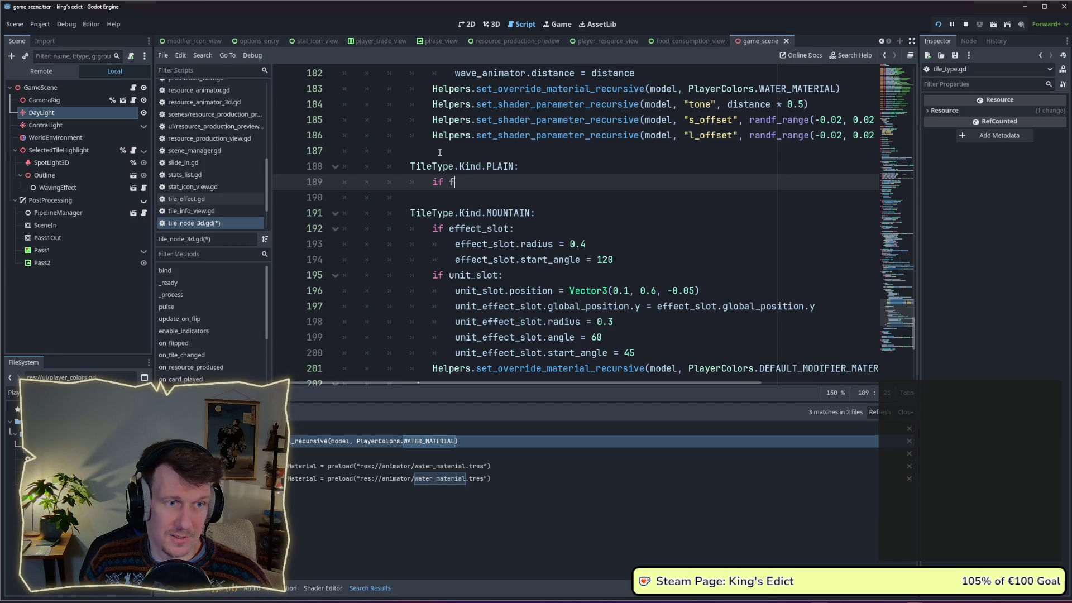
{"action": "type", "text": "le"}
{"action": "key", "text": "ctrl+BackSpace"}
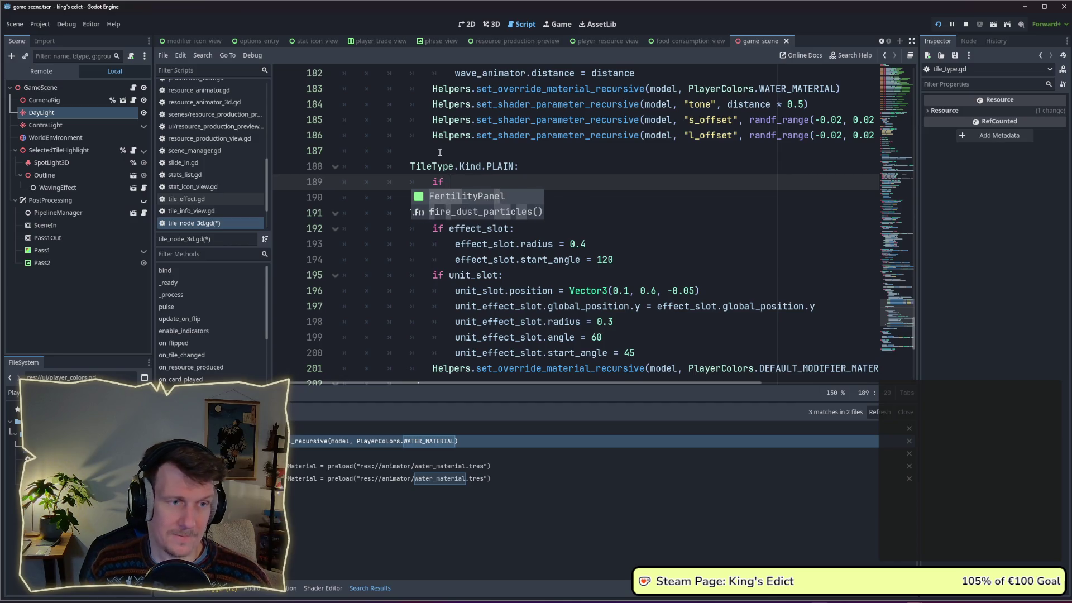
{"action": "scroll", "coordinate": [438, 153], "scroll_direction": "up", "scroll_amount": 1}
{"action": "scroll", "coordinate": [439, 153], "scroll_direction": "up", "scroll_amount": 5}
{"action": "scroll", "coordinate": [438, 152], "scroll_direction": "down", "scroll_amount": 5}
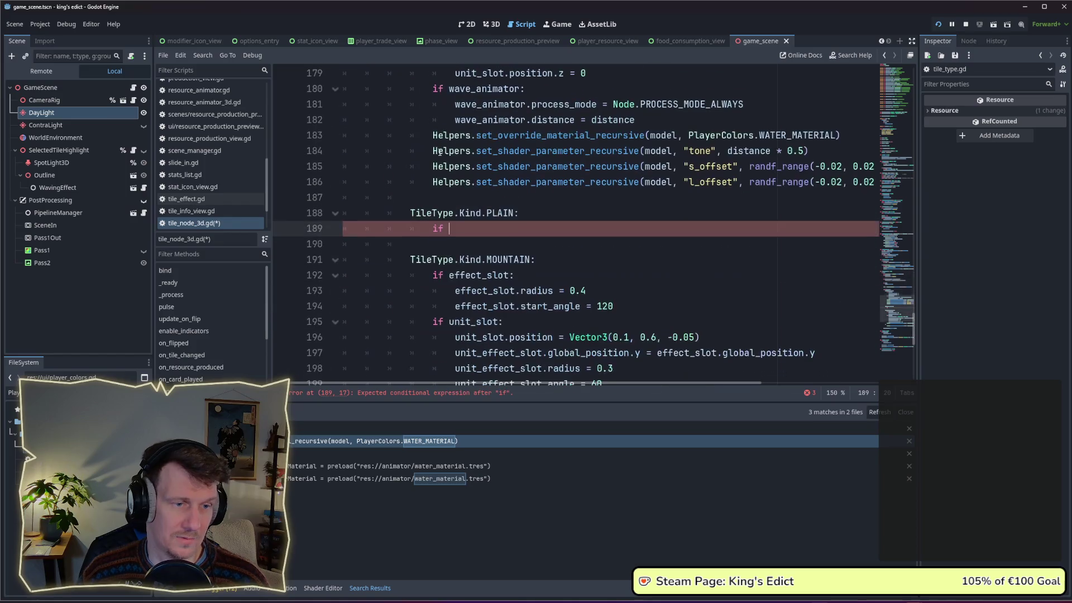
{"action": "type", "text": "tile.fe"}
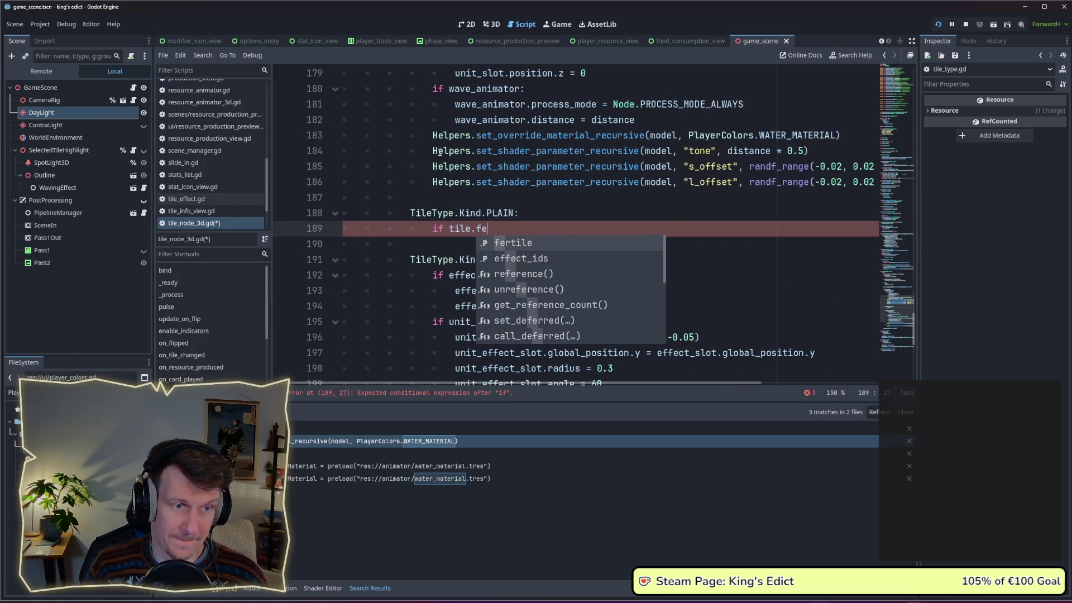
{"action": "type", "text": "rtile"}
{"action": "key", "text": "BackSpace"}
{"action": "type", "text": ":"}
{"action": "key", "text": "Return"}
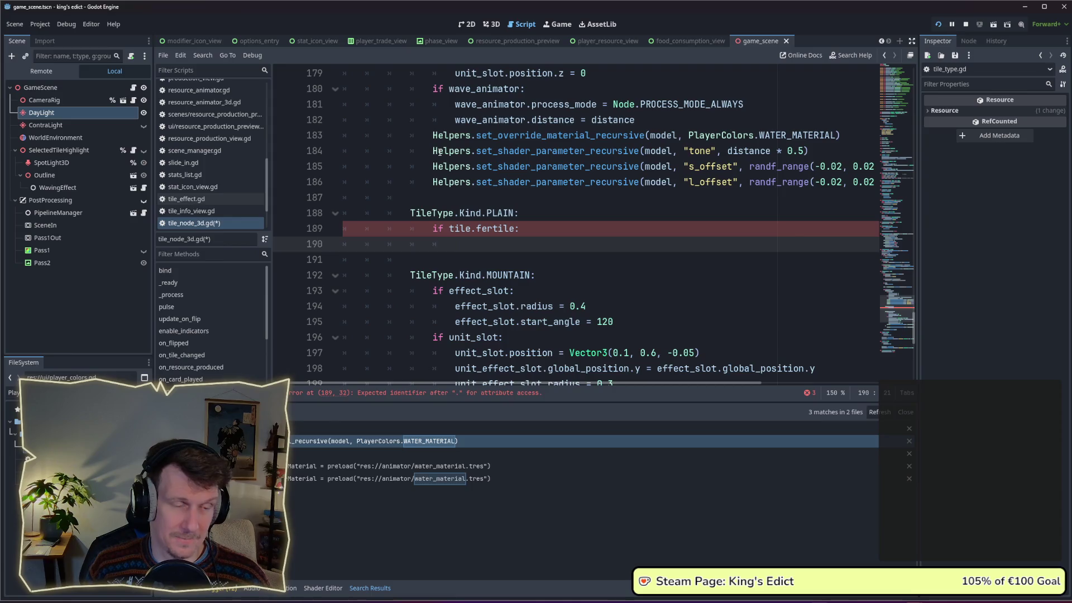
{"action": "key", "text": "Return"}
{"action": "type", "text": "else:"}
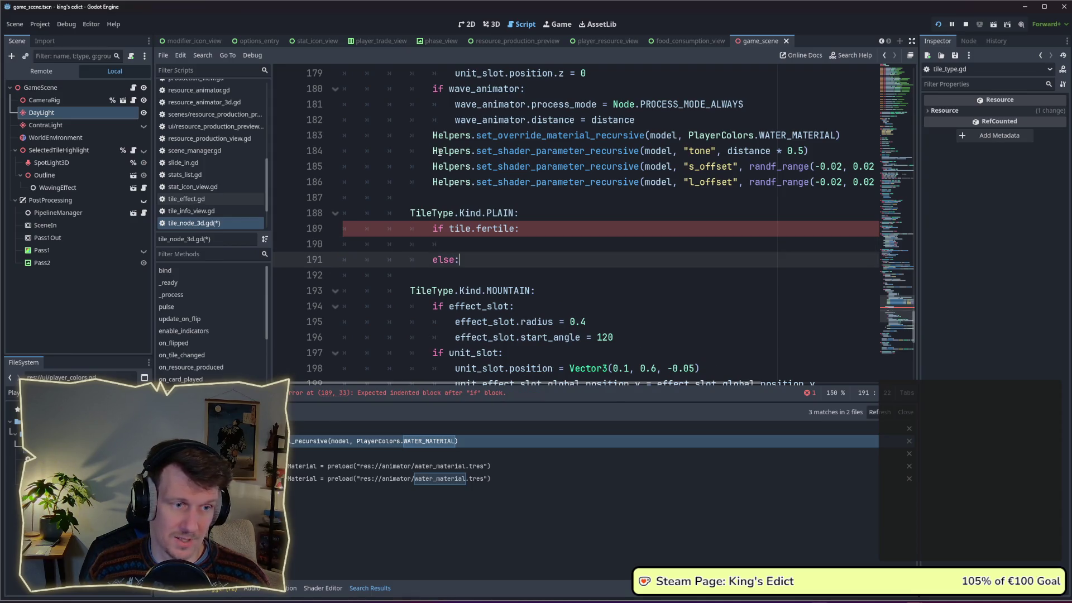
{"action": "key", "text": "Return"}
{"action": "scroll", "coordinate": [437, 152], "scroll_direction": "down", "scroll_amount": 7}
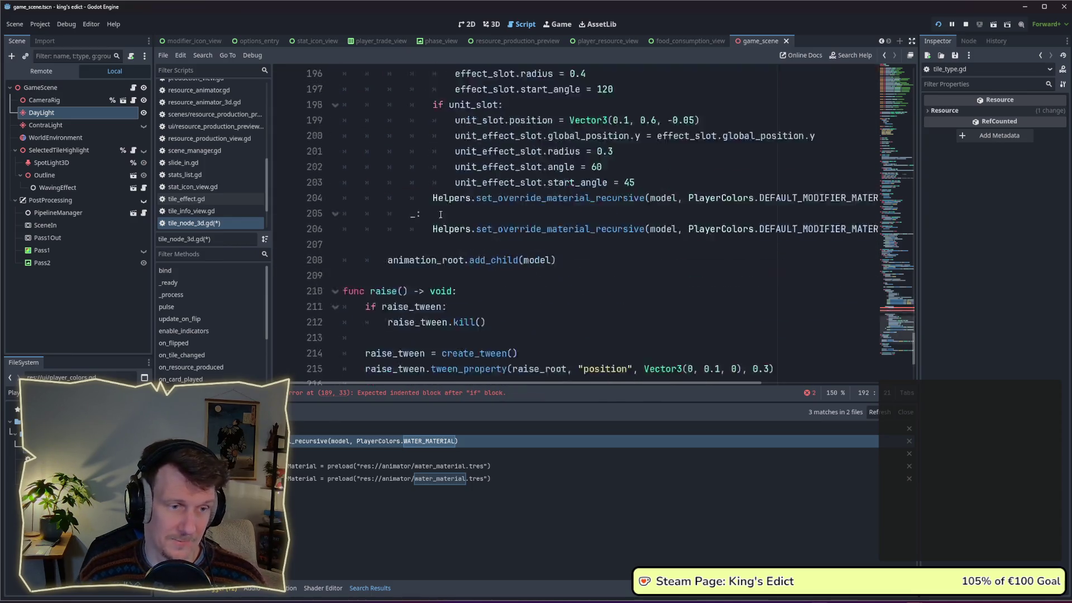
Paste and indent Helpers.set_override_material_recursive under both fertile and else bodies, tidy blank lines and save.
{"action": "left_click", "coordinate": [433, 137]}
{"action": "scroll", "coordinate": [433, 139], "scroll_direction": "up", "scroll_amount": 5}
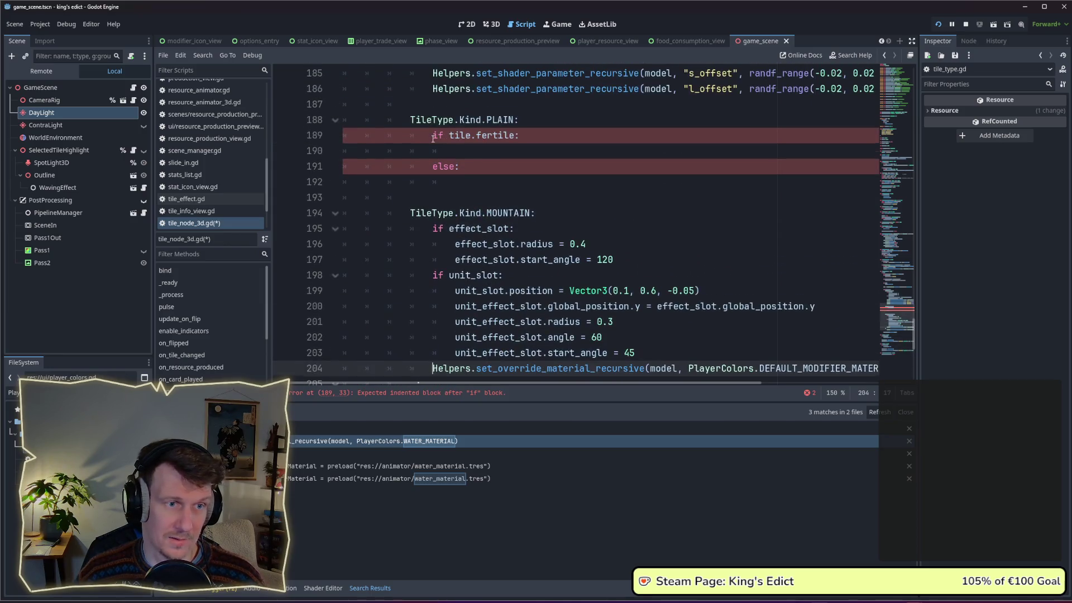
{"action": "left_click", "coordinate": [461, 182]}
{"action": "key", "text": "ctrl+v"}
{"action": "left_click", "coordinate": [436, 184]}
{"action": "key", "text": "Tab"}
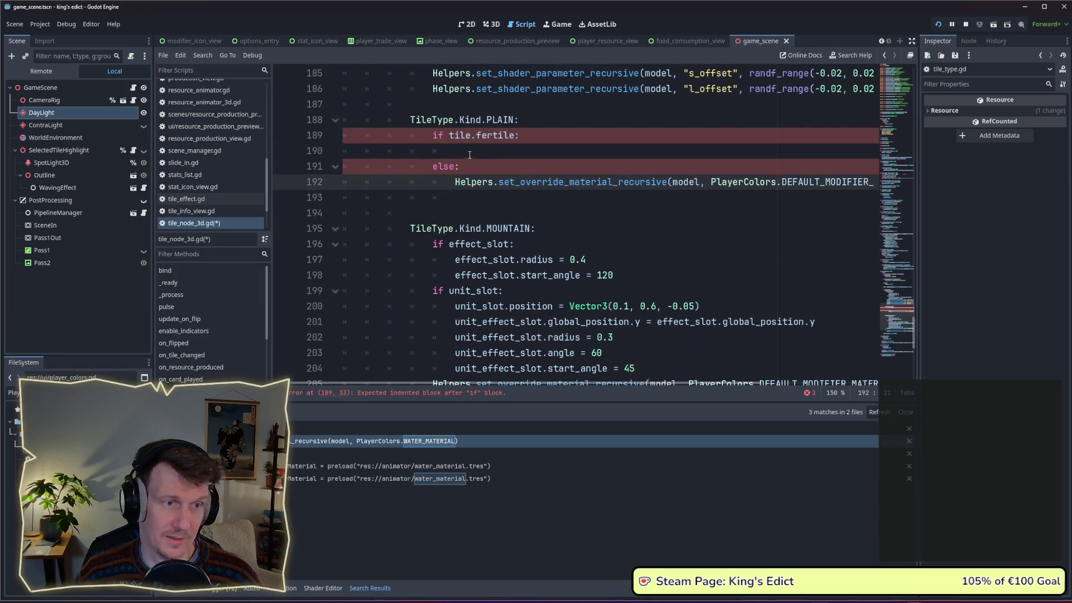
{"action": "left_click", "coordinate": [471, 152]}
{"action": "key", "text": "ctrl+v"}
{"action": "left_click", "coordinate": [432, 151]}
{"action": "key", "text": "Tab"}
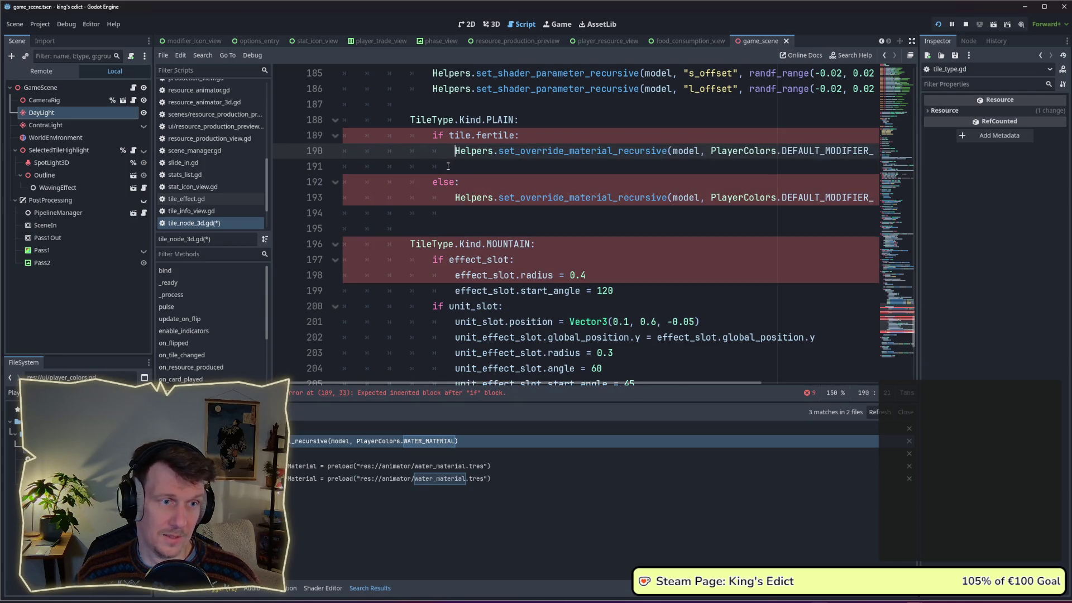
{"action": "left_click", "coordinate": [343, 166]}
{"action": "key", "text": "BackSpace"}
{"action": "left_click", "coordinate": [568, 199]}
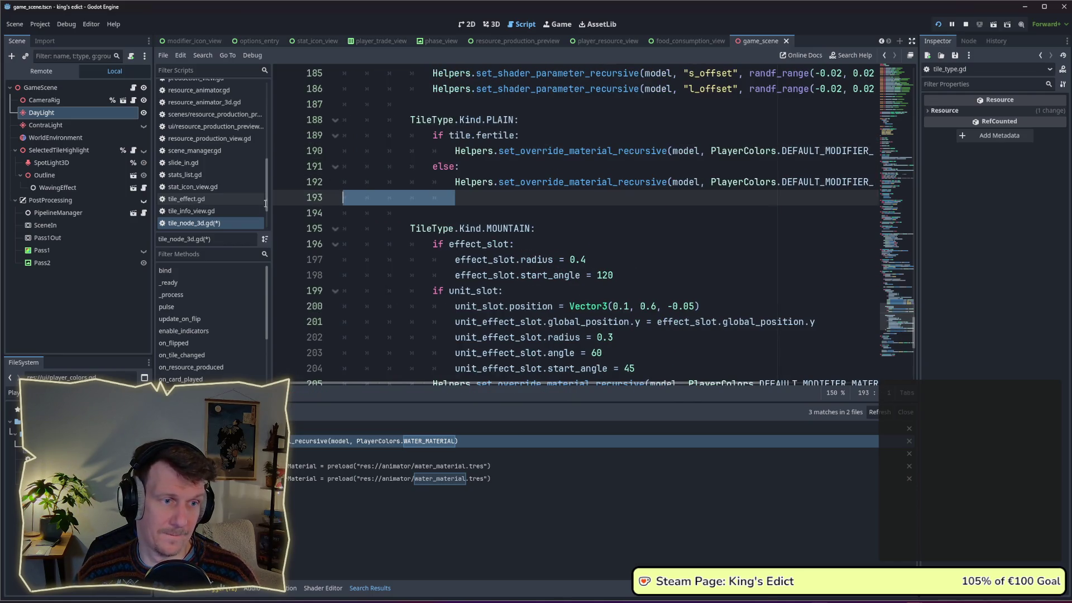
{"action": "key", "text": "BackSpace"}
{"action": "key", "text": "BackSpace"}
{"action": "left_click", "coordinate": [465, 166]}
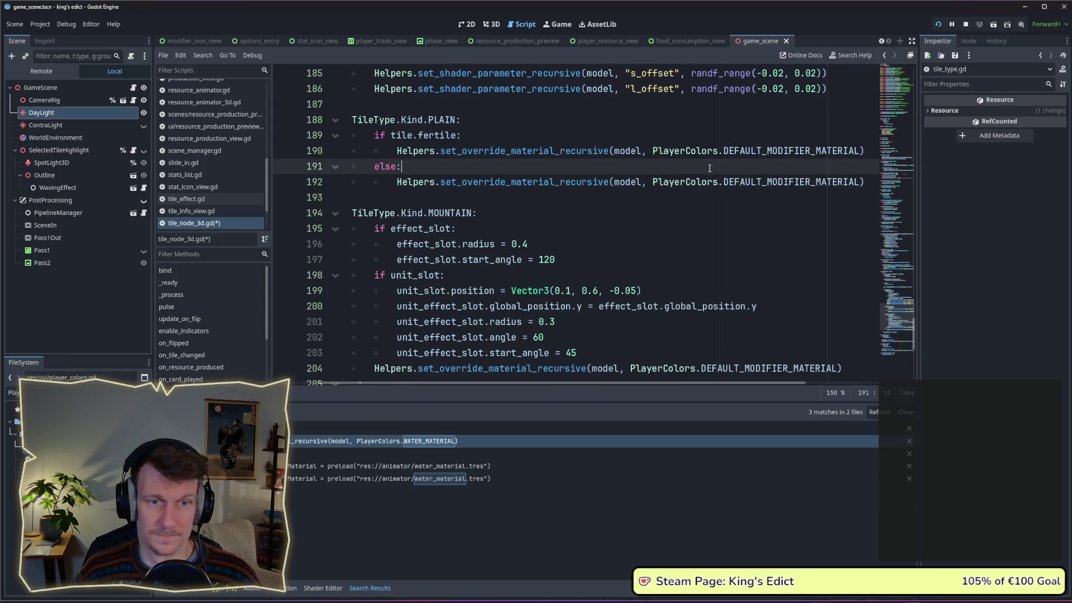
{"action": "key", "text": "ctrl+s"}
Jump to the DEFAULT_MODIFIER_MATERIAL definition in player_colors.gd.
{"action": "double_click", "coordinate": [778, 150]}
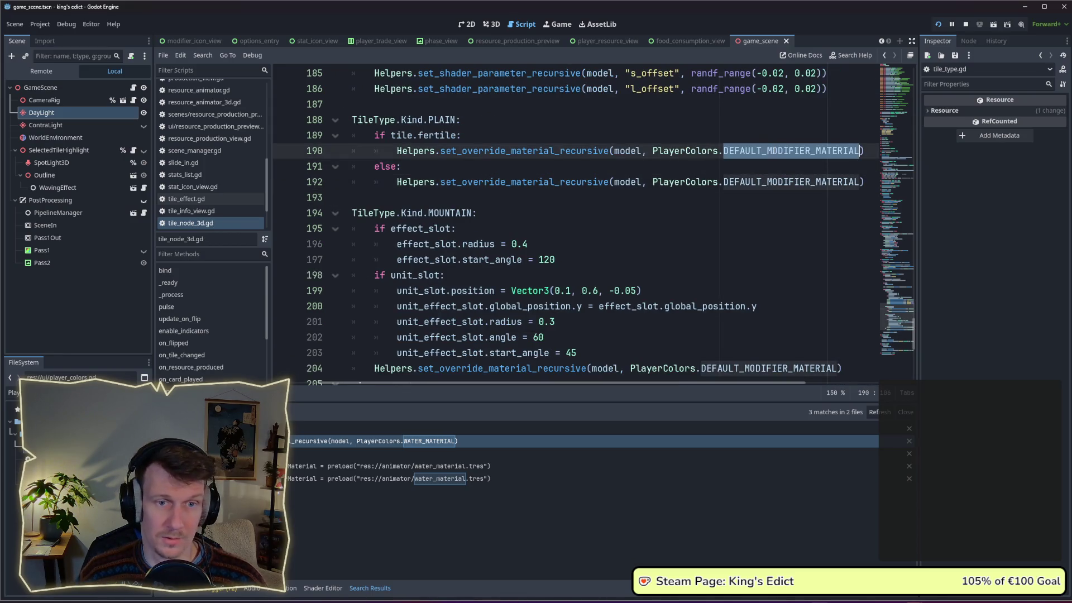
{"action": "mouse_move", "coordinate": [791, 151]}
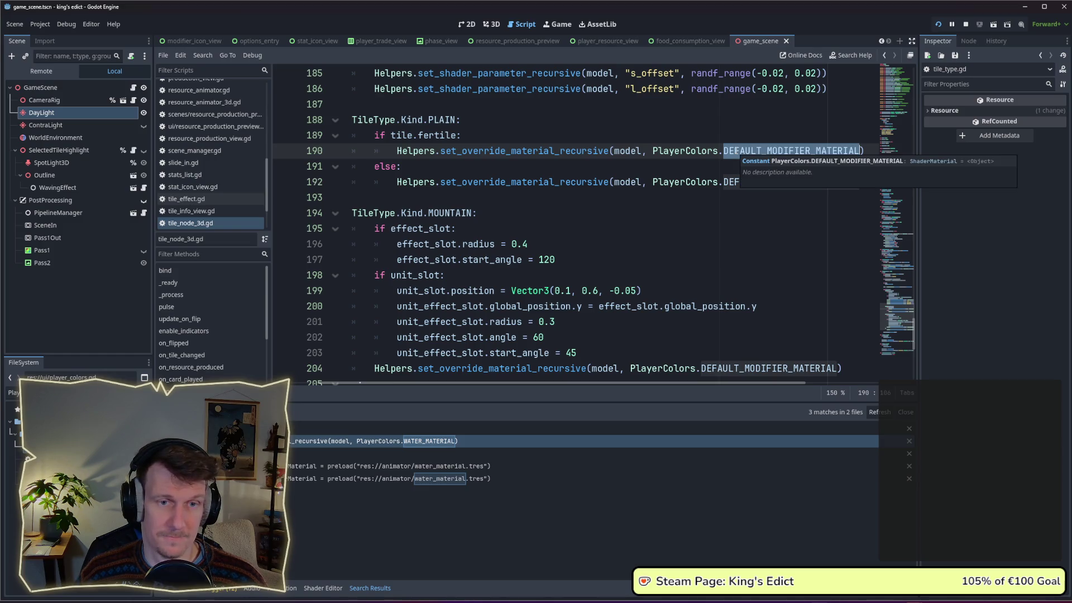
{"action": "left_click", "coordinate": [683, 151], "text": "ctrl"}
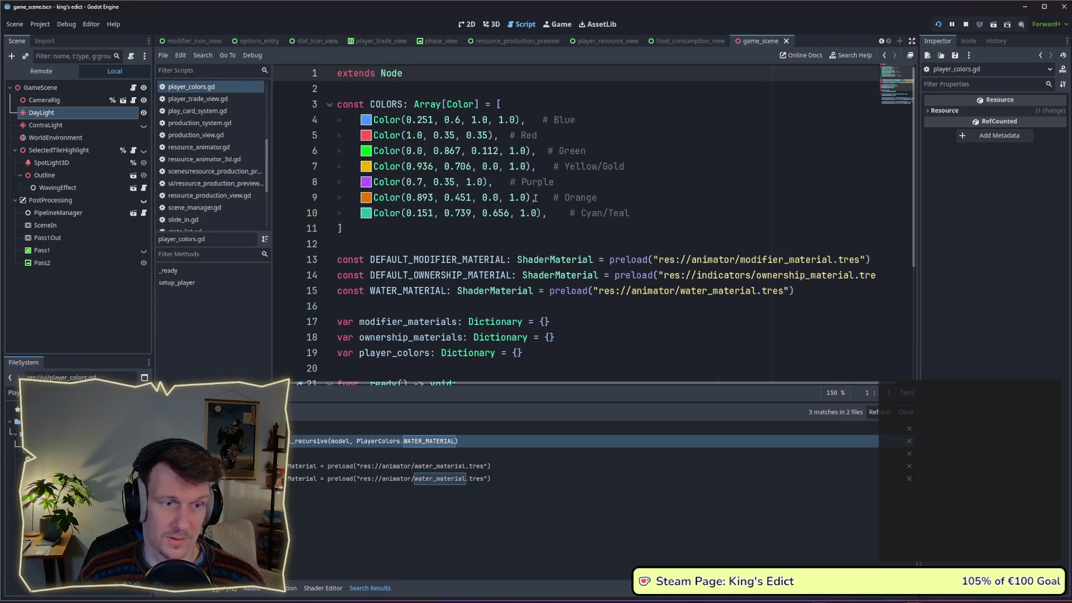
{"action": "scroll", "coordinate": [456, 239], "scroll_direction": "down", "scroll_amount": 2}
Add 'const FERTILE_MATERIAL: ShaderMaterial = preload()' on line 17 below the other material constants.
{"action": "left_click", "coordinate": [368, 216]}
{"action": "key", "text": "Return"}
{"action": "key", "text": "Return"}
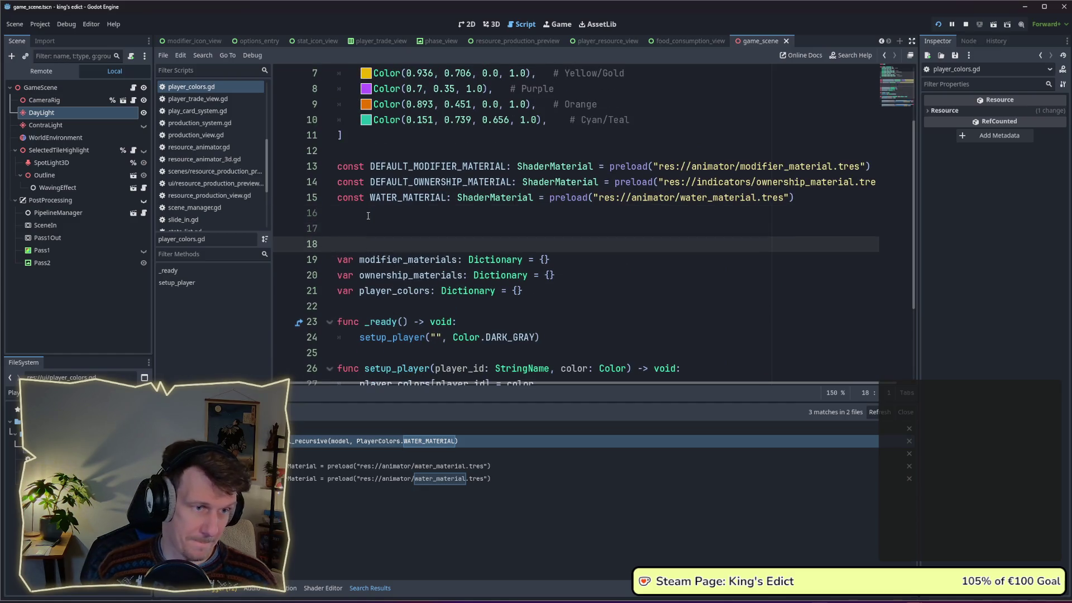
{"action": "key", "text": "Up"}
{"action": "type", "text": "cv"}
{"action": "key", "text": "BackSpace"}
{"action": "type", "text": "onst "}
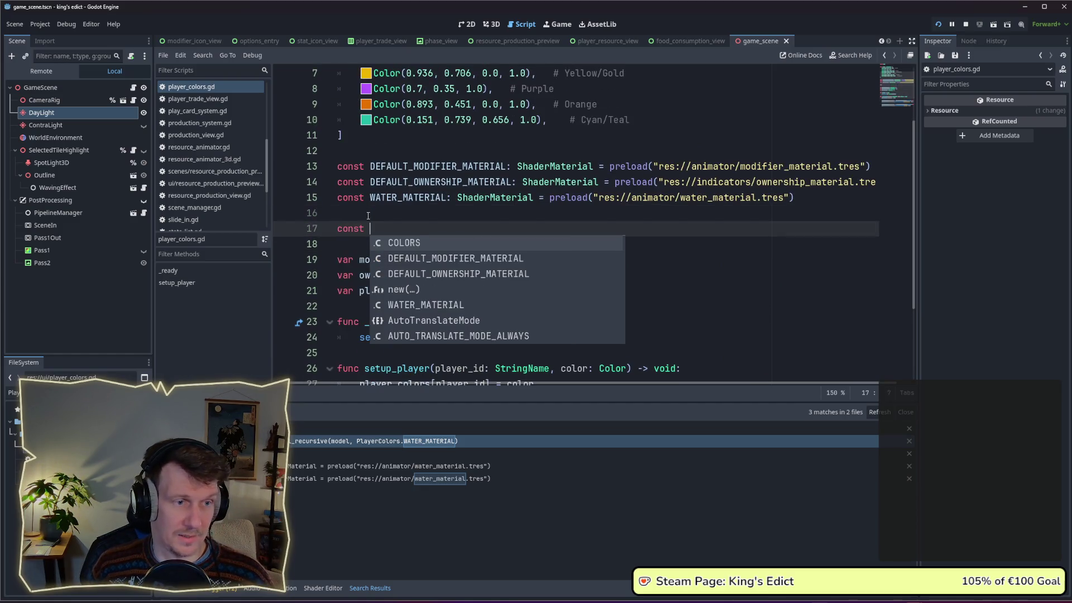
{"action": "type", "text": "FERTILE_MA"}
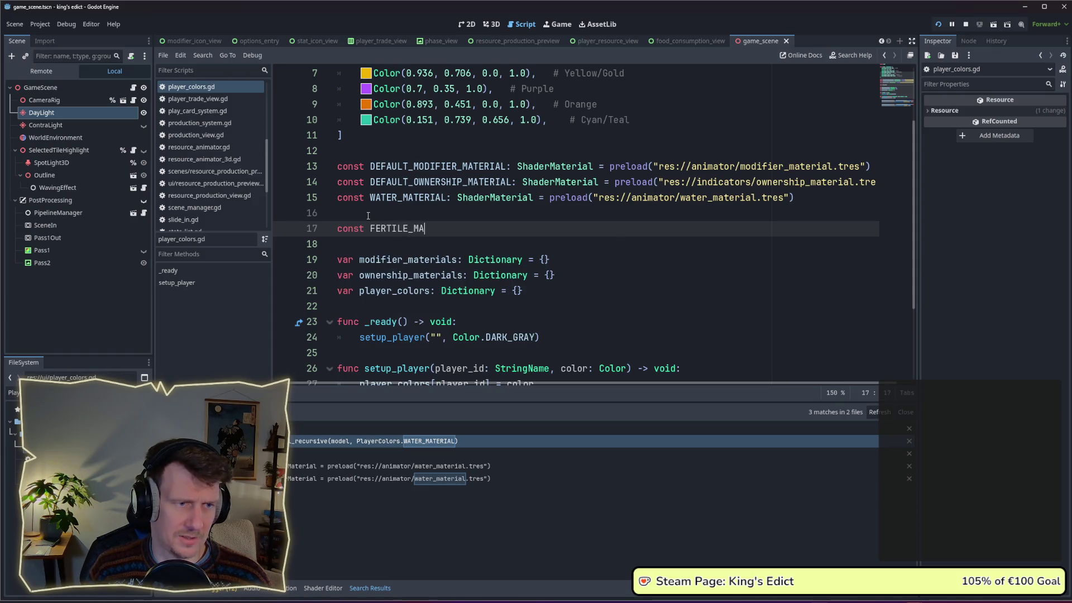
{"action": "type", "text": "TERIAL: S"}
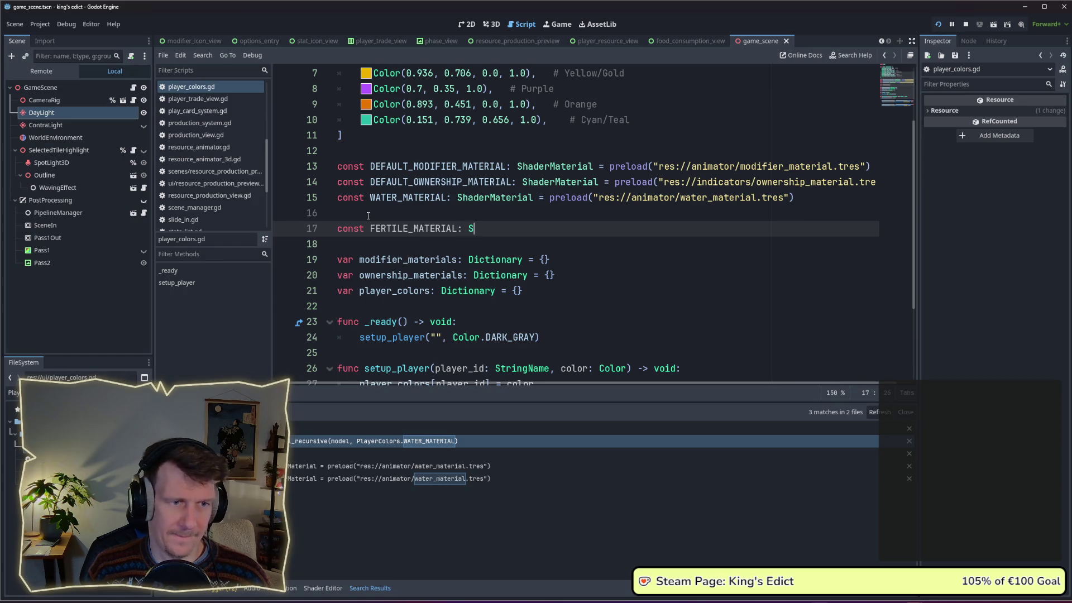
{"action": "type", "text": "hader"}
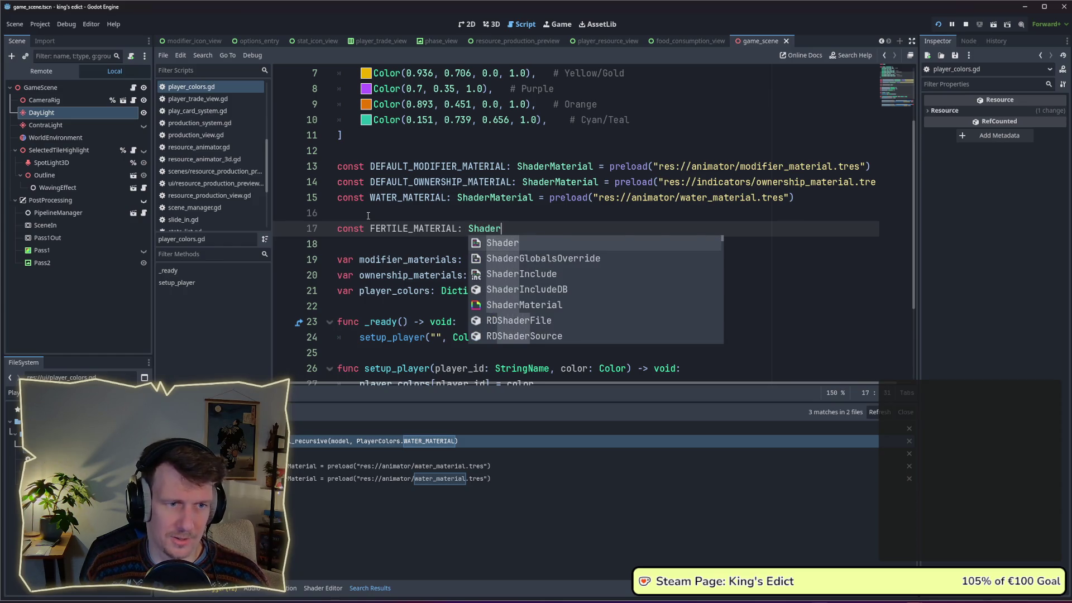
{"action": "type", "text": ";"}
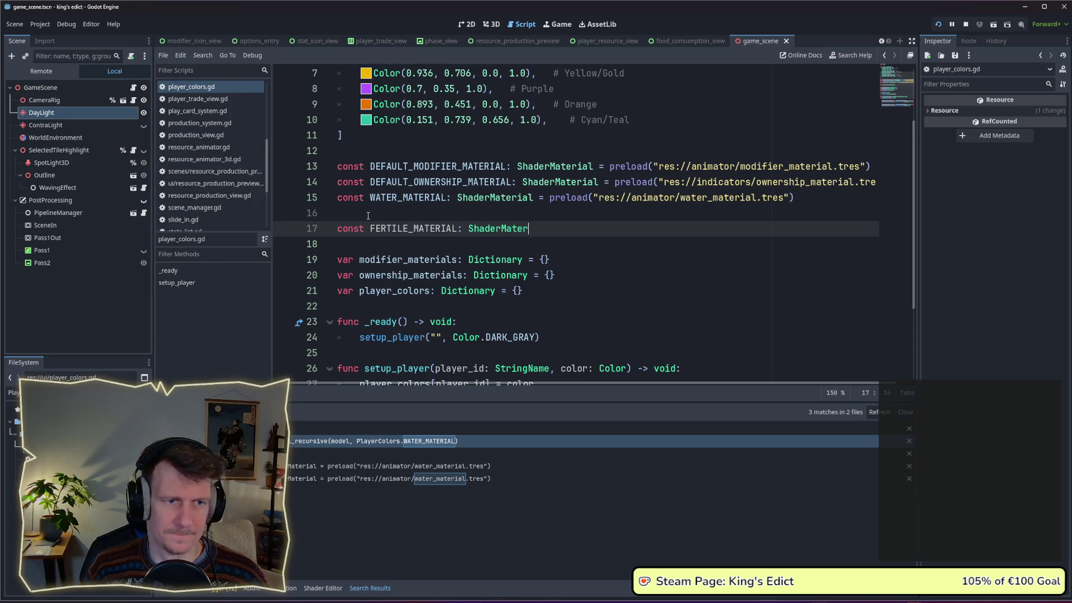
{"action": "type", "text": " p"}
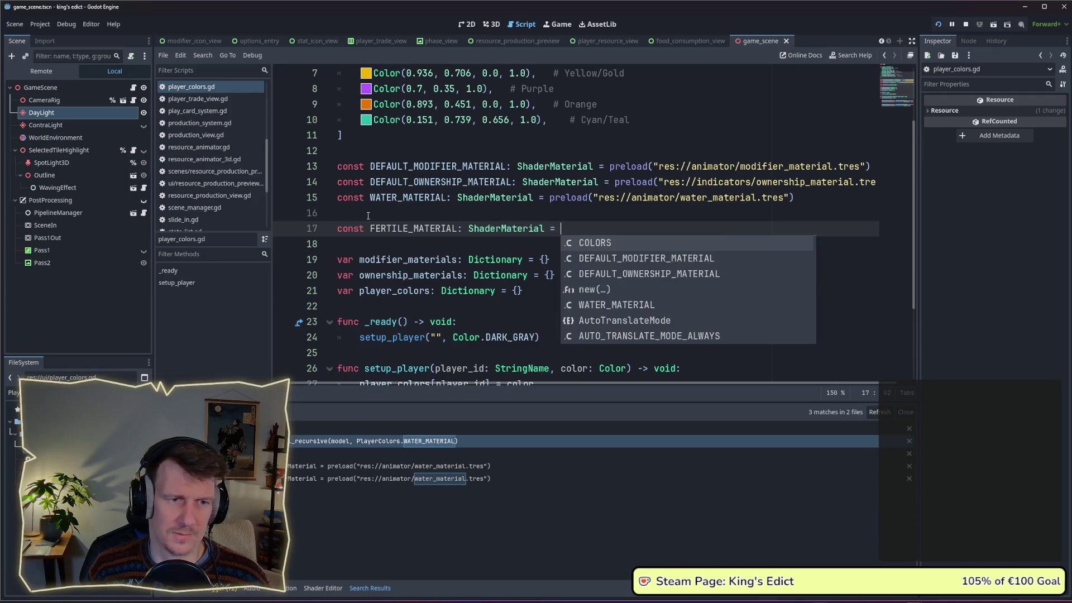
{"action": "type", "text": "reloa"}
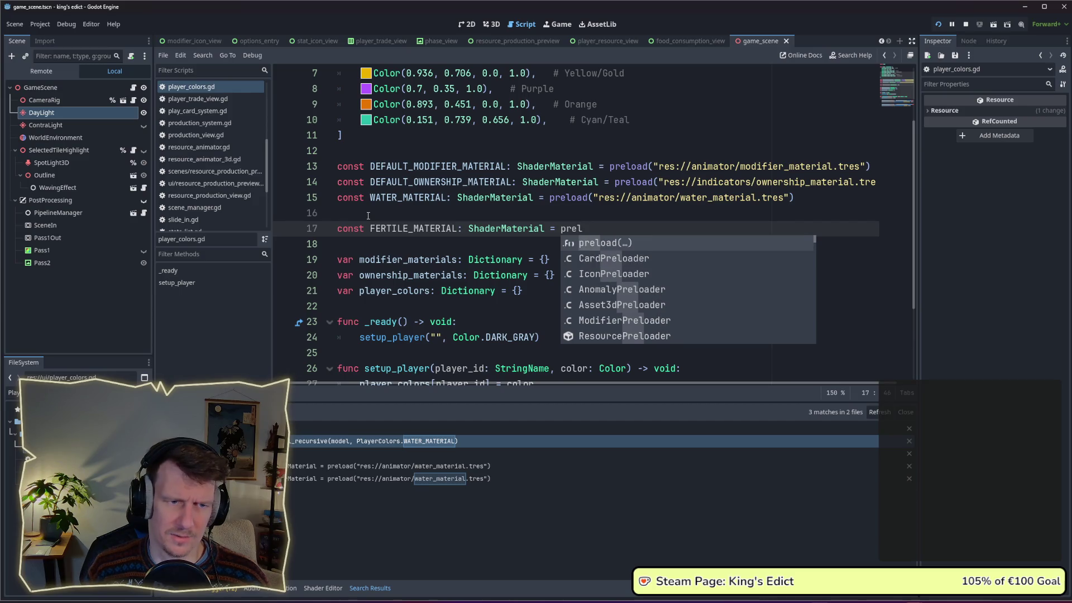
{"action": "type", "text": "d"}
{"action": "key", "text": "Return"}
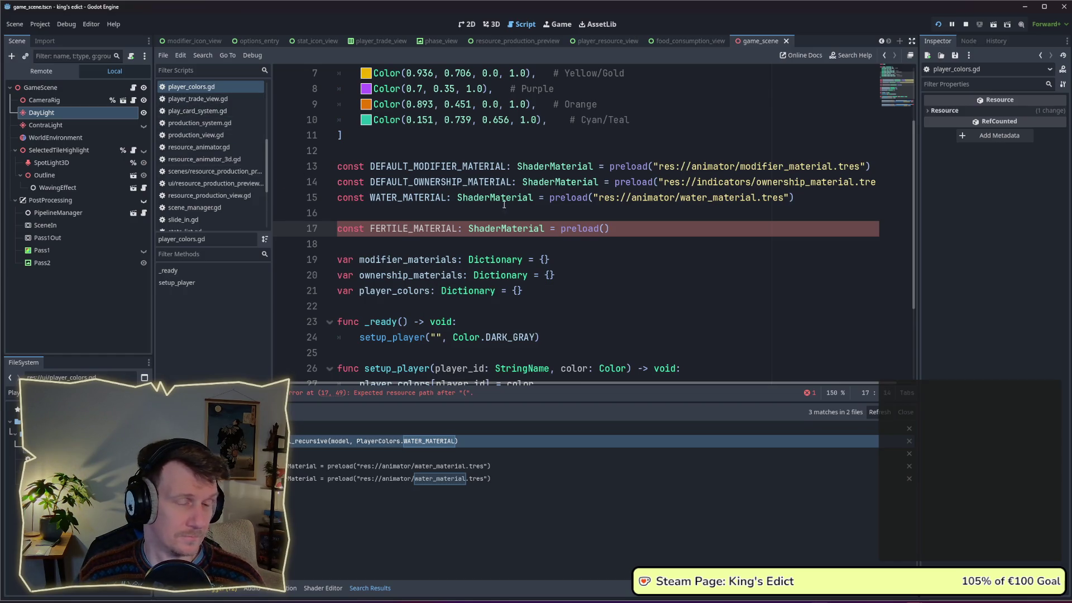
{"action": "right_click", "coordinate": [209, 90]}
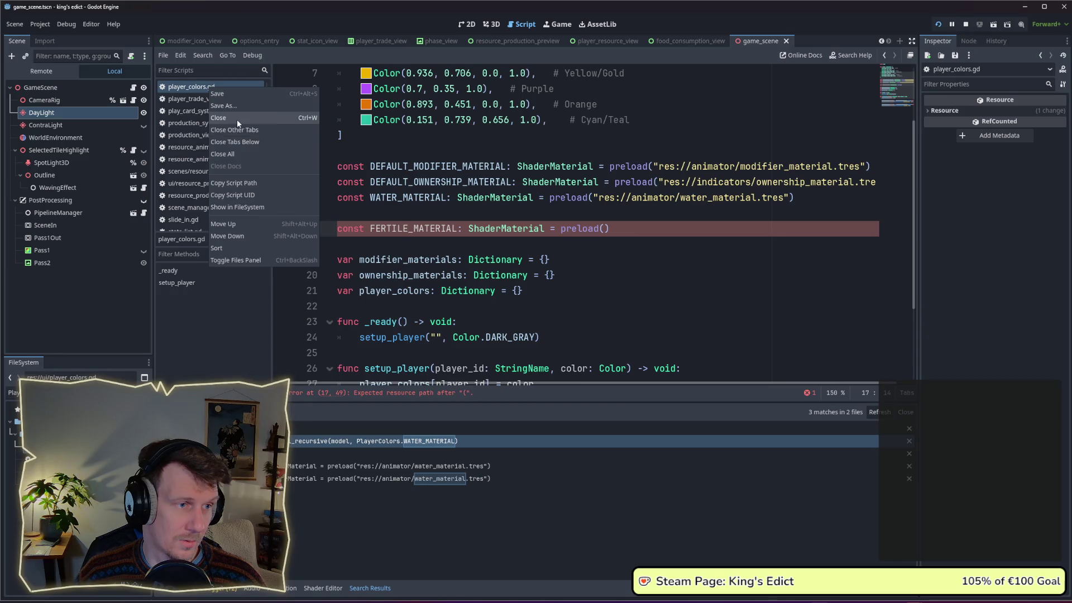
Close every scene tab except game_scene.
{"action": "key", "text": "Escape"}
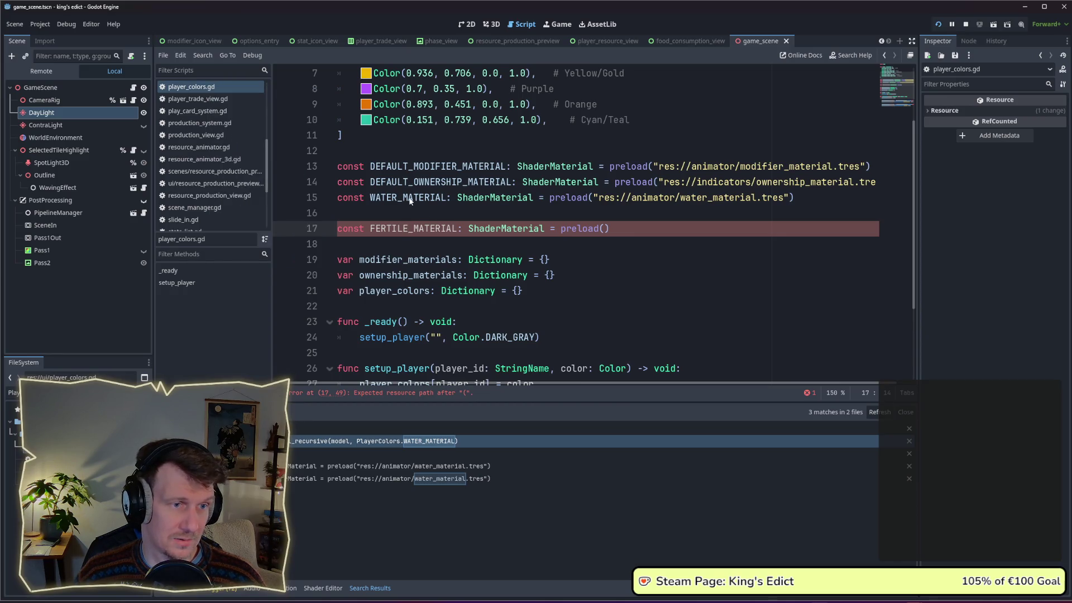
{"action": "right_click", "coordinate": [759, 39]}
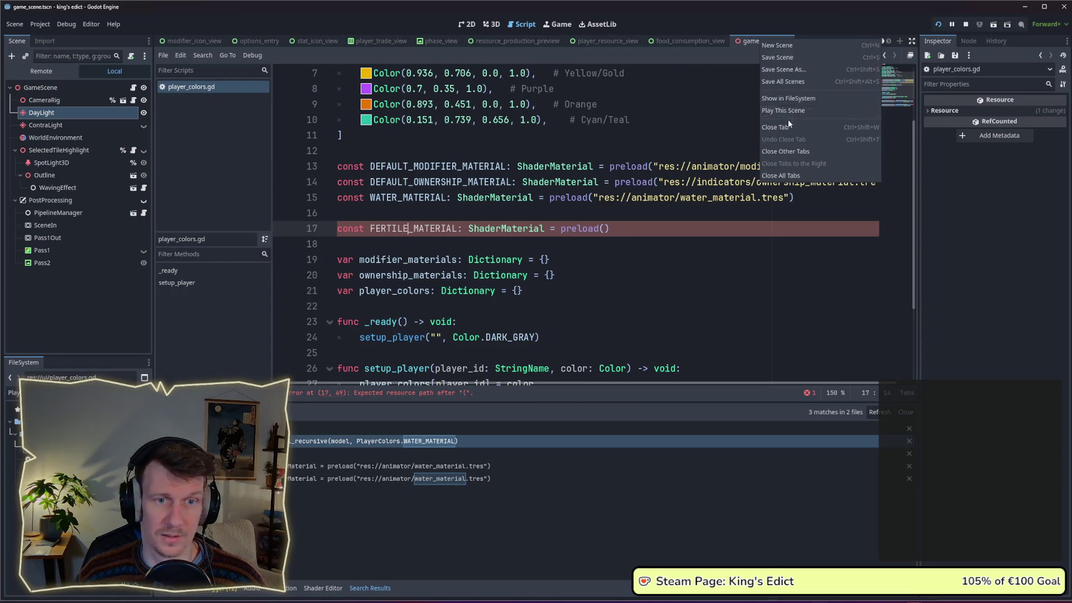
{"action": "left_click", "coordinate": [787, 151]}
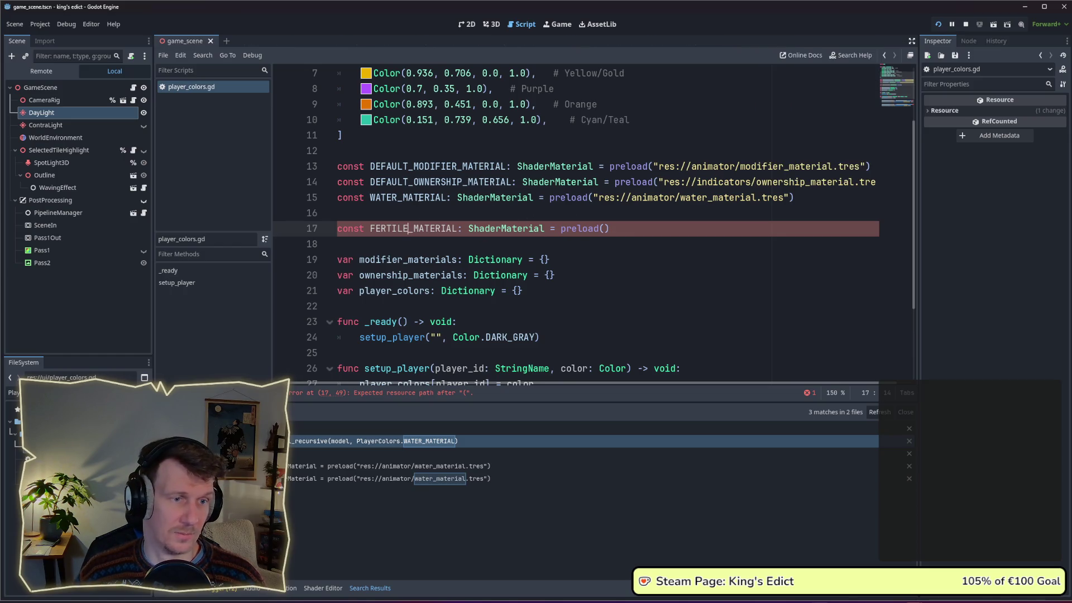
Search the project for WATER_MATERIAL and jump to its use in tile_node_3d.gd.
{"action": "double_click", "coordinate": [408, 198]}
{"action": "key", "text": "ctrl+shift+f"}
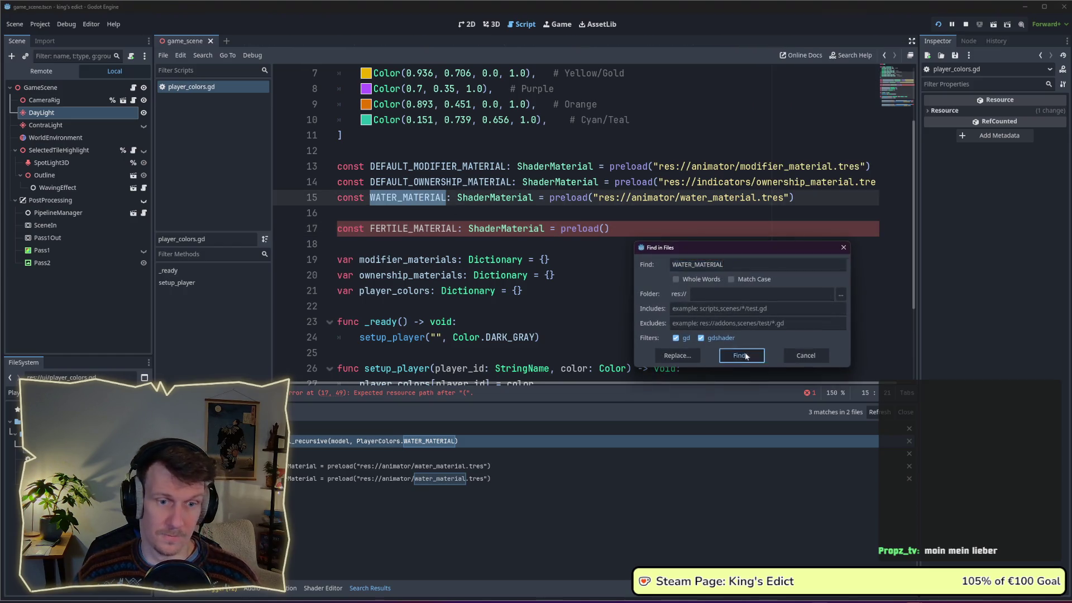
{"action": "left_click", "coordinate": [741, 355]}
{"action": "left_click", "coordinate": [423, 442]}
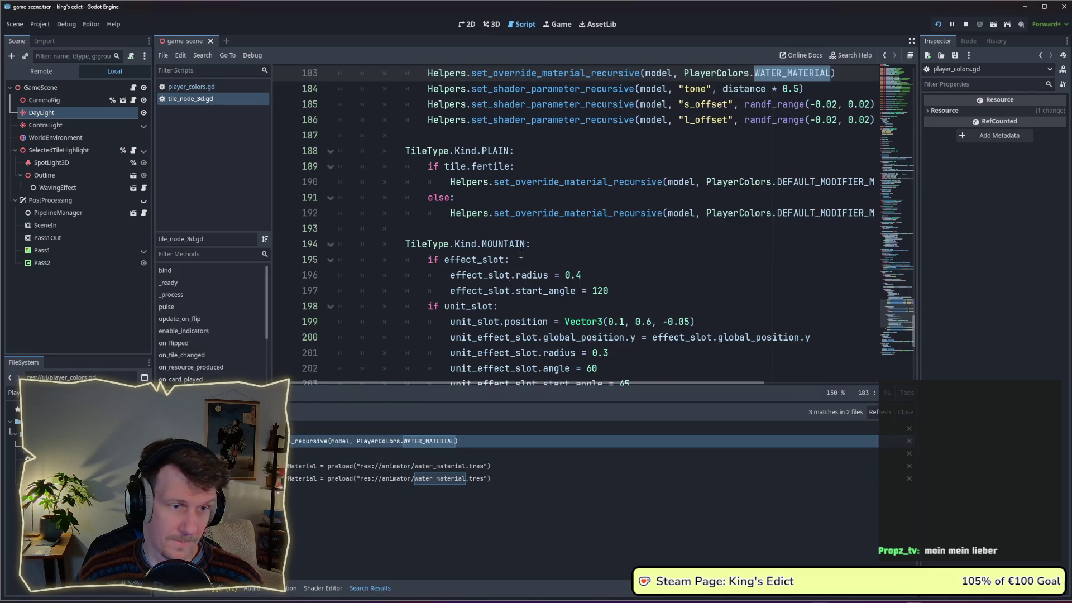
Replace DEFAULT_MODIFIER_MATERIAL with FERTILE_MATERIAL on line 190's fertile branch.
{"action": "left_click", "coordinate": [791, 202]}
{"action": "double_click", "coordinate": [791, 182]}
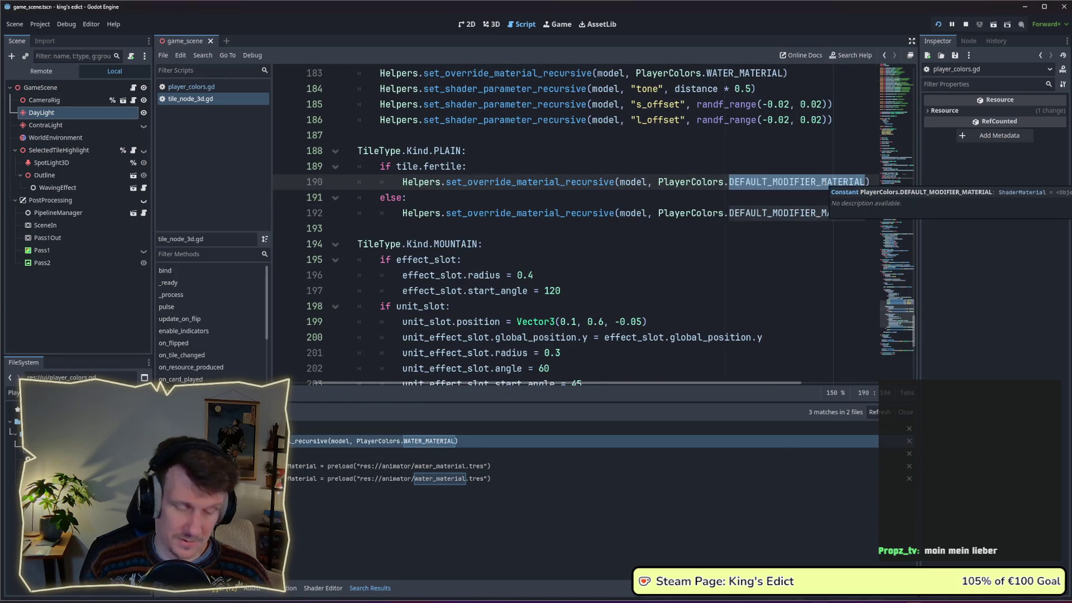
{"action": "type", "text": "FERT"}
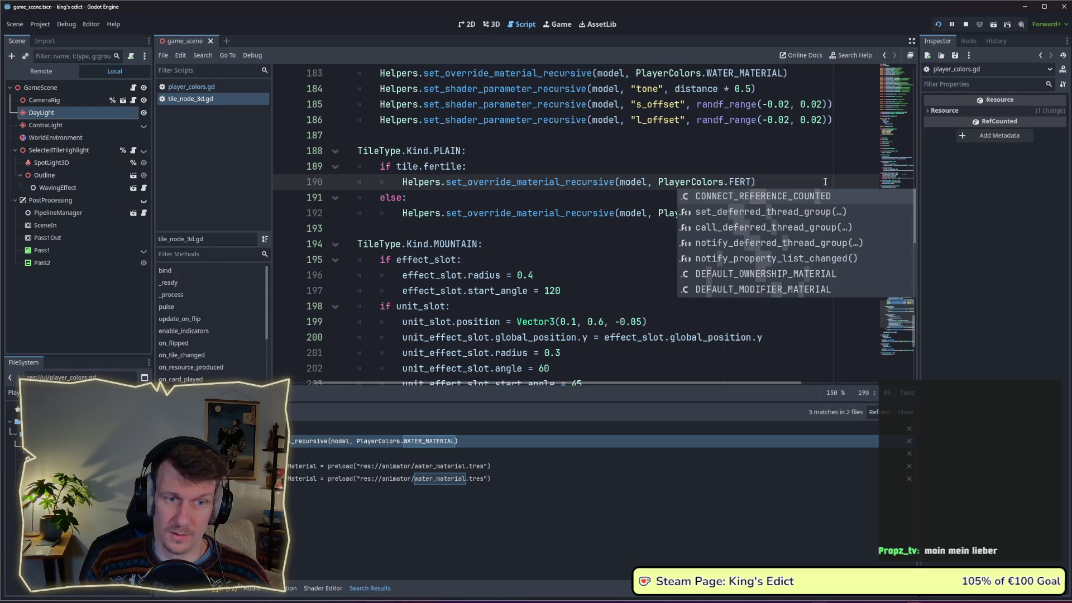
{"action": "type", "text": "ILE_MATERI"}
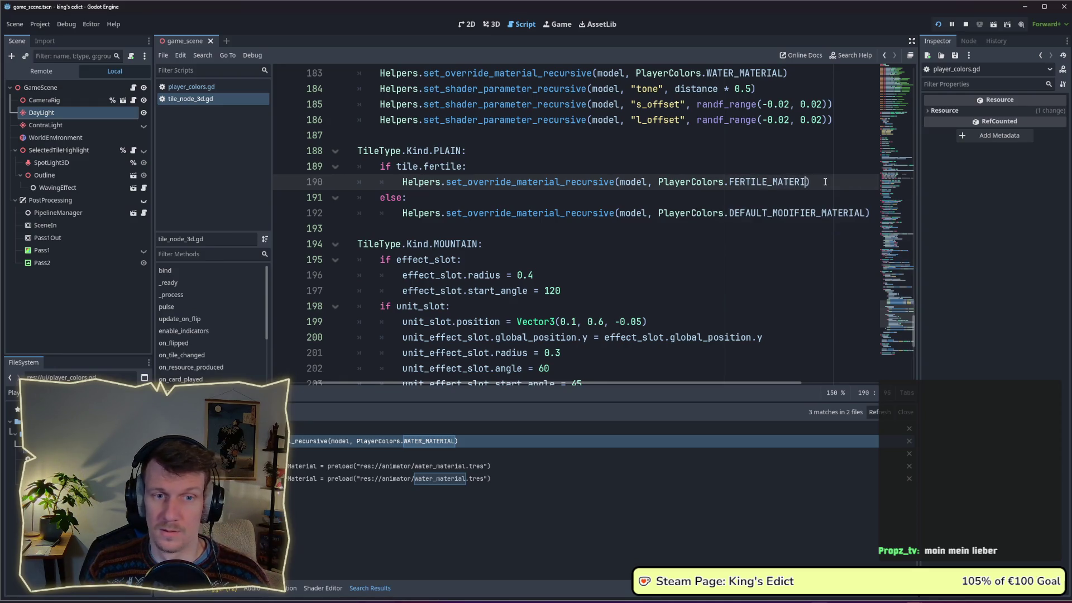
{"action": "type", "text": "AL"}
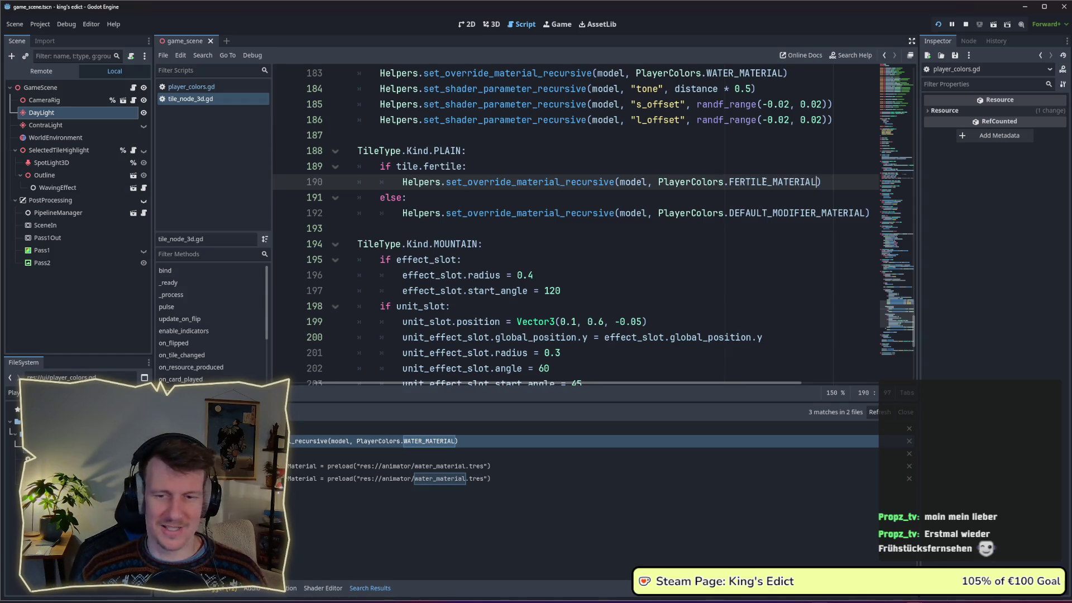
{"action": "left_click", "coordinate": [677, 194]}
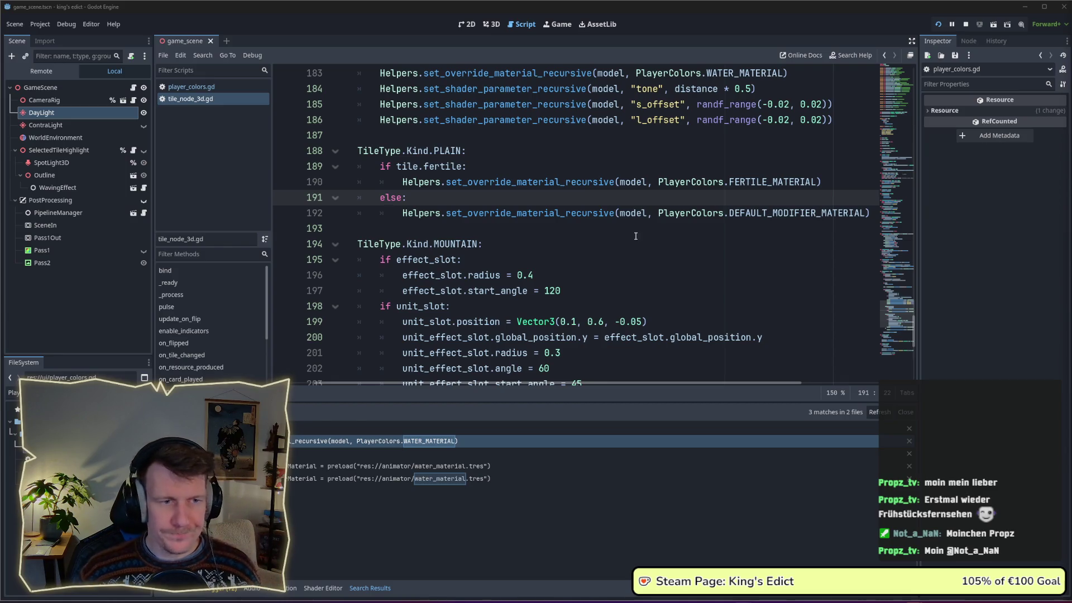
{"action": "left_click", "coordinate": [458, 213]}
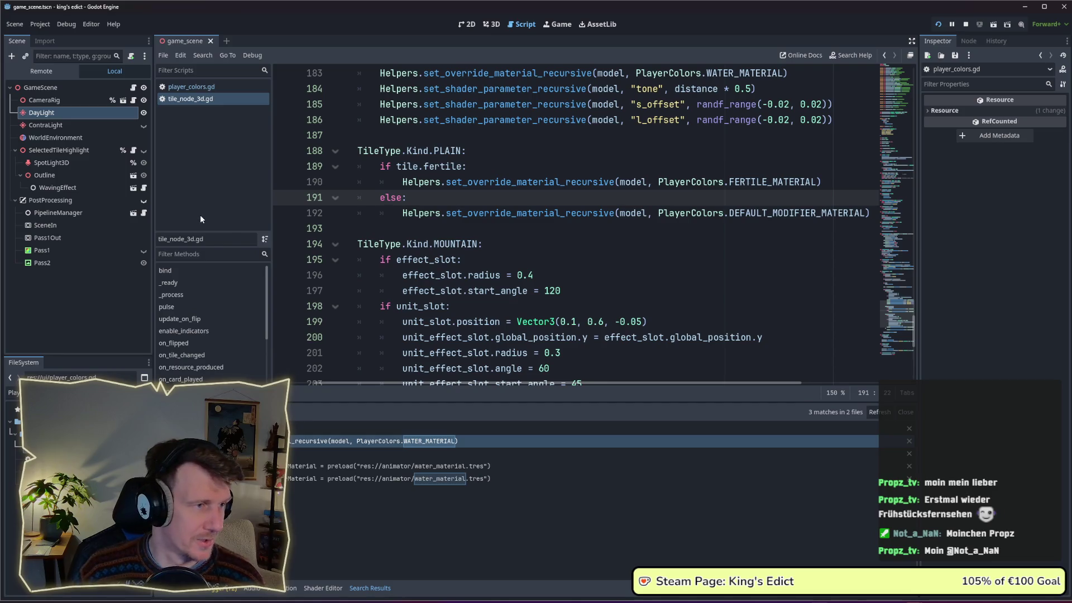
Filter the FileSystem dock for 'water' and open water.gdshader.
{"action": "left_click", "coordinate": [12, 392]}
{"action": "type", "text": "W"}
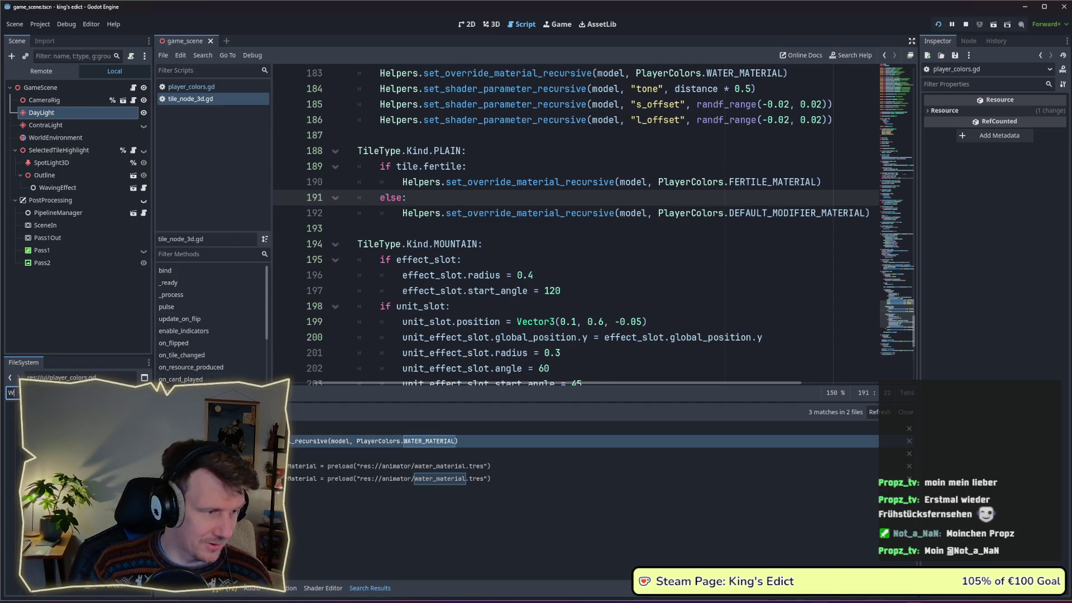
{"action": "type", "text": "water"}
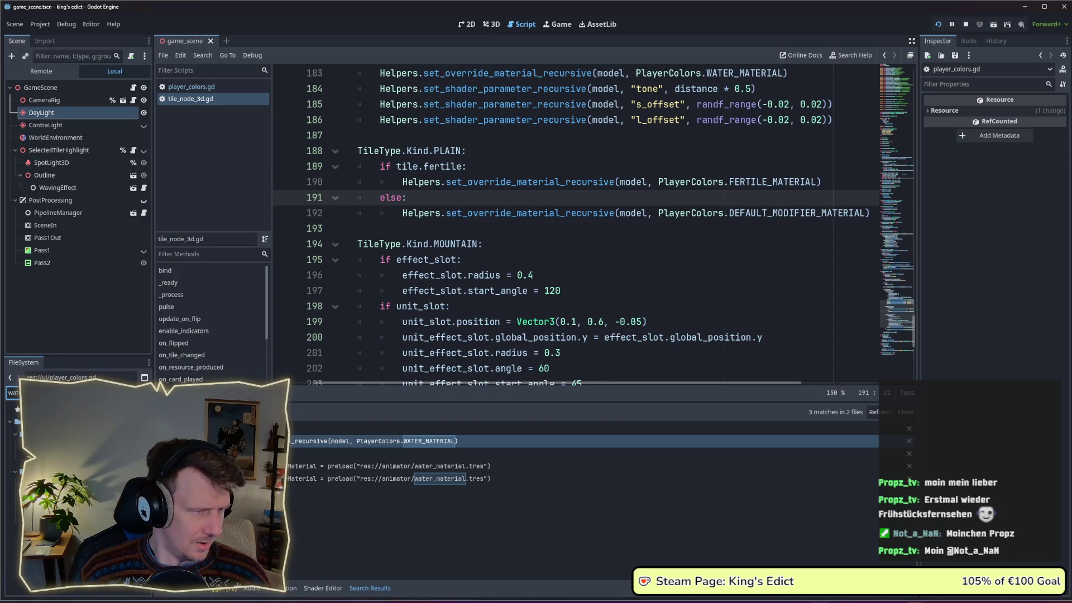
{"action": "double_click", "coordinate": [12, 411]}
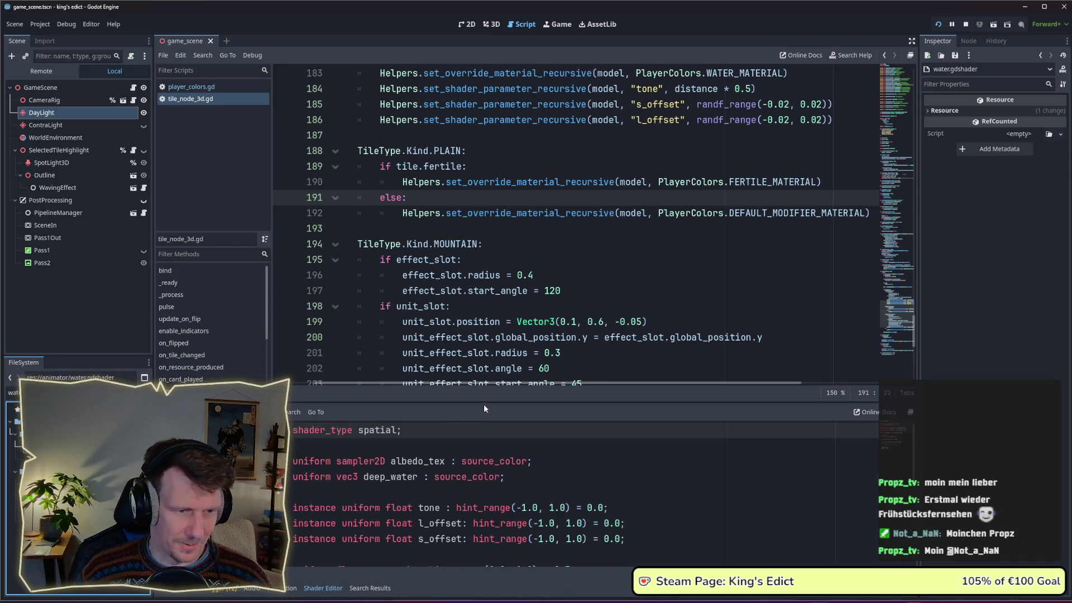
Enlarge the shader code pane and cancel an attempted Move/Duplicate of water.gdshader.
{"action": "left_click_drag", "start_coordinate": [482, 401], "coordinate": [479, 218]}
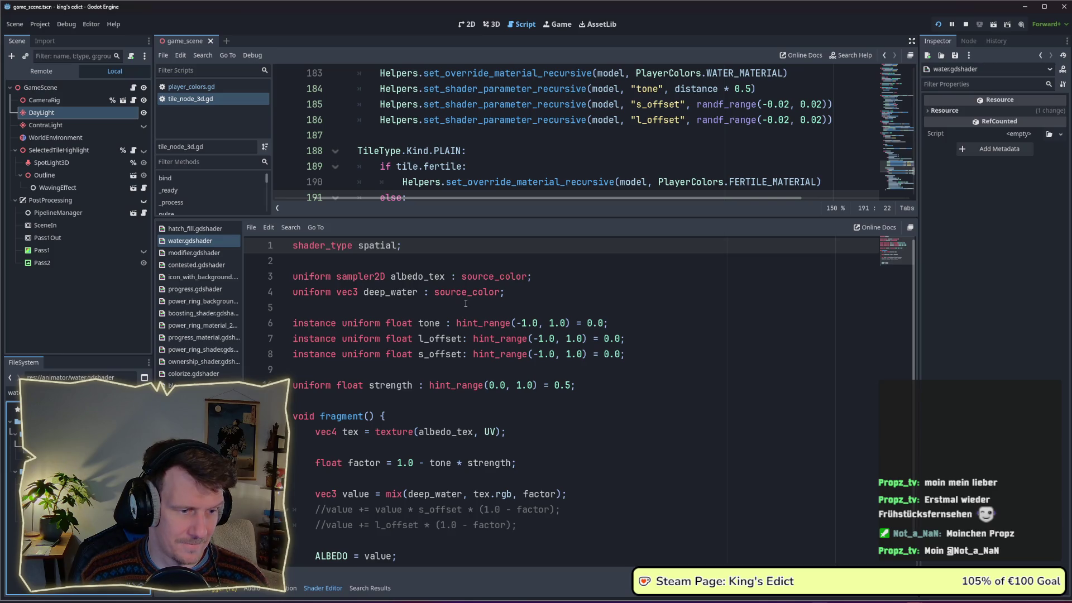
{"action": "scroll", "coordinate": [465, 303], "scroll_direction": "down", "scroll_amount": 1}
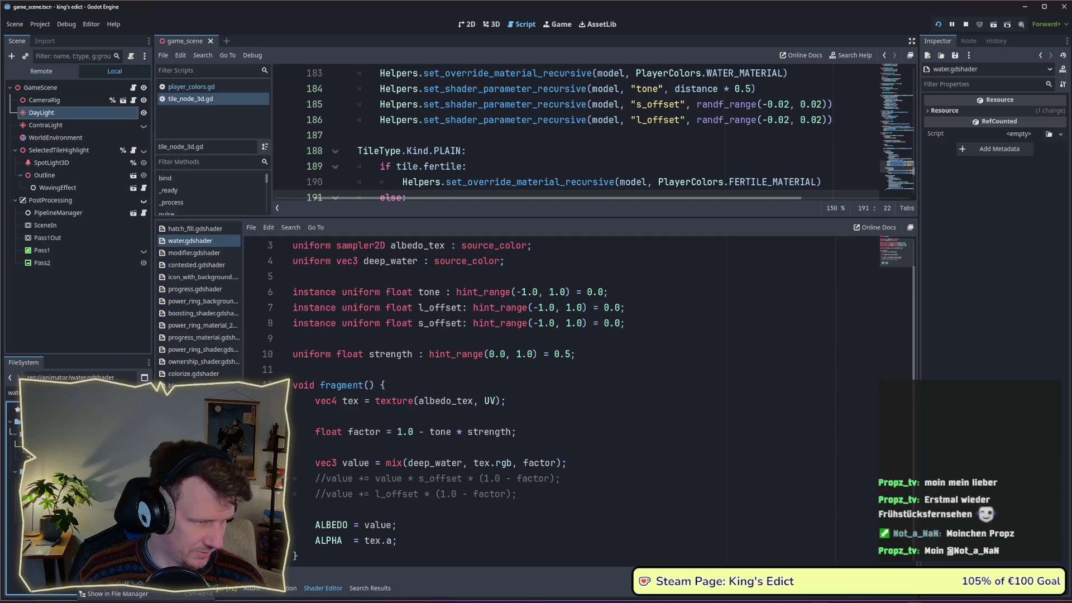
{"action": "left_click", "coordinate": [109, 494]}
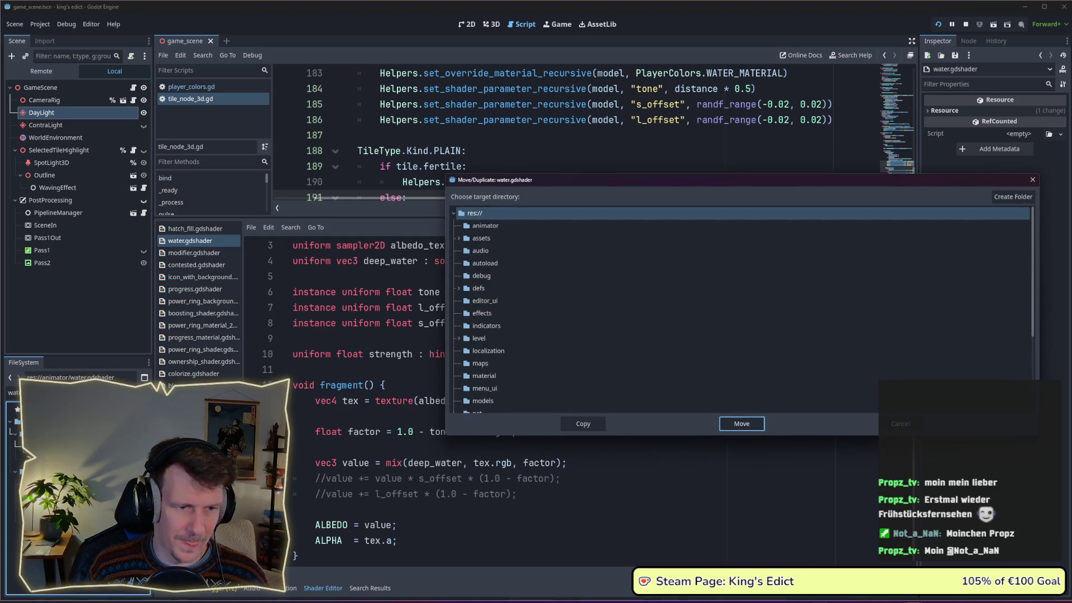
{"action": "key", "text": "Escape"}
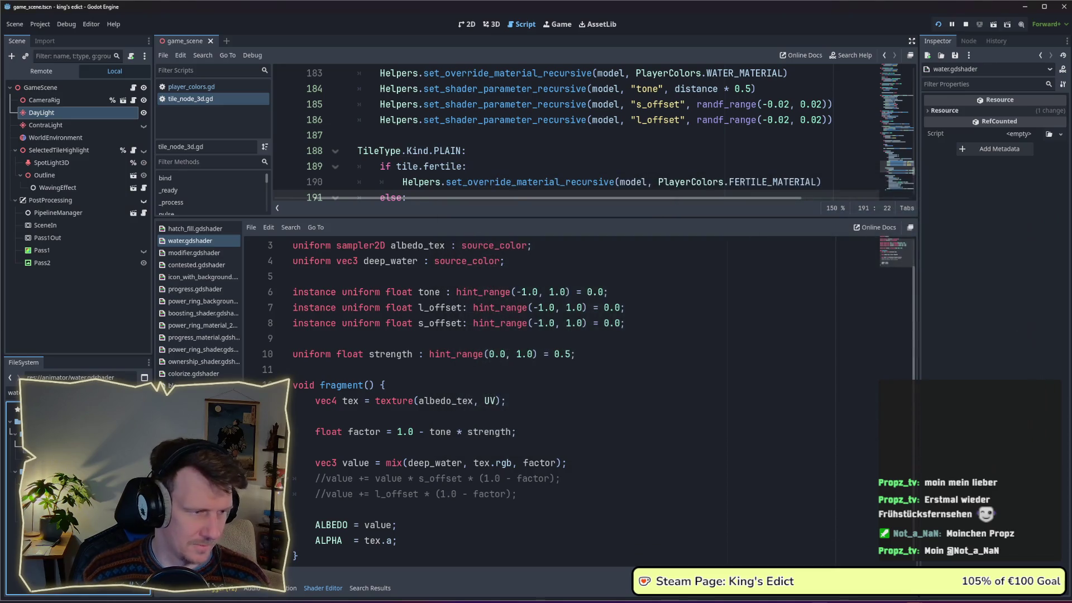
Undo two accidental DayLight node duplicates pasted into the scene.
{"action": "key", "text": "ctrl+v"}
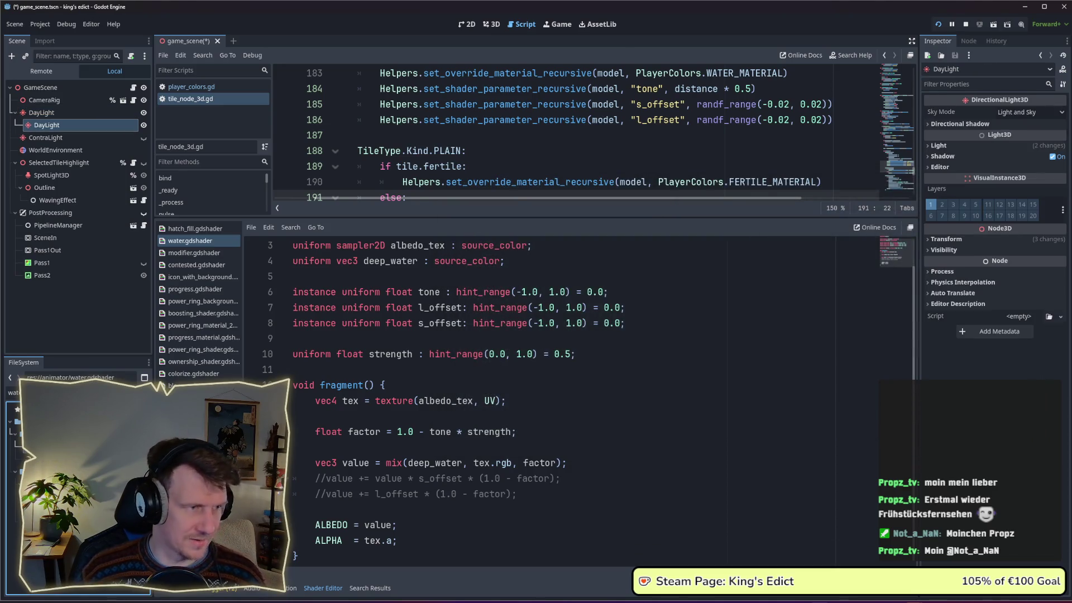
{"action": "key", "text": "ctrl+z"}
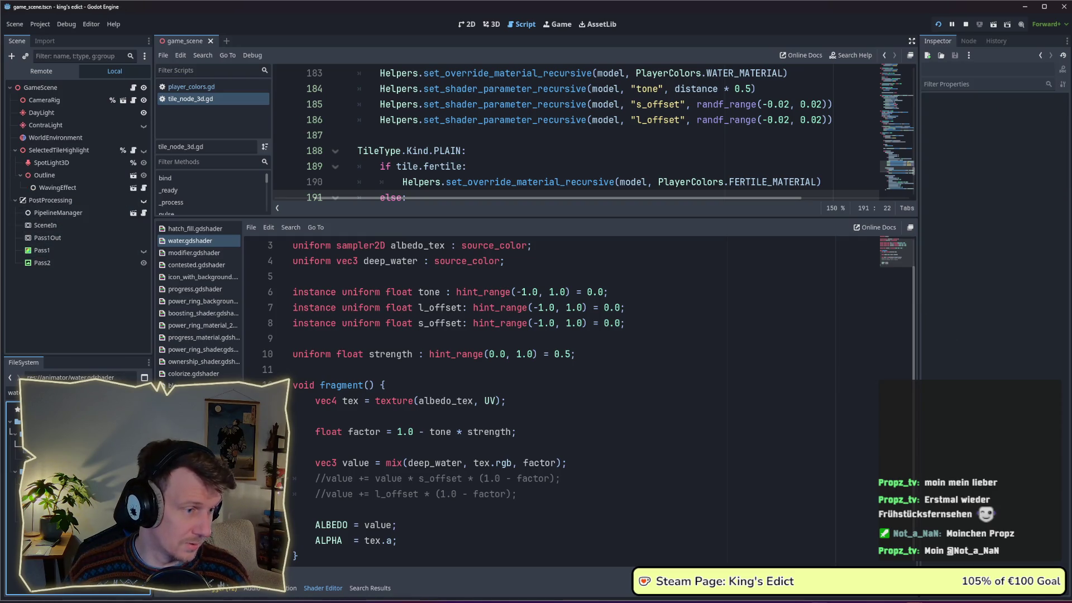
{"action": "key", "text": "ctrl+v"}
{"action": "key", "text": "ctrl+z"}
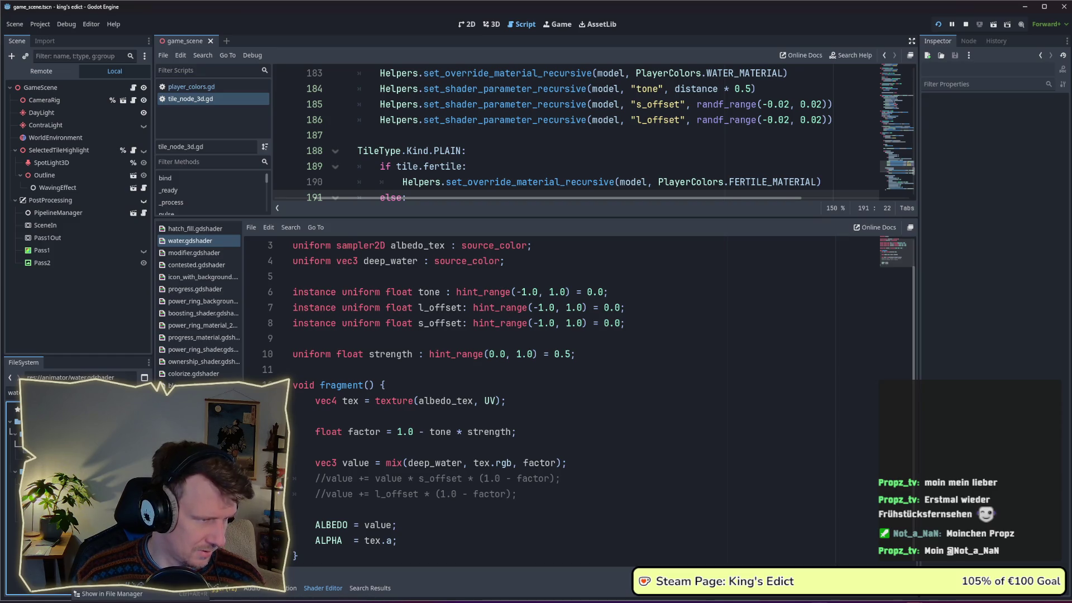
Duplicate water.gdshader as fertile.gdshader and start a New Resource in the animator folder.
{"action": "key", "text": "ctrl+d"}
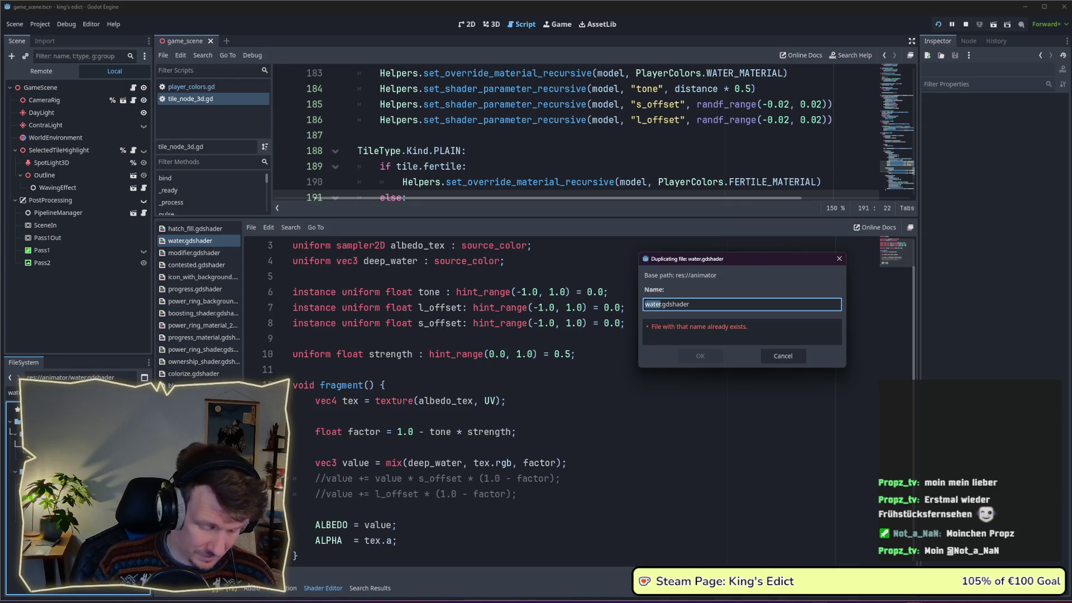
{"action": "type", "text": "fertile"}
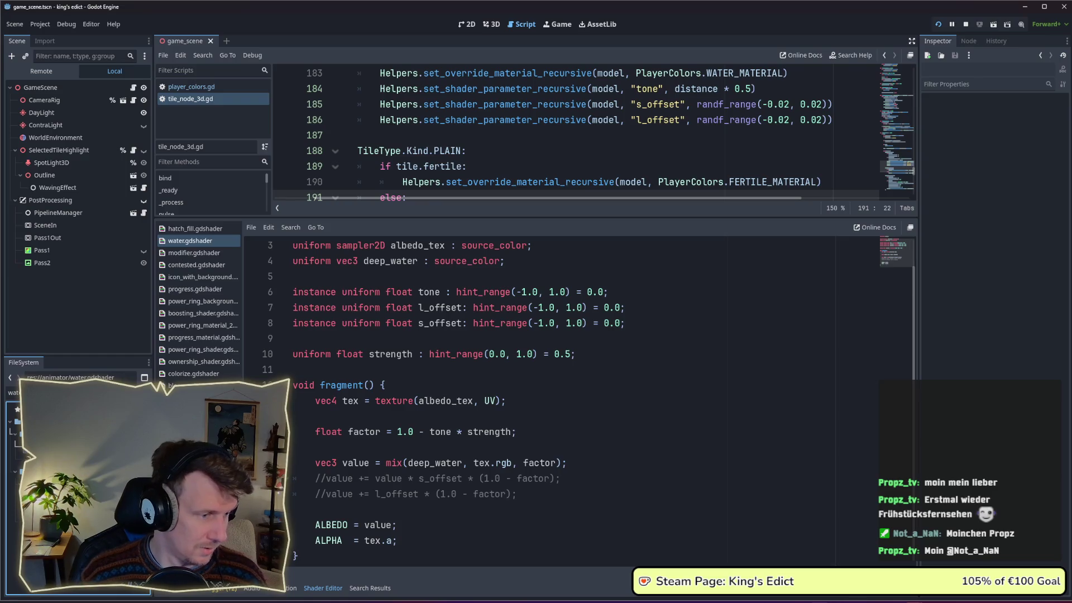
{"action": "type", "text": "ferti"}
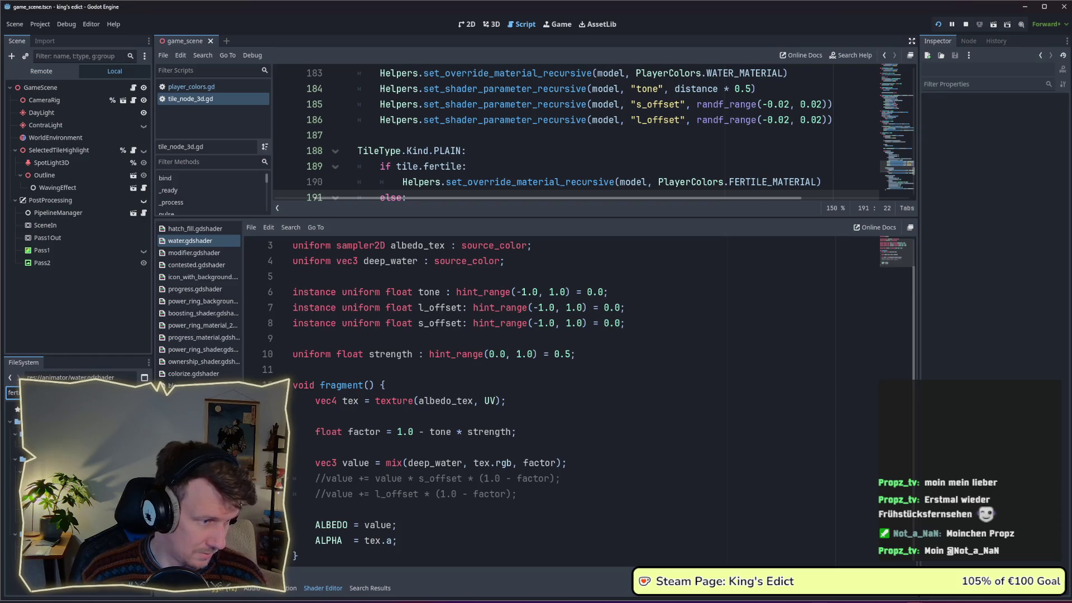
{"action": "key", "text": "Down"}
{"action": "right_click", "coordinate": [53, 421]}
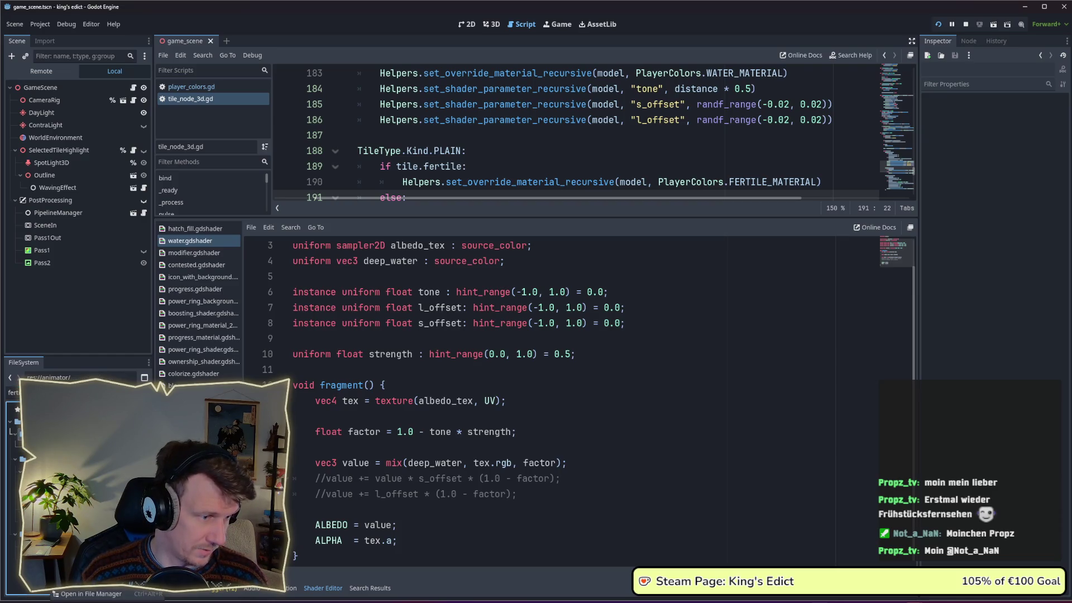
{"action": "left_click", "coordinate": [210, 501]}
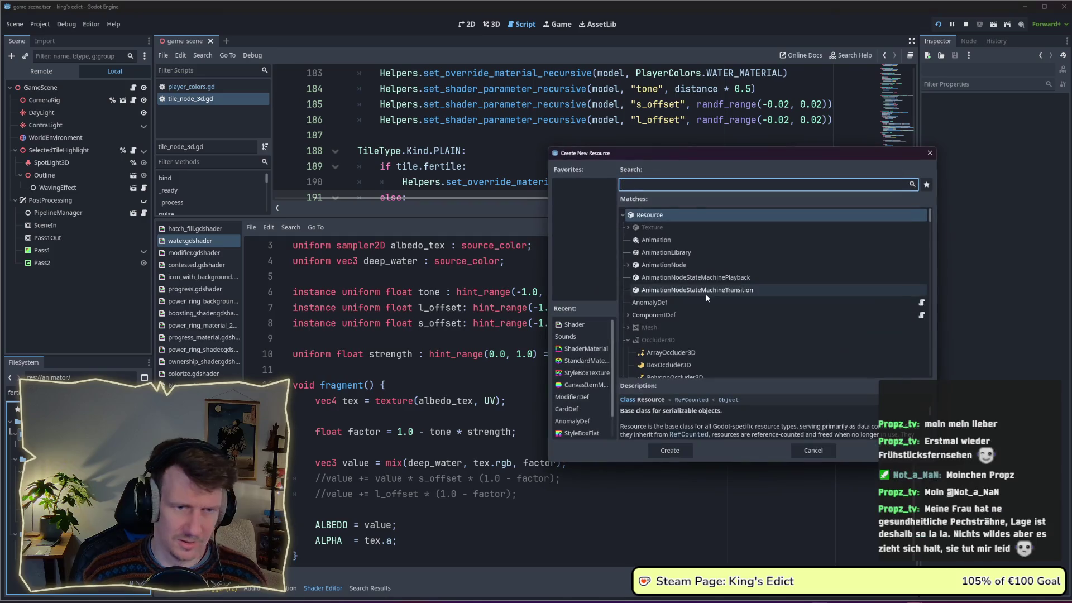
{"action": "type", "text": "Shader"}
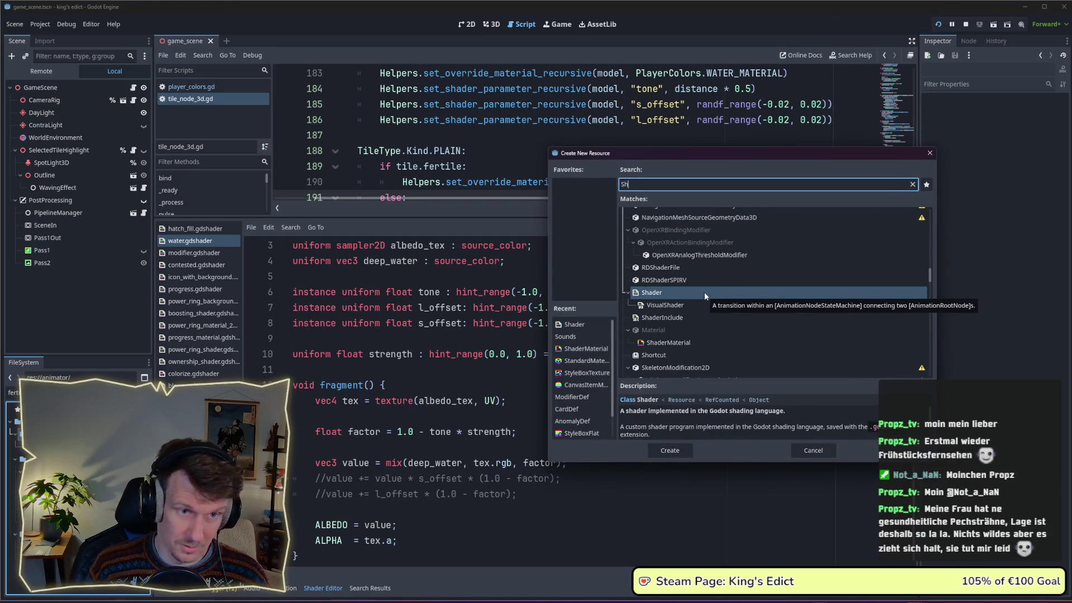
Create a ShaderMaterial saved as fertile.tres, assign fertile.gdshader and expand its shader parameters.
{"action": "key", "text": "Down"}
{"action": "key", "text": "Down"}
{"action": "key", "text": "Down"}
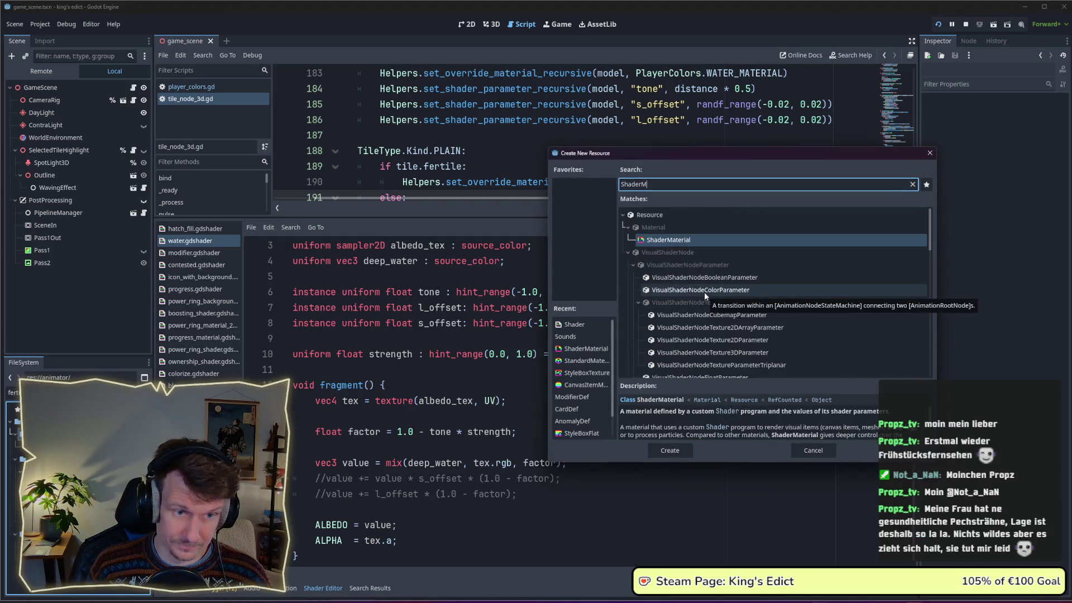
{"action": "key", "text": "Return"}
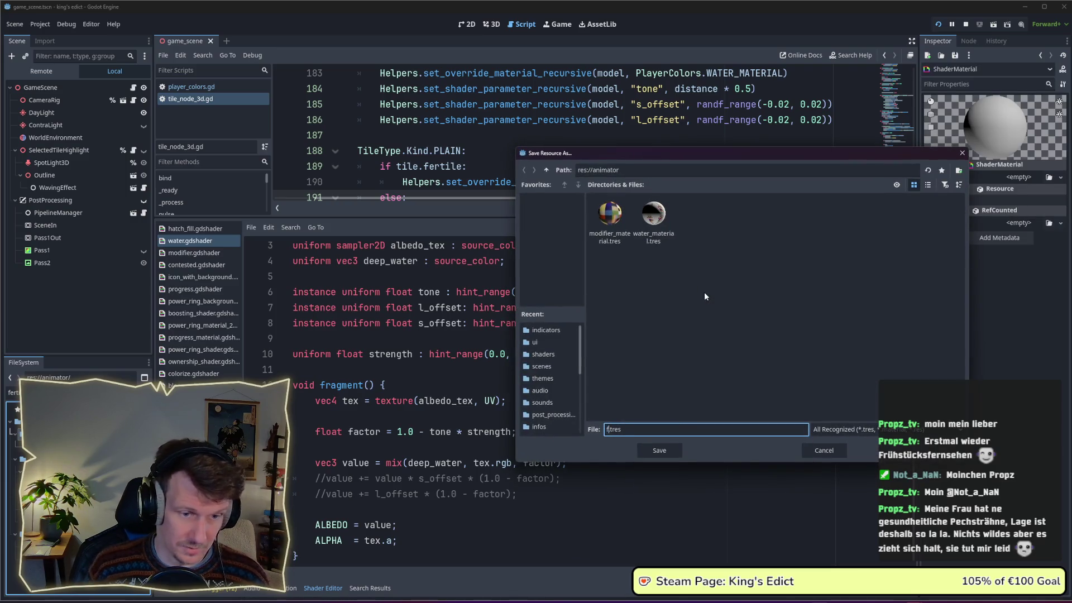
{"action": "type", "text": "fertile"}
{"action": "key", "text": "Return"}
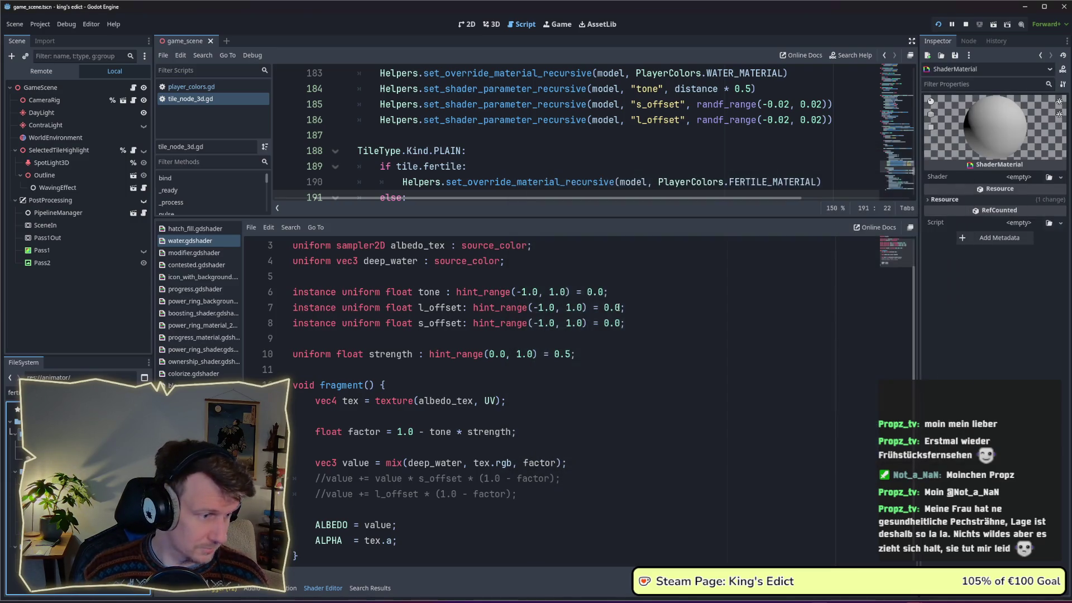
{"action": "mouse_move", "coordinate": [23, 446]}
{"action": "left_mouse_down"}
{"action": "mouse_move", "coordinate": [1014, 185]}
{"action": "mouse_move", "coordinate": [1008, 178]}
{"action": "left_mouse_up"}
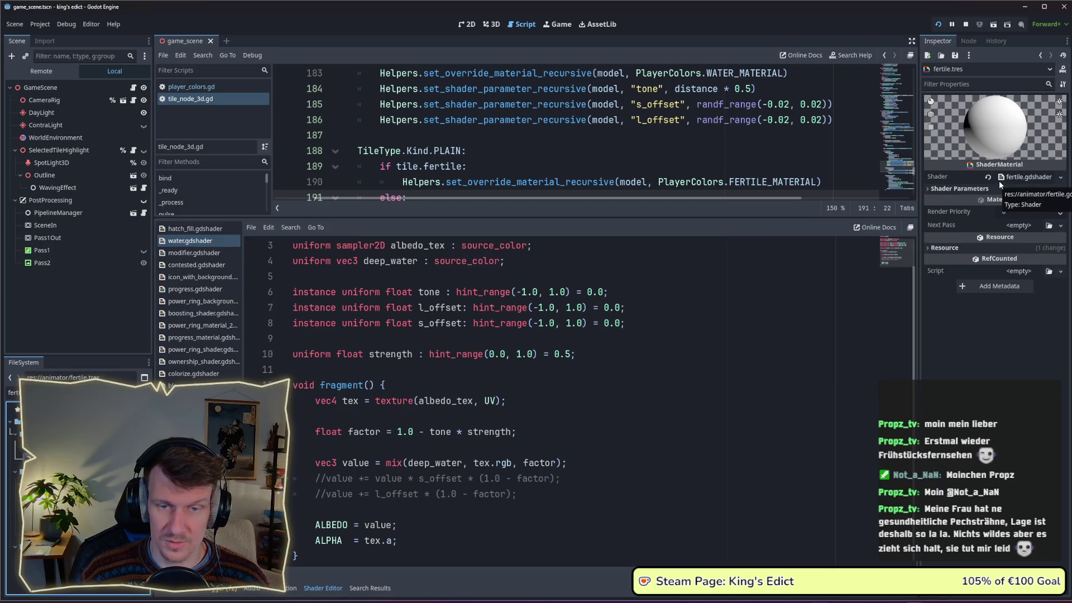
{"action": "left_click", "coordinate": [1011, 189]}
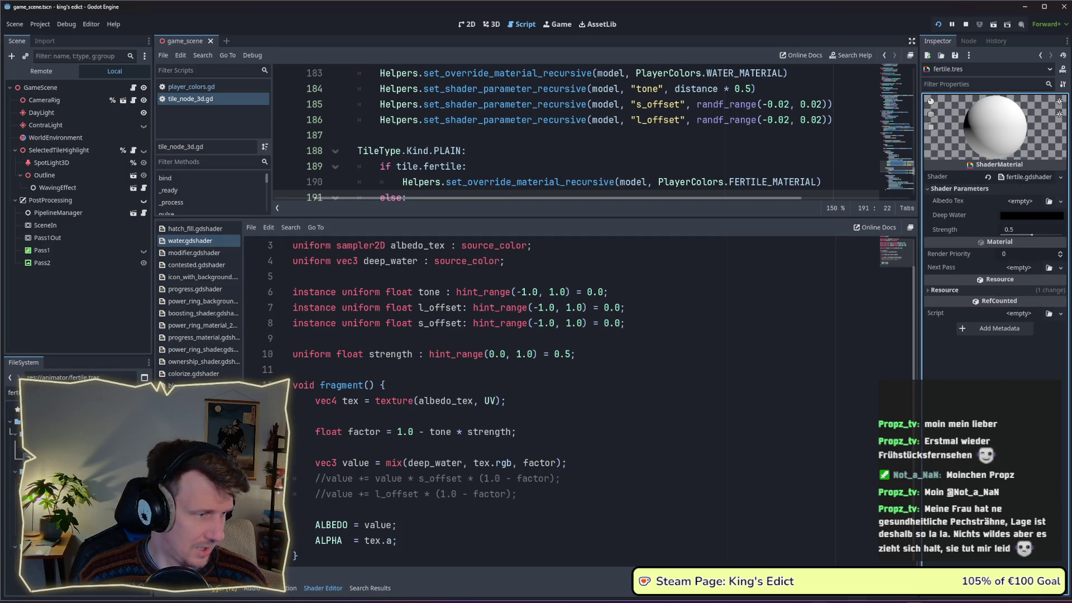
{"action": "type", "text": "water"}
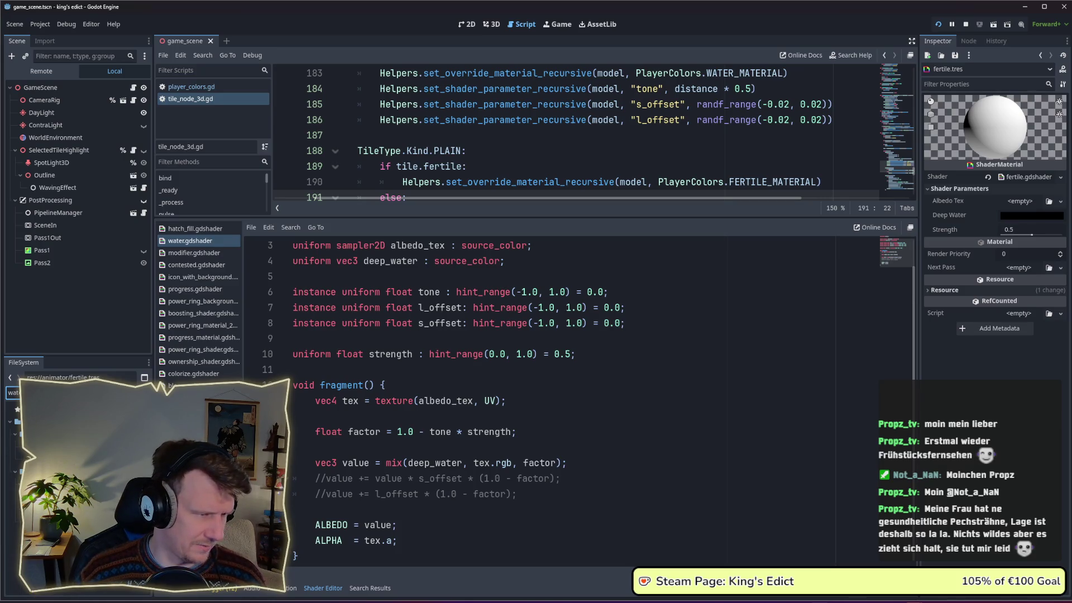
Compare water_material.tres, reopen fertile.tres, filter files for 'colo' and drag color_palette.png to Albedo Tex.
{"action": "left_click", "coordinate": [59, 419]}
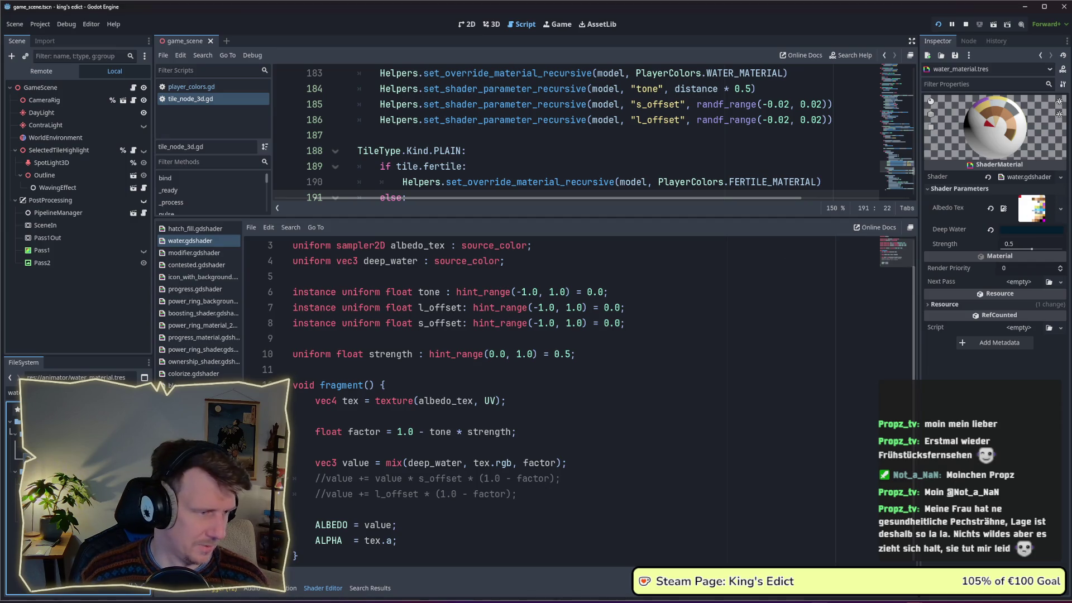
{"action": "type", "text": "fer"}
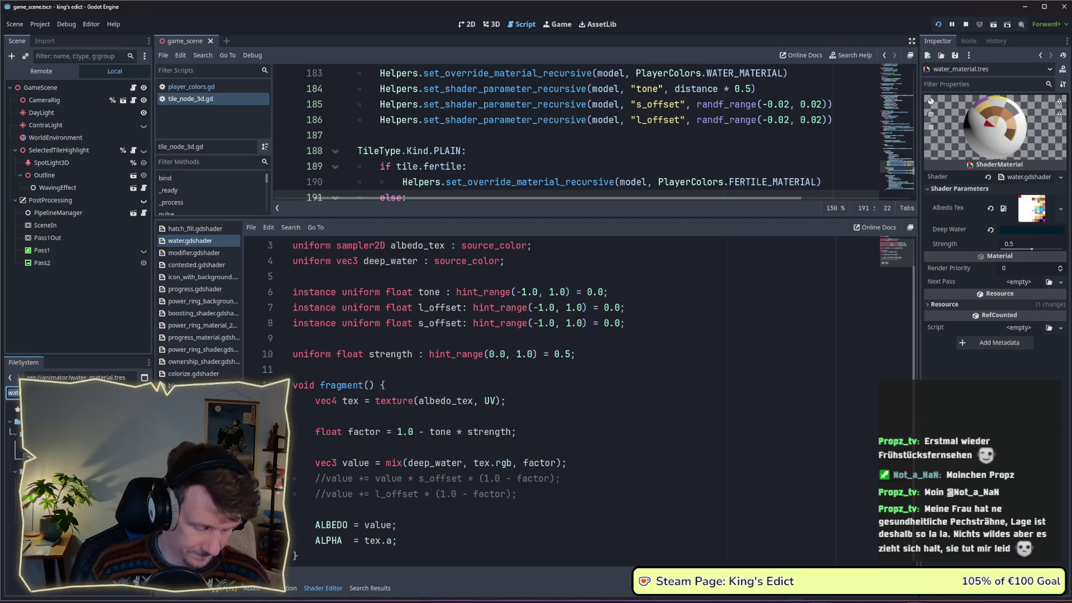
{"action": "type", "text": "ti"}
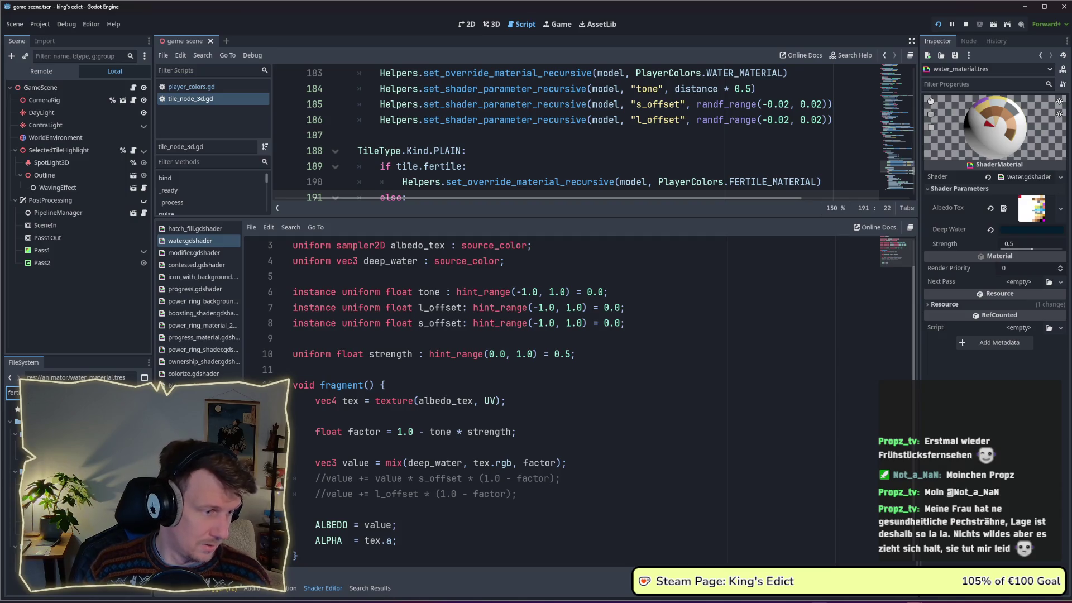
{"action": "key", "text": "Return"}
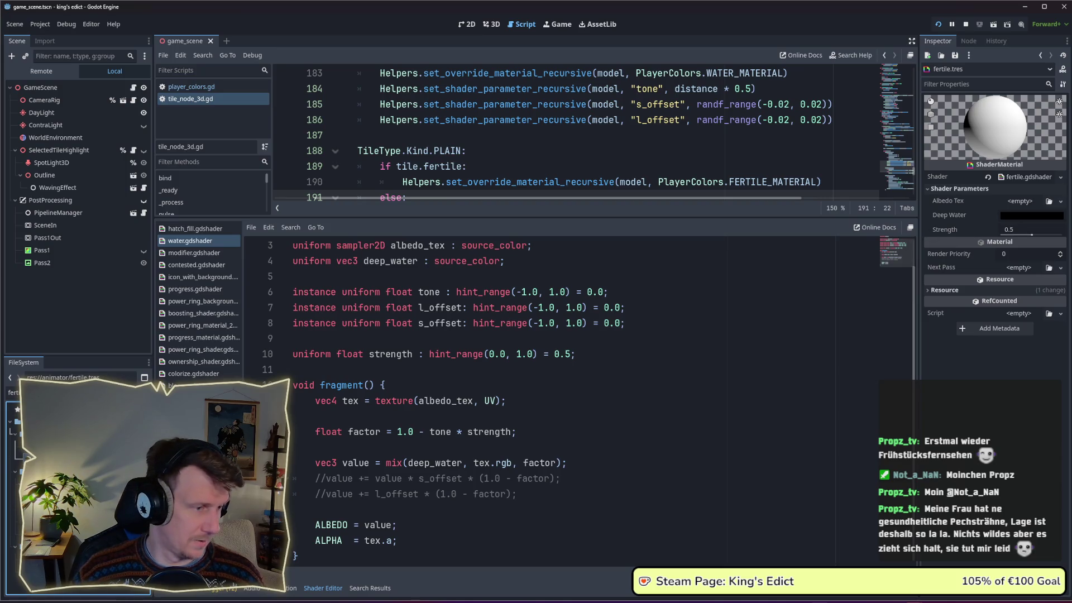
{"action": "key", "text": "ctrl+a"}
{"action": "type", "text": "colo"}
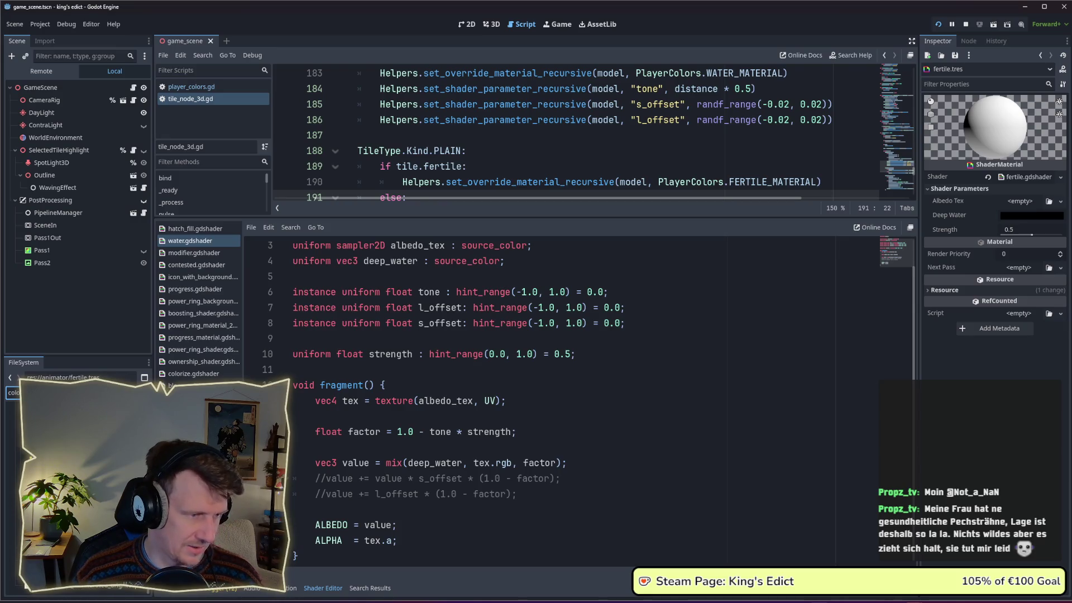
{"action": "left_click_drag", "start_coordinate": [76, 406], "coordinate": [1023, 206]}
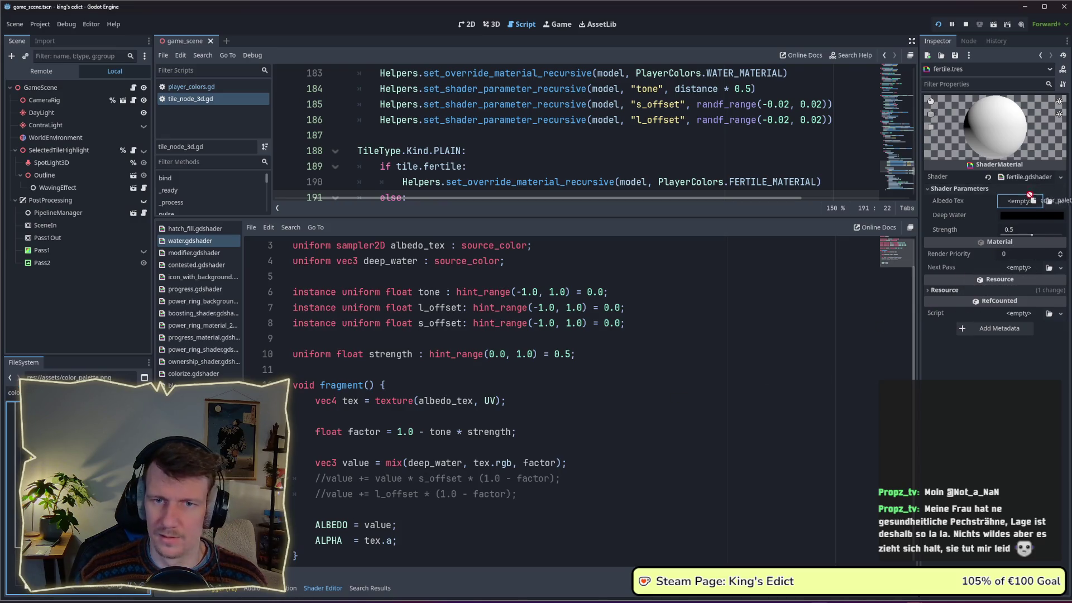
Save the scene with color_palette.png as the fertile material's albedo texture.
{"action": "key", "text": "ctrl+s"}
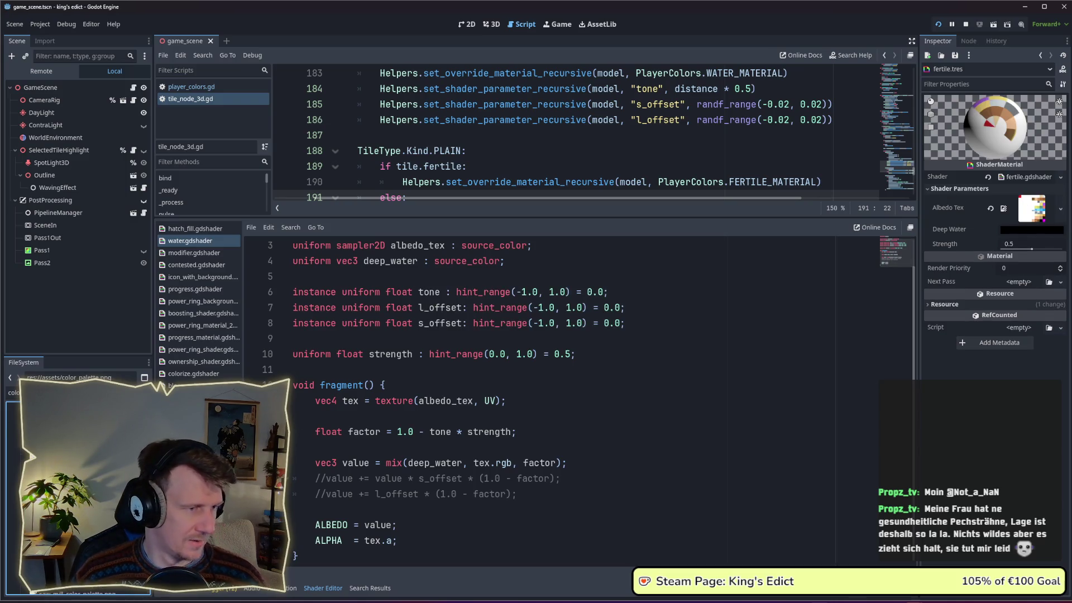
{"action": "scroll", "coordinate": [75, 486], "scroll_direction": "down", "scroll_amount": 2}
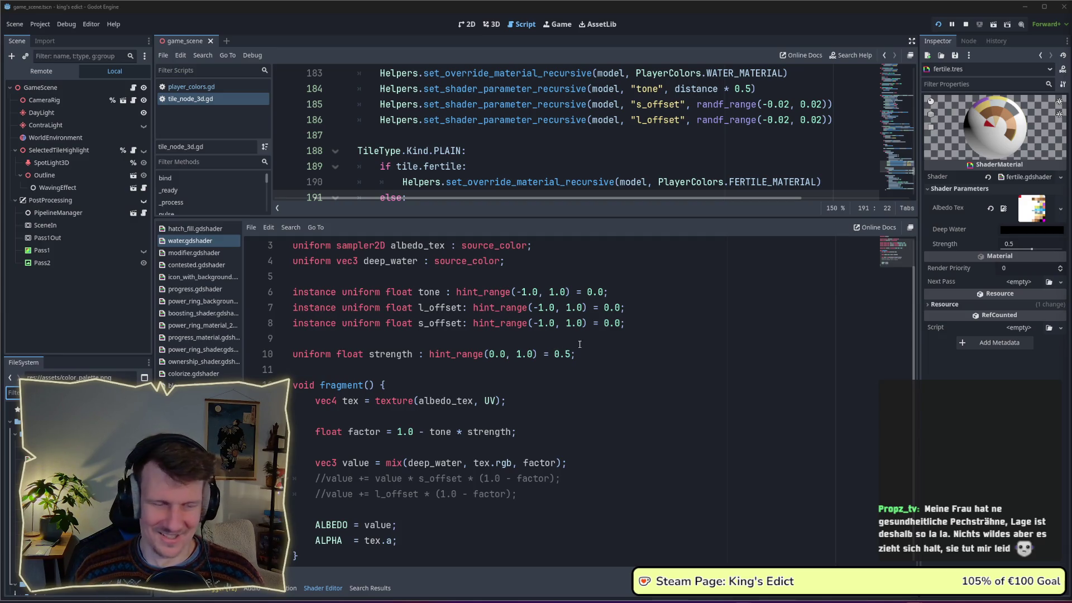
{"action": "scroll", "coordinate": [915, 328], "scroll_direction": "up", "scroll_amount": 1}
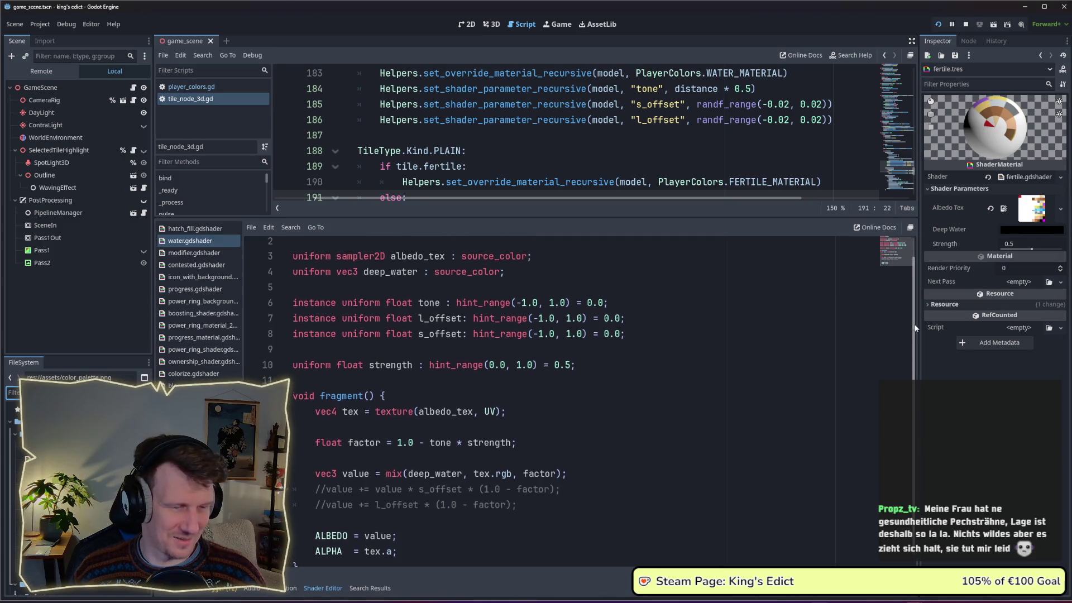
{"action": "scroll", "coordinate": [916, 329], "scroll_direction": "down", "scroll_amount": 1}
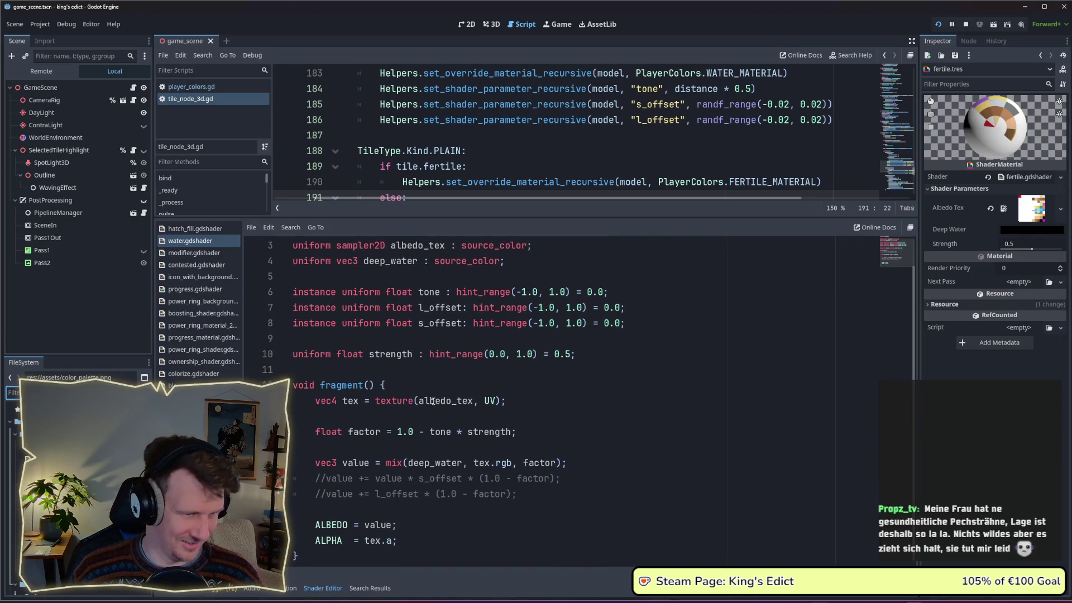
Comment out the offset lines in fragment() and resize the split to give the upper script pane more room.
{"action": "left_click", "coordinate": [529, 494]}
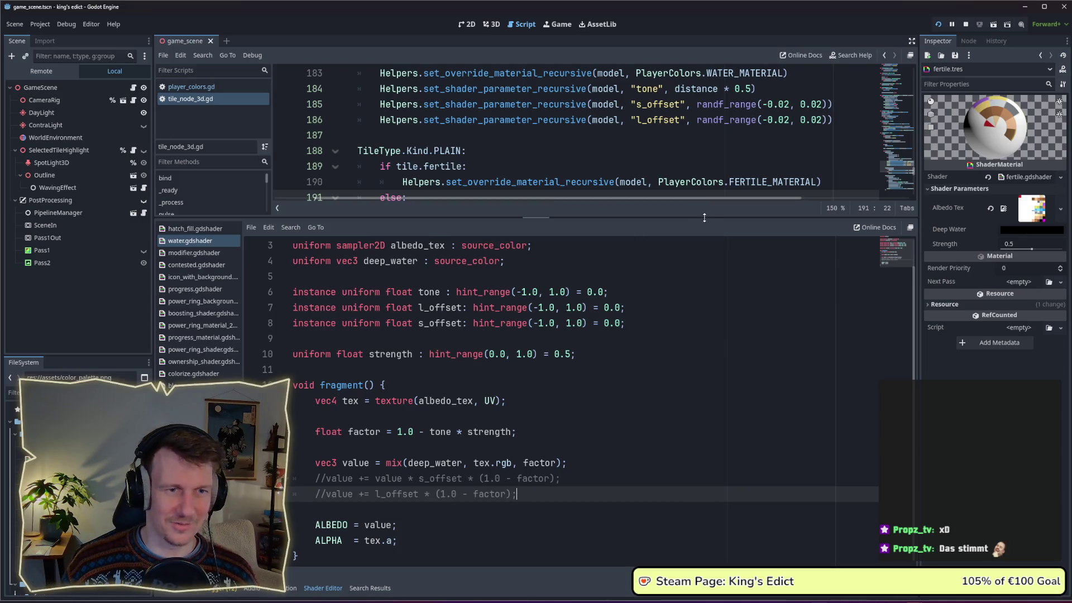
{"action": "left_click_drag", "start_coordinate": [704, 217], "coordinate": [701, 281]}
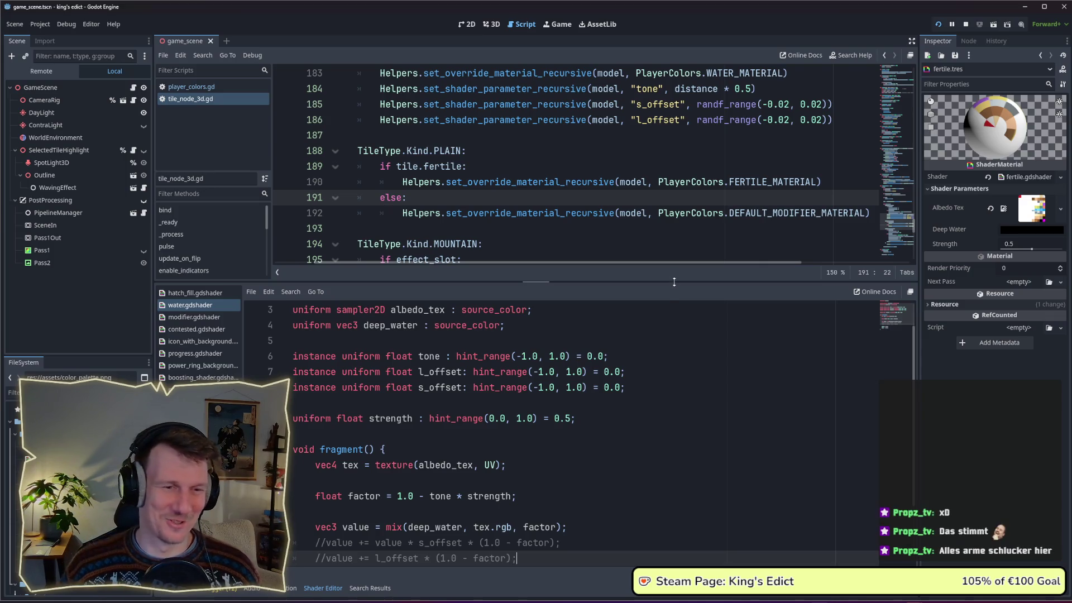
{"action": "left_click_drag", "start_coordinate": [673, 283], "coordinate": [678, 301]}
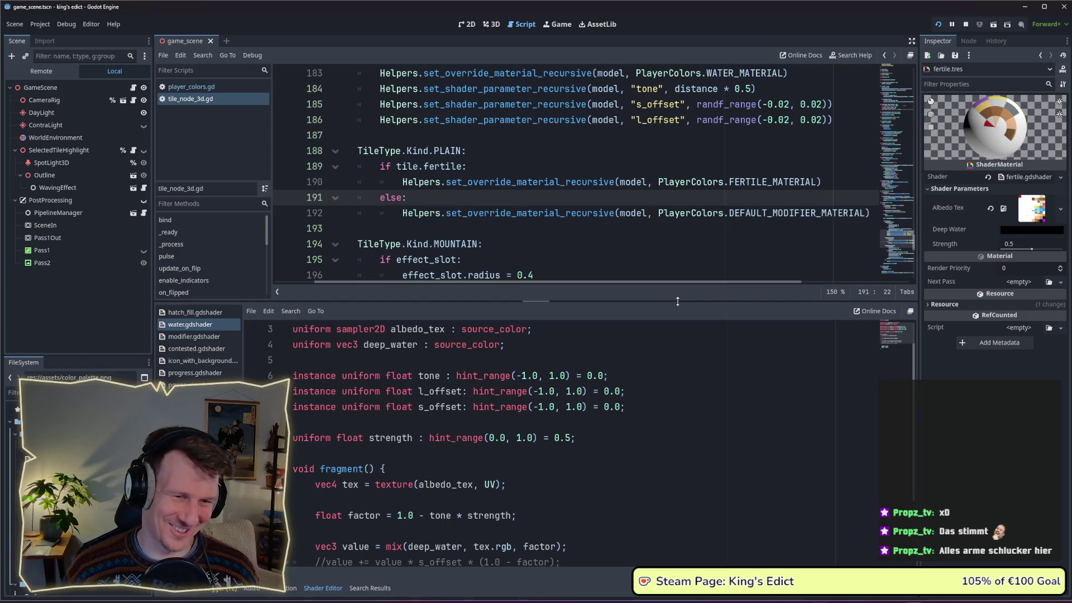
{"action": "left_click_drag", "start_coordinate": [677, 301], "coordinate": [676, 282]}
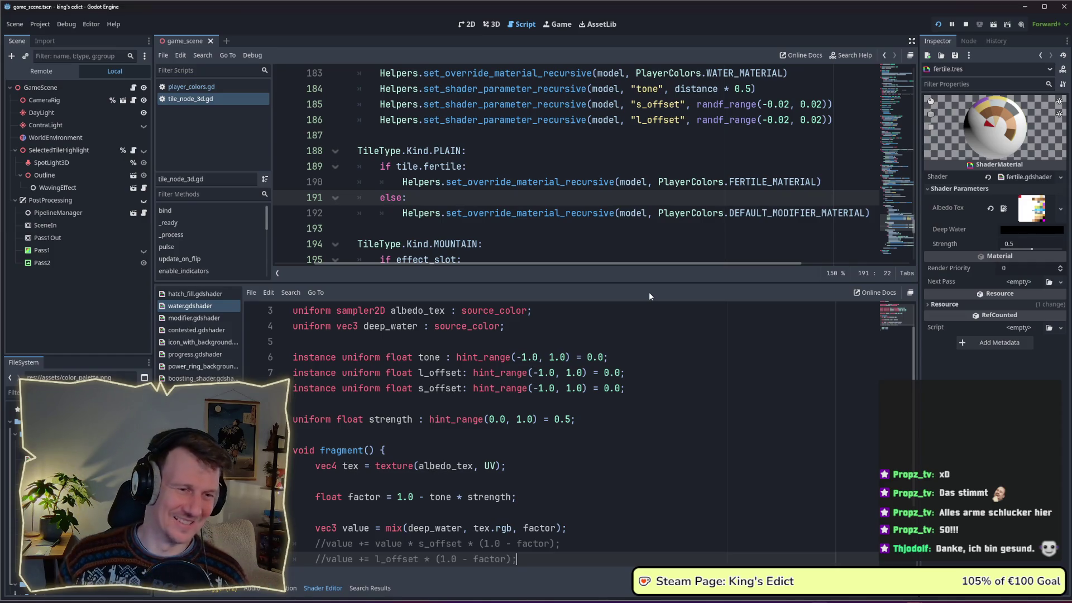
{"action": "scroll", "coordinate": [619, 347], "scroll_direction": "up", "scroll_amount": 1}
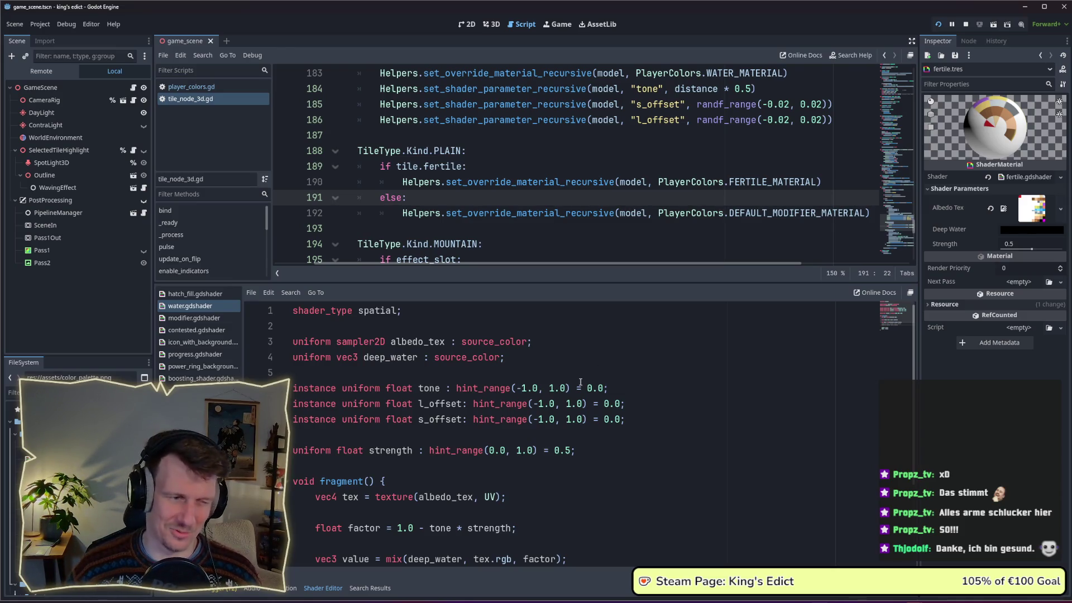
{"action": "scroll", "coordinate": [580, 383], "scroll_direction": "down", "scroll_amount": 3}
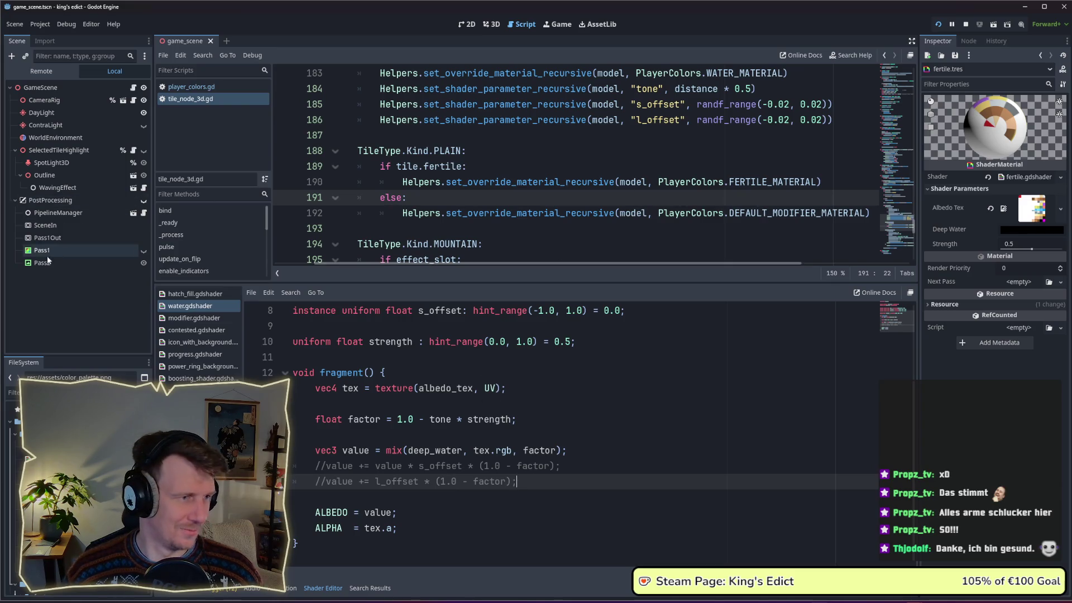
{"action": "type", "text": "ferti"}
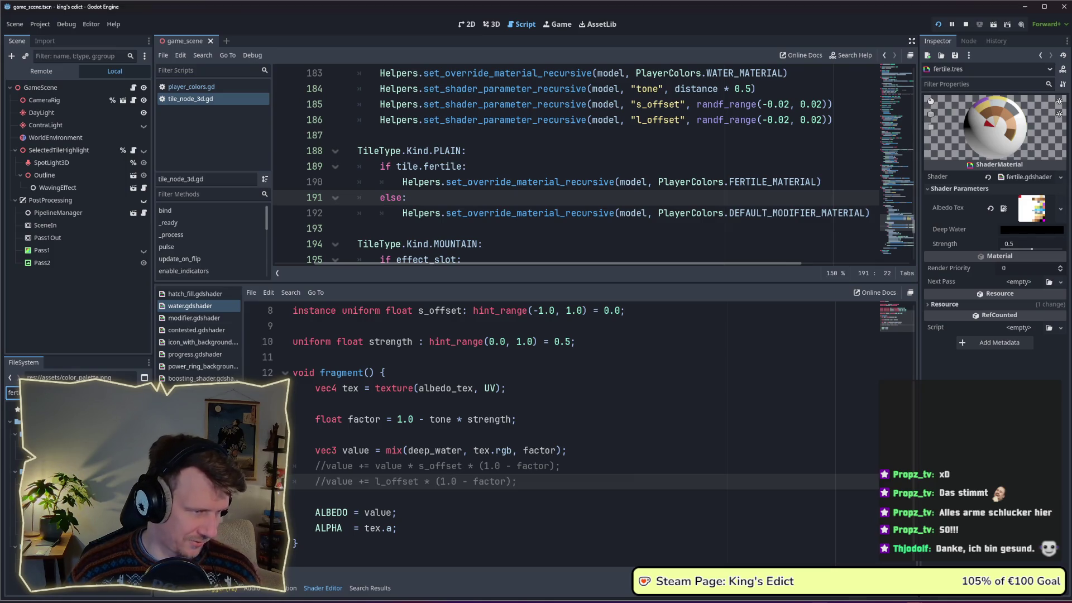
Set fertile.gdshader's ALBEDO to a constant vec3(.0) in fragment().
{"action": "double_click", "coordinate": [17, 418]}
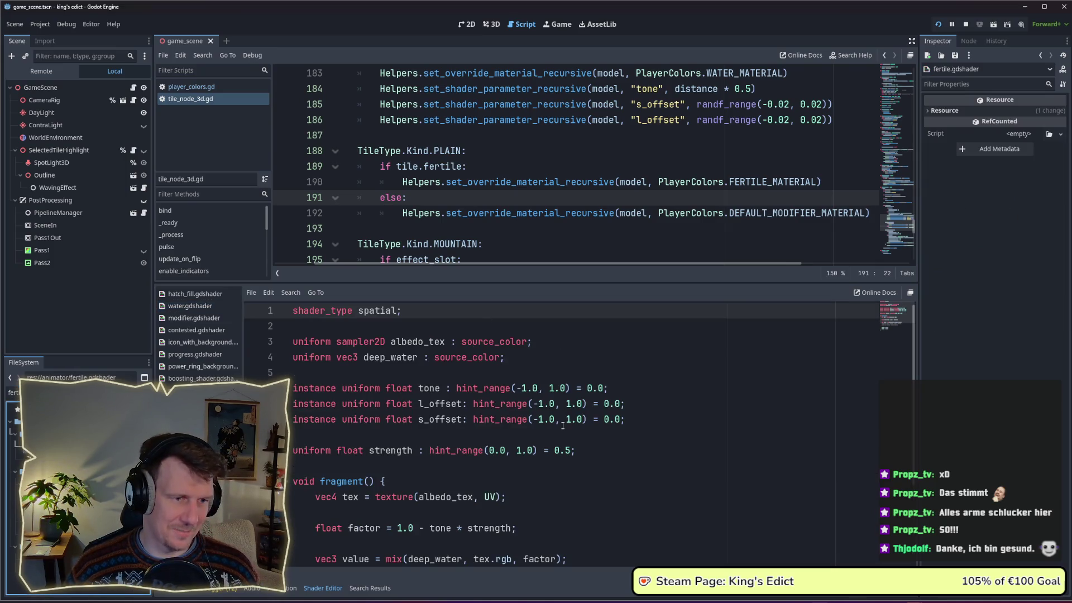
{"action": "scroll", "coordinate": [562, 424], "scroll_direction": "down", "scroll_amount": 1}
{"action": "scroll", "coordinate": [562, 424], "scroll_direction": "down", "scroll_amount": 2}
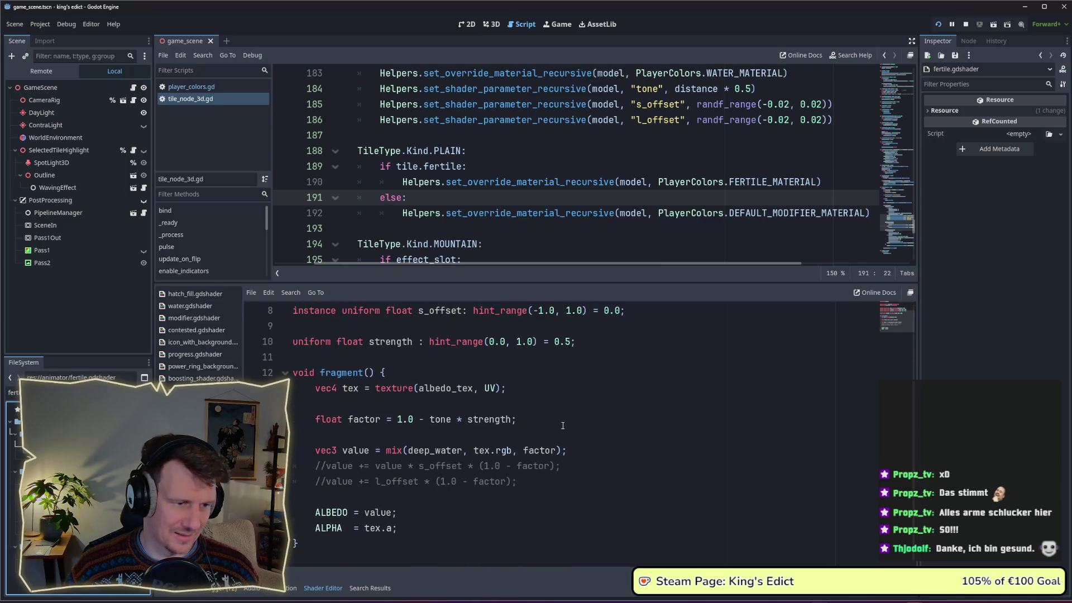
{"action": "left_click", "coordinate": [415, 515]}
{"action": "double_click", "coordinate": [382, 512]}
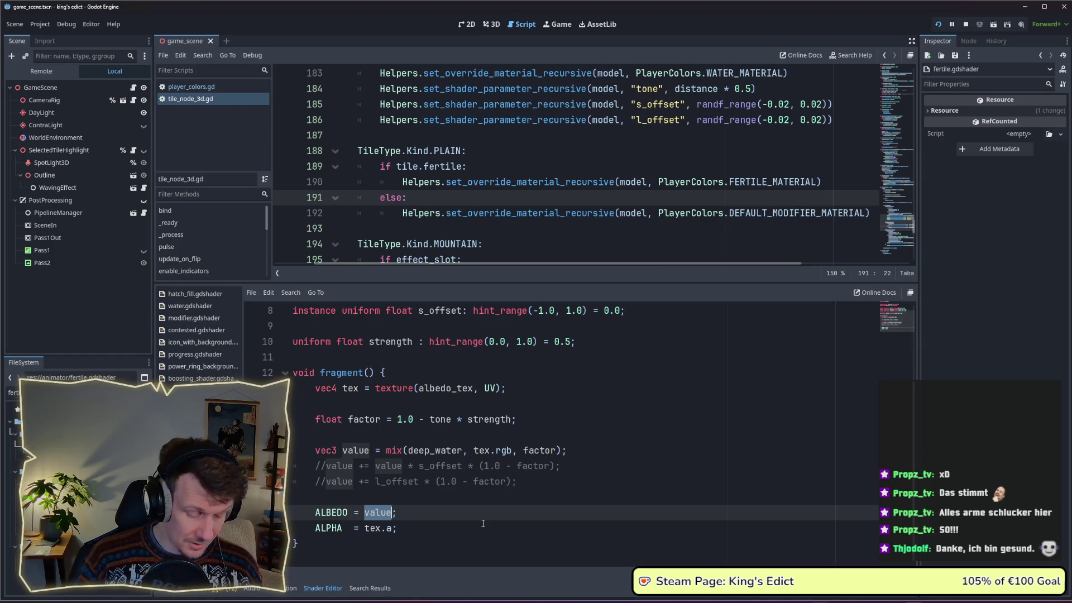
{"action": "type", "text": "vect"}
{"action": "key", "text": "BackSpace"}
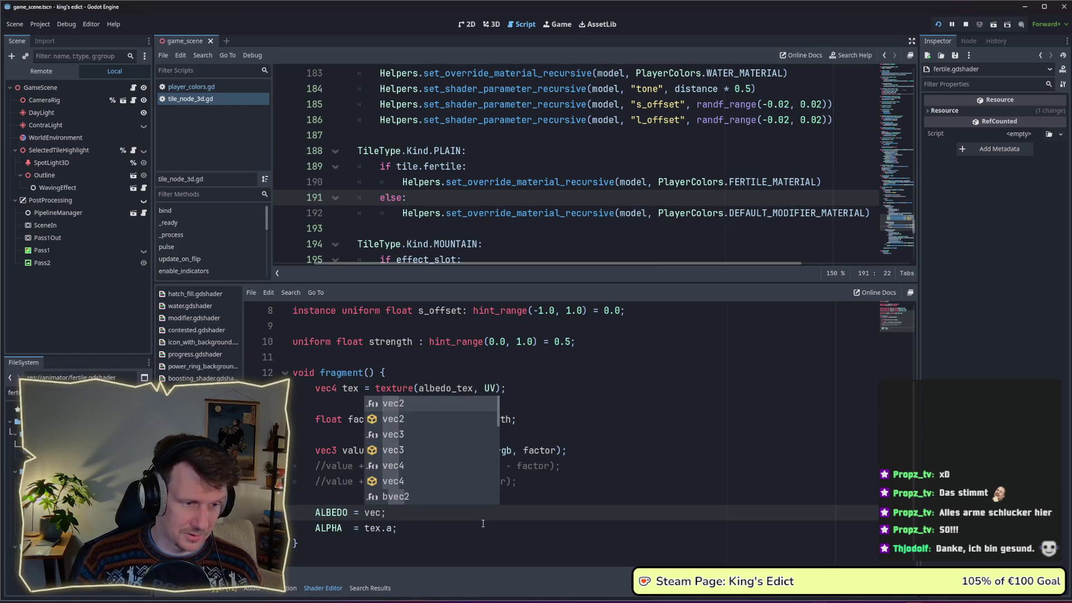
{"action": "type", "text": "3"}
{"action": "key", "text": "Return"}
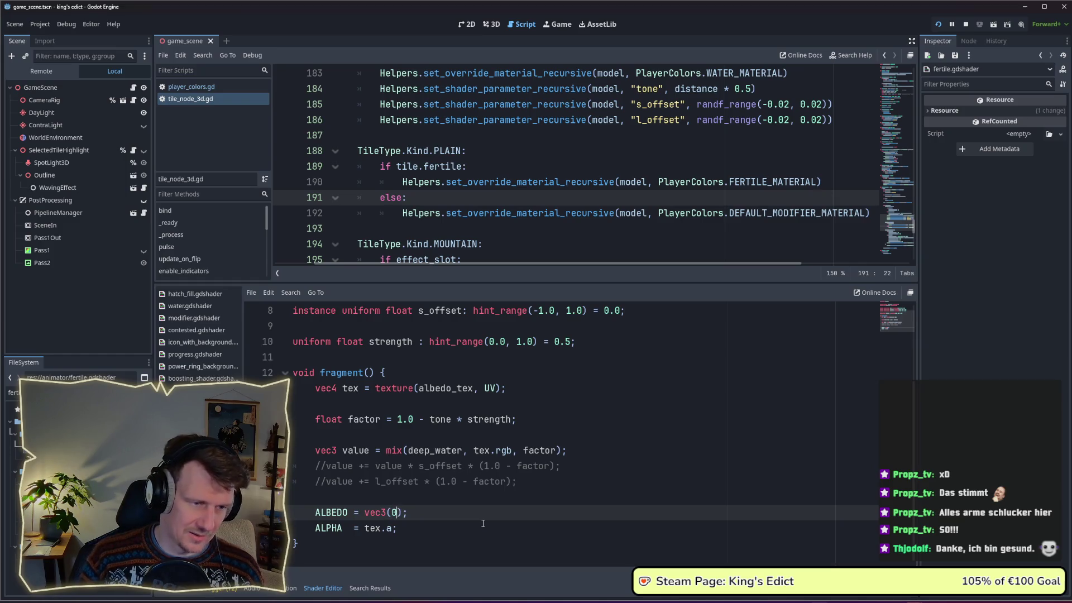
{"action": "key", "text": "BackSpace"}
{"action": "type", "text": "."}
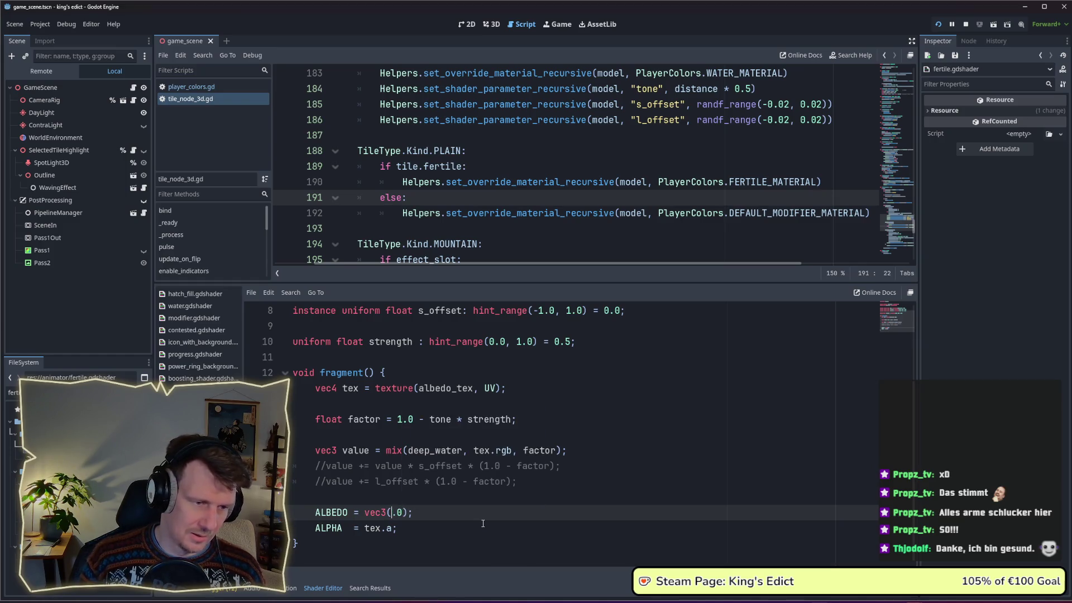
{"action": "left_click", "coordinate": [482, 523]}
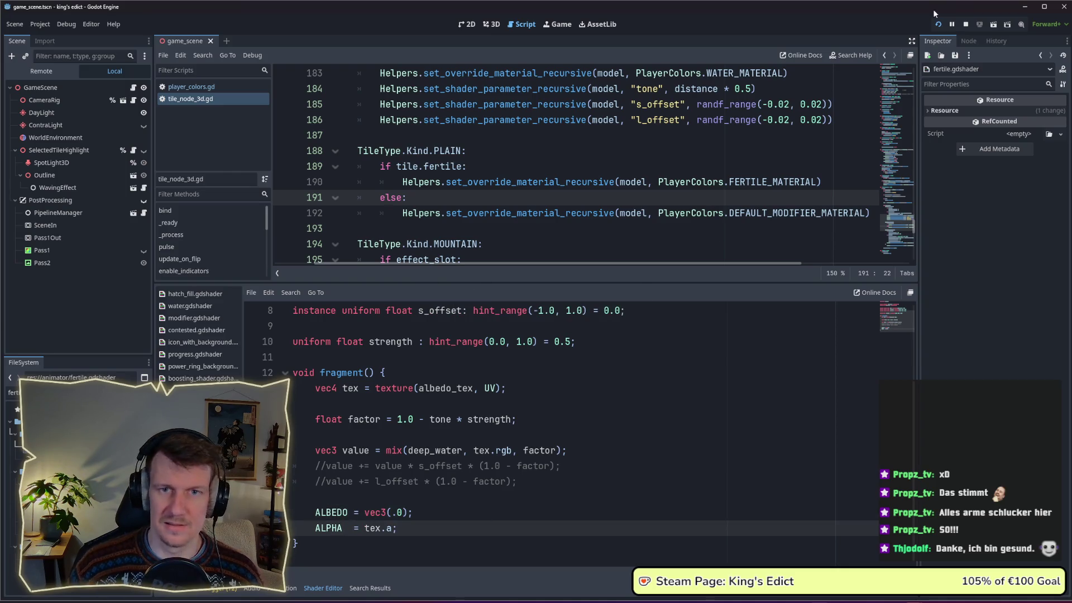
Drop res://animator/fertile.tres into FERTILE_MATERIAL's preload, save player_colors.gd and rerun the game.
{"action": "left_click", "coordinate": [939, 24]}
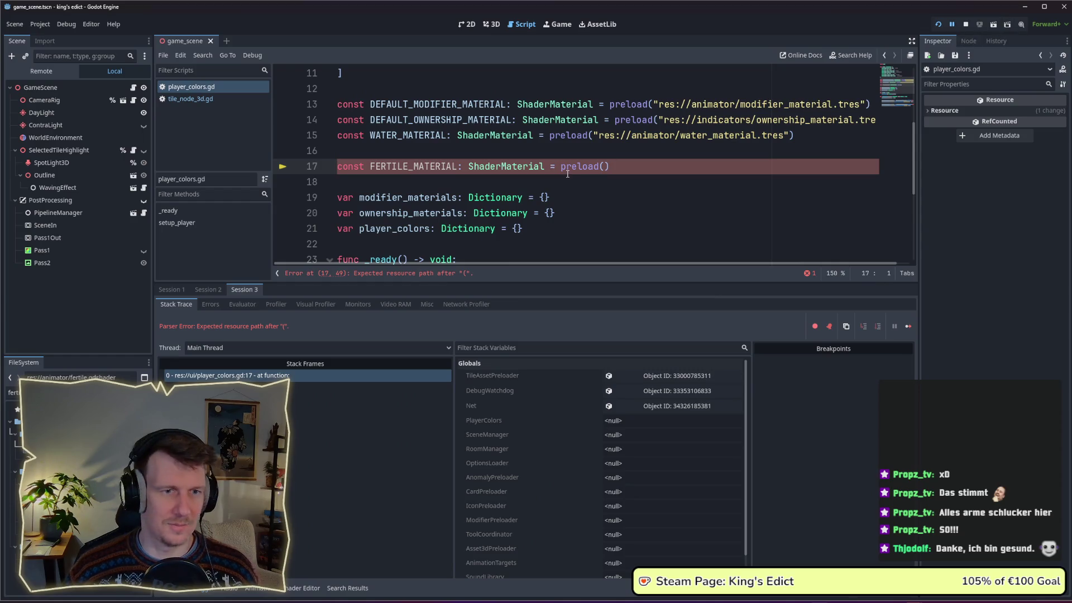
{"action": "left_click", "coordinate": [606, 166]}
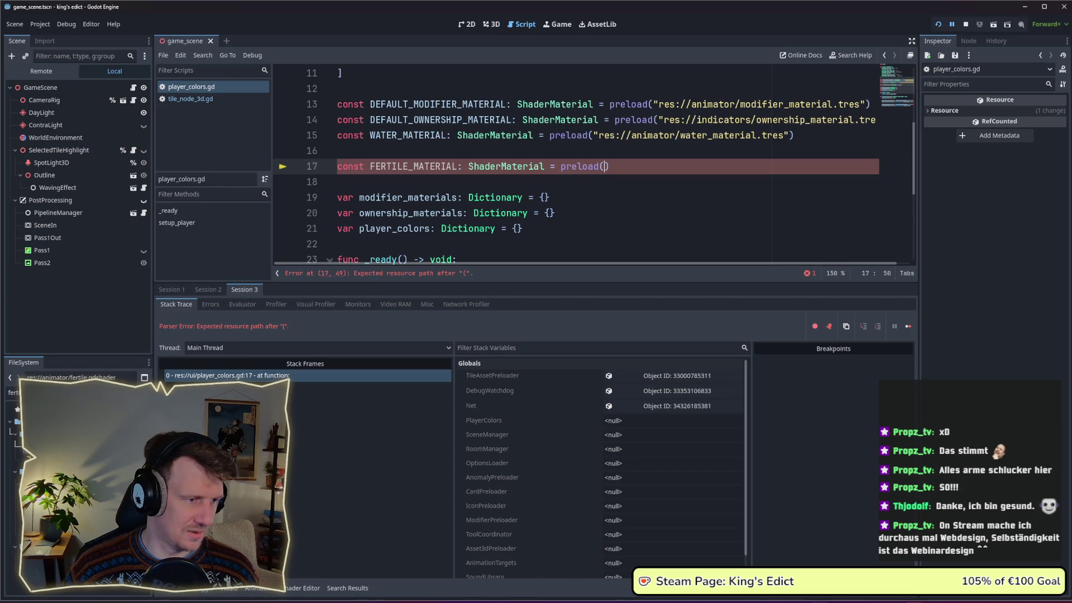
{"action": "left_click_drag", "start_coordinate": [68, 419], "coordinate": [606, 166]}
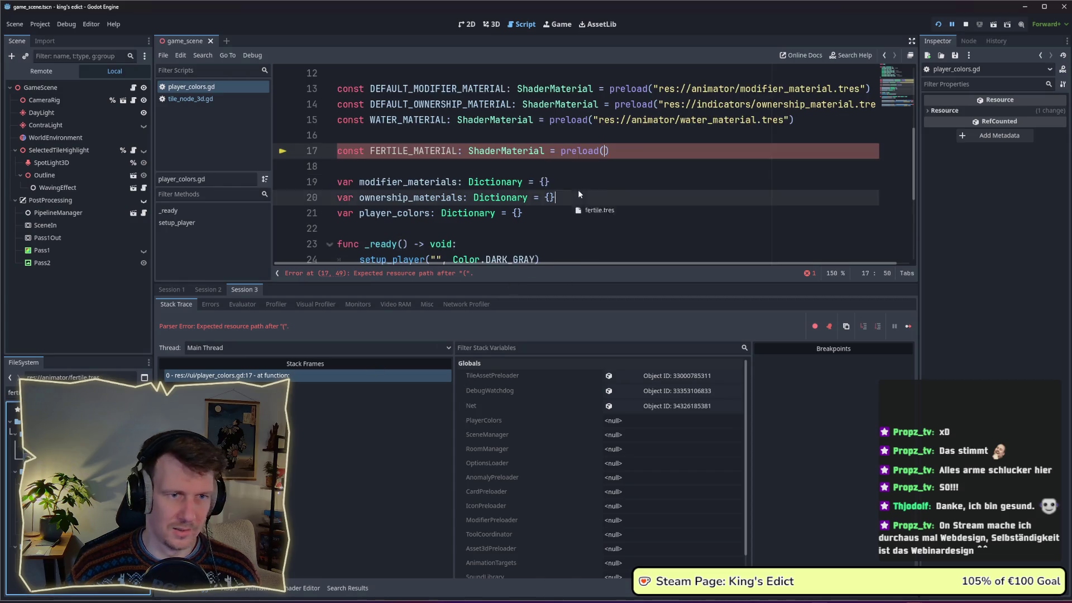
{"action": "key", "text": "ctrl+s"}
{"action": "left_click", "coordinate": [620, 166]}
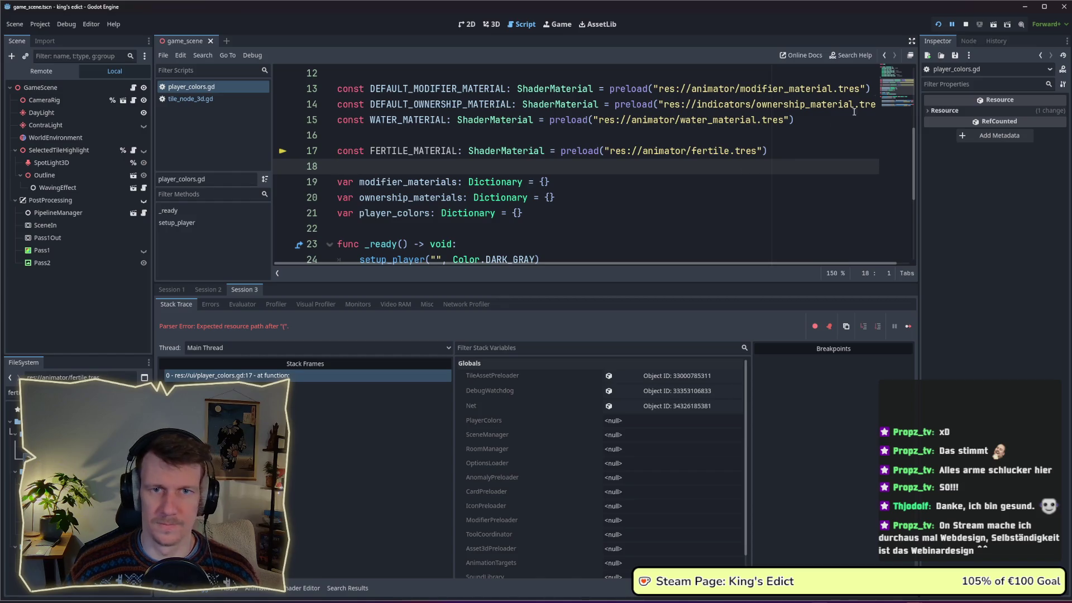
{"action": "left_click", "coordinate": [966, 24]}
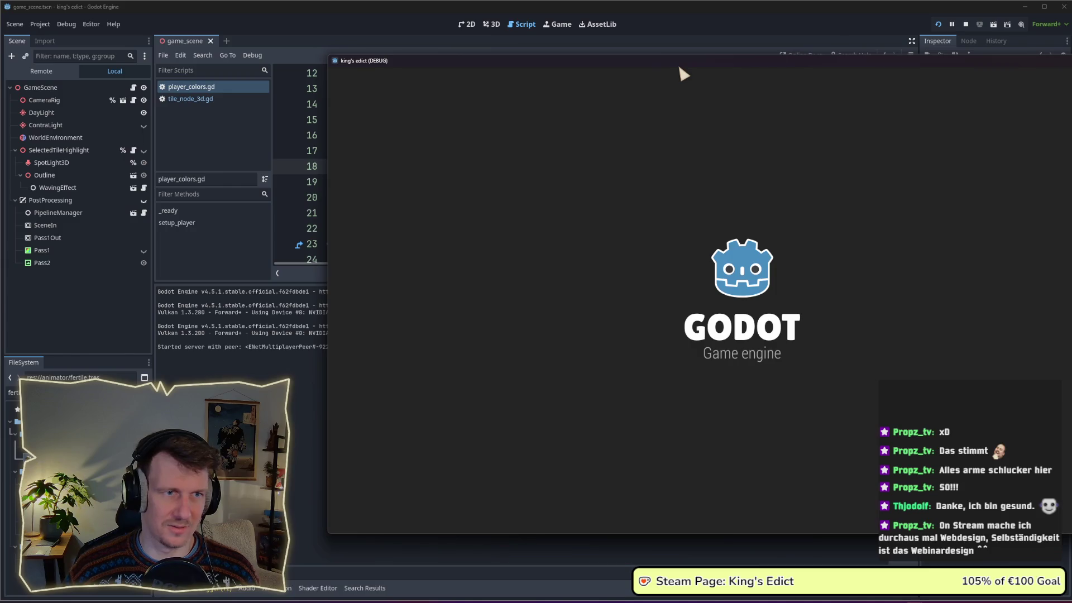
Create a game on the i_know_this_place map with a chosen start position and start the match.
{"action": "left_click", "coordinate": [552, 206]}
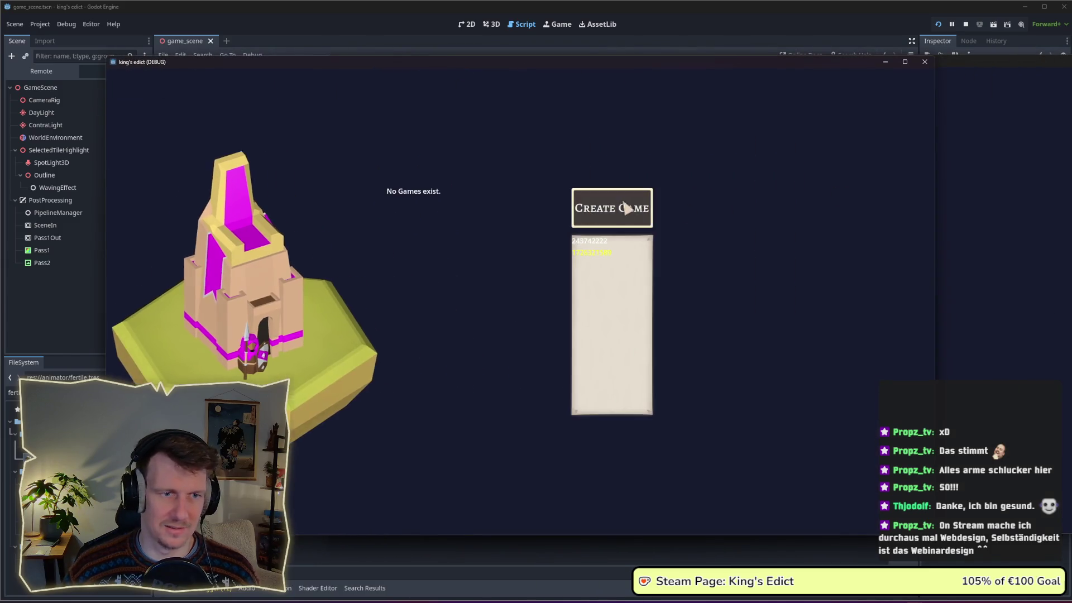
{"action": "left_click", "coordinate": [611, 243]}
{"action": "left_click", "coordinate": [630, 121]}
{"action": "left_click", "coordinate": [629, 173]}
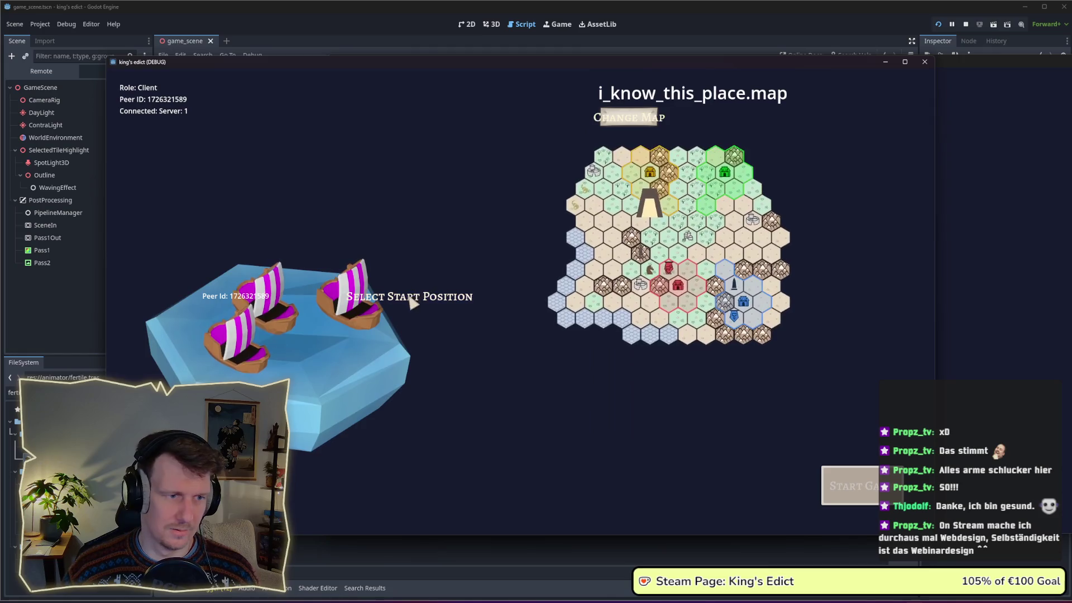
{"action": "left_click", "coordinate": [410, 298]}
{"action": "left_click", "coordinate": [346, 353]}
{"action": "left_click", "coordinate": [838, 473]}
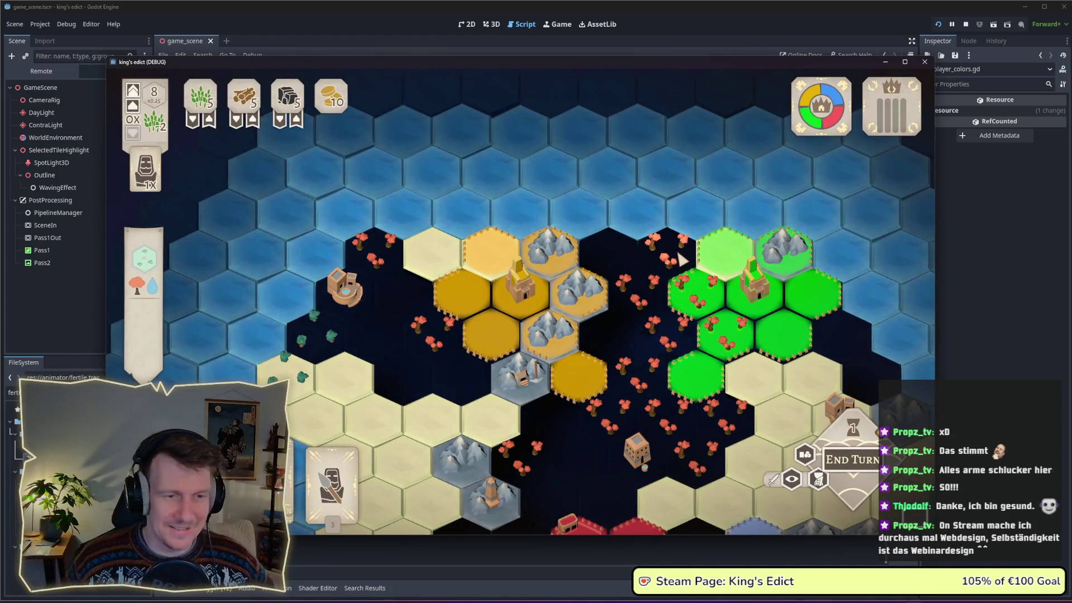
Pan over the red territory to check the dark fertile tiles, then stop the debug run.
{"action": "left_click_drag", "start_coordinate": [608, 330], "coordinate": [603, 208]}
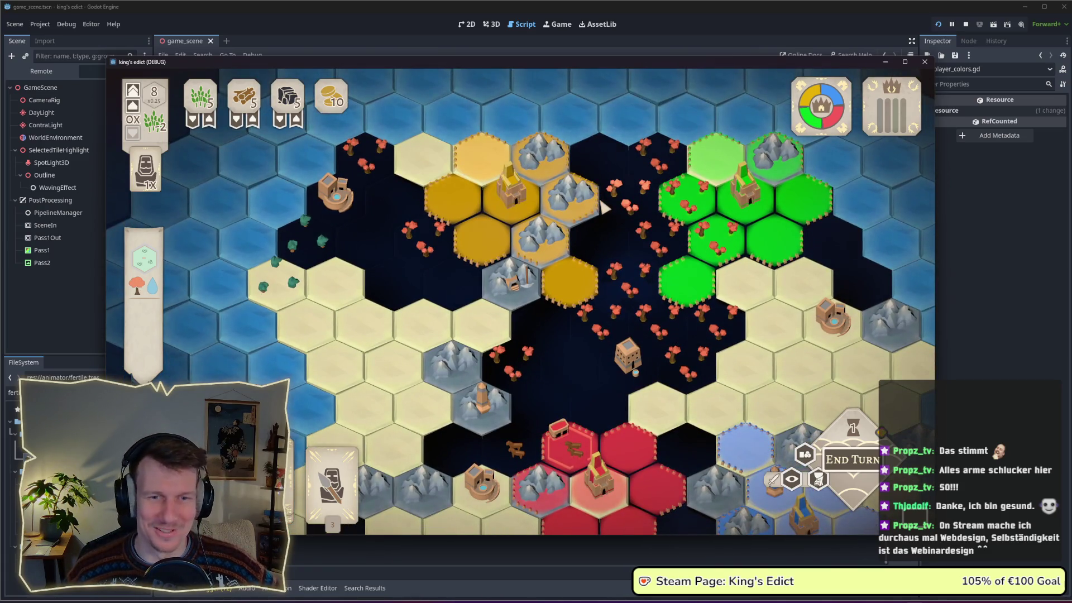
{"action": "scroll", "coordinate": [606, 208], "scroll_direction": "down", "scroll_amount": 3}
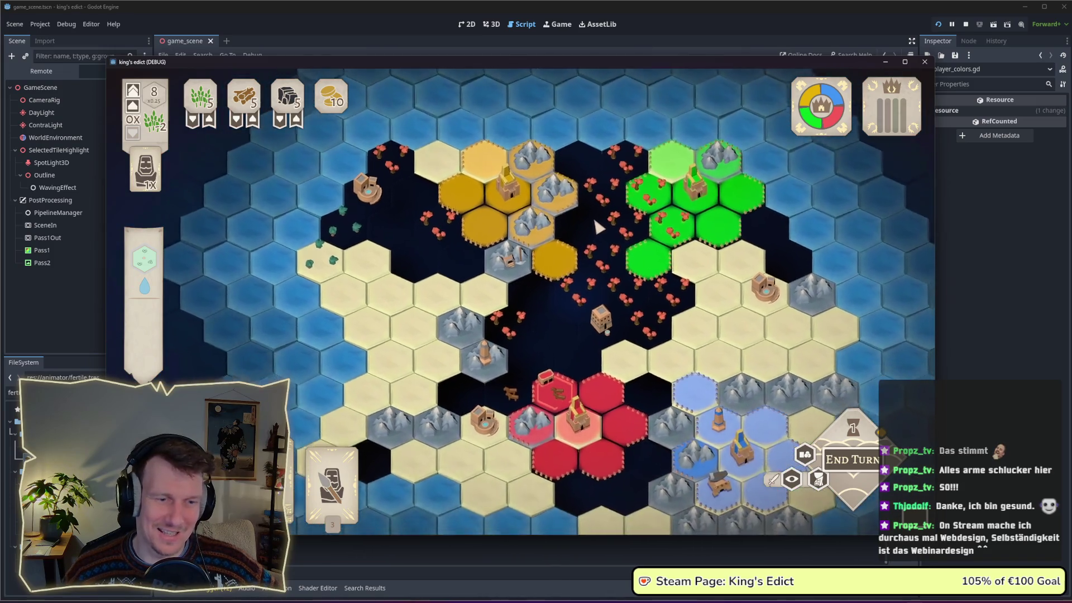
{"action": "scroll", "coordinate": [595, 208], "scroll_direction": "up", "scroll_amount": 2}
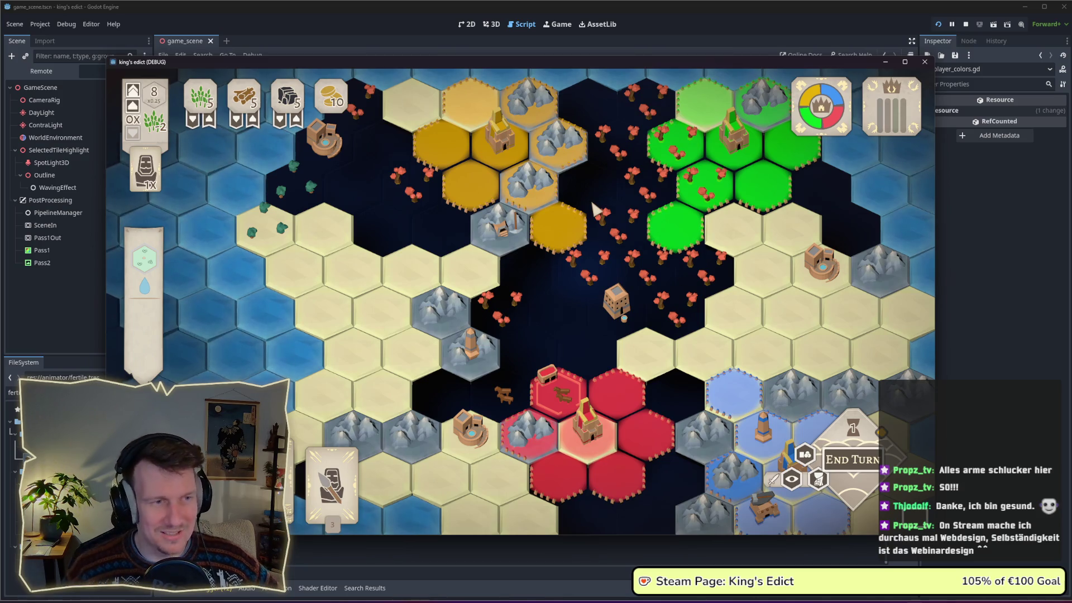
{"action": "scroll", "coordinate": [592, 204], "scroll_direction": "down", "scroll_amount": 2}
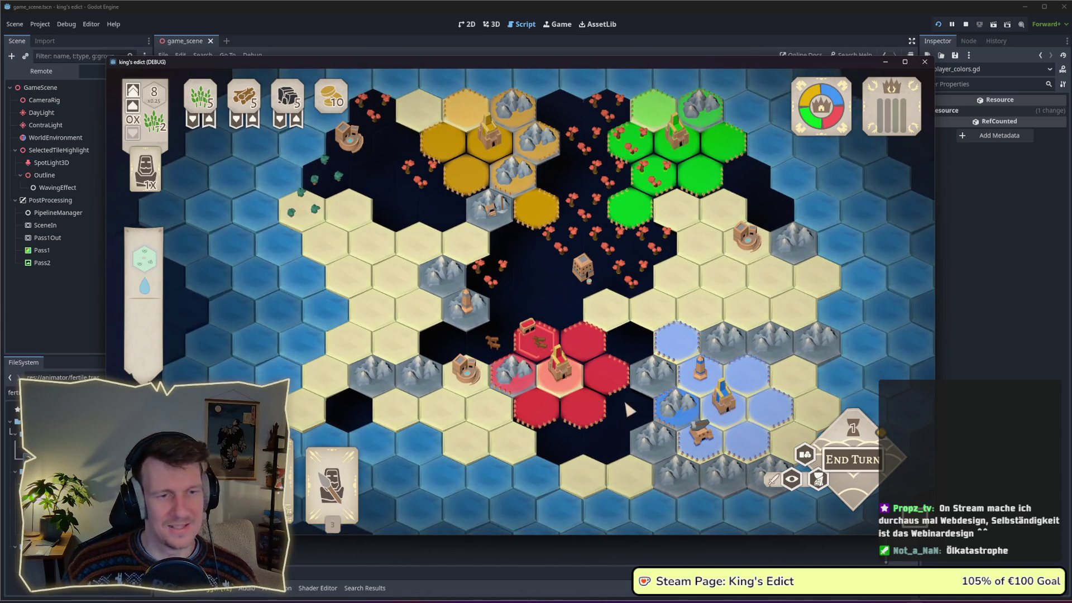
{"action": "scroll", "coordinate": [560, 310], "scroll_direction": "down", "scroll_amount": 2}
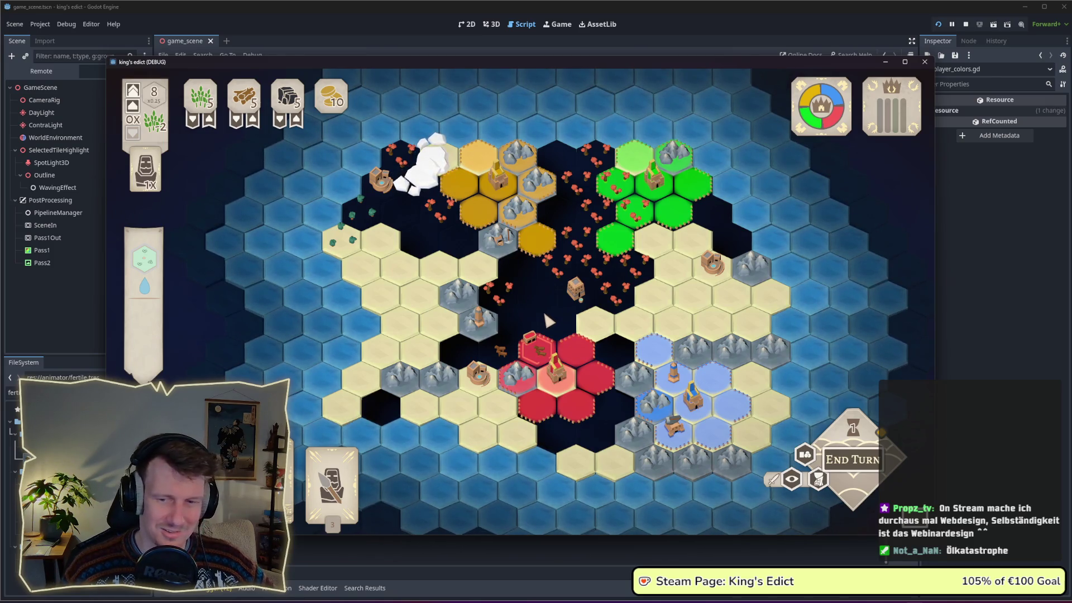
{"action": "scroll", "coordinate": [544, 309], "scroll_direction": "up", "scroll_amount": 2}
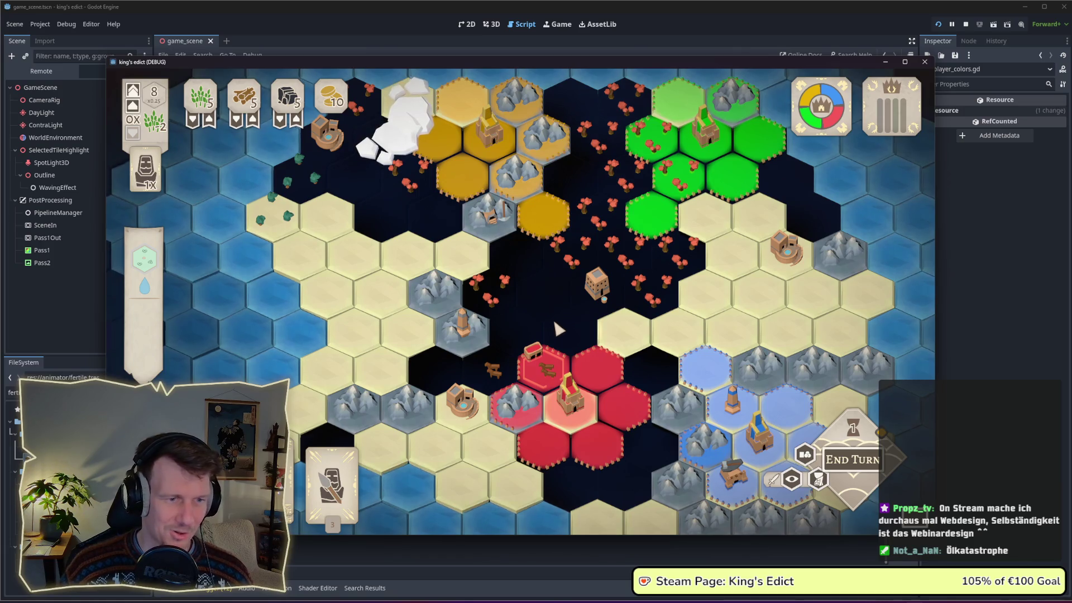
{"action": "left_click_drag", "start_coordinate": [554, 318], "coordinate": [535, 286]}
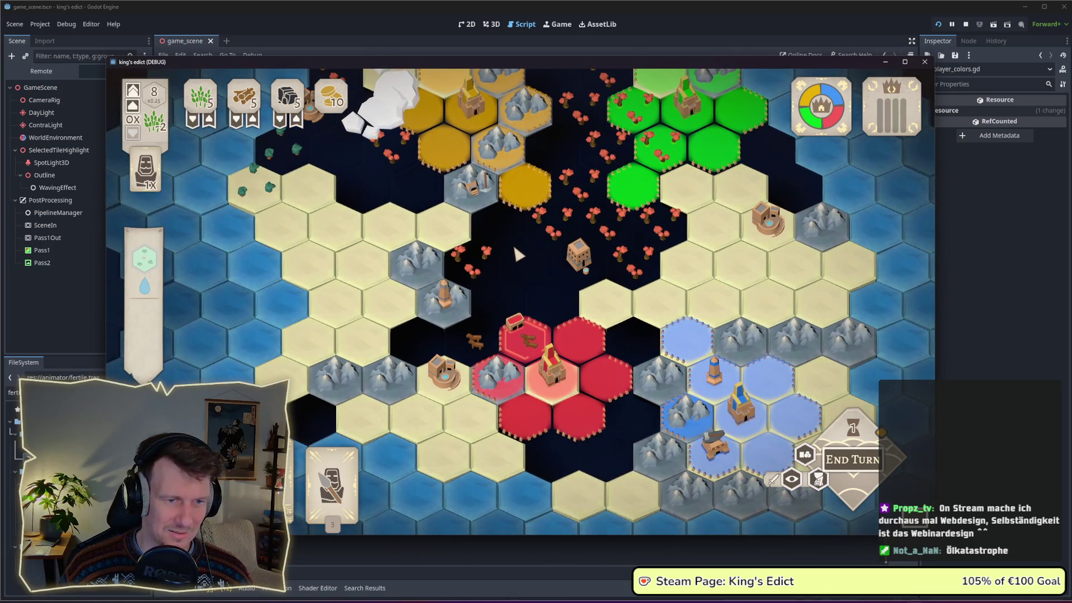
{"action": "left_click_drag", "start_coordinate": [511, 240], "coordinate": [522, 278]}
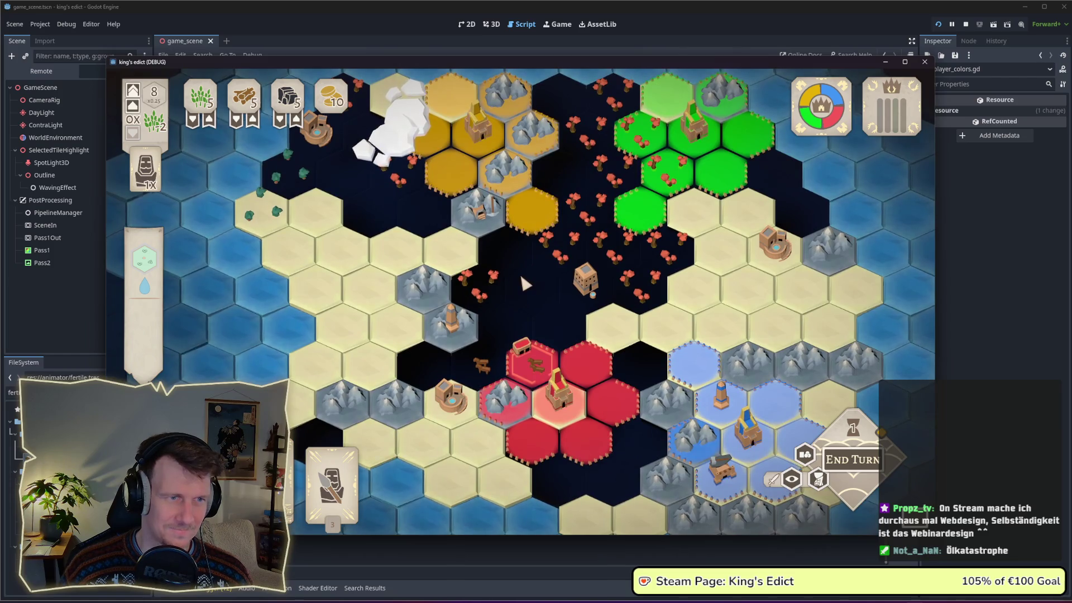
{"action": "scroll", "coordinate": [520, 272], "scroll_direction": "down", "scroll_amount": 2}
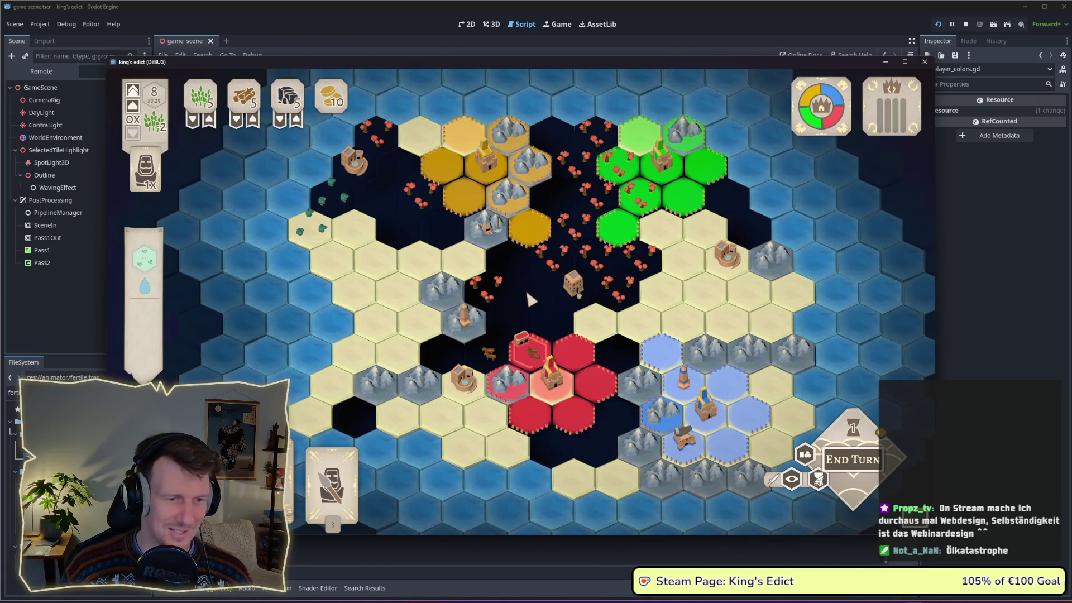
{"action": "left_click", "coordinate": [966, 24]}
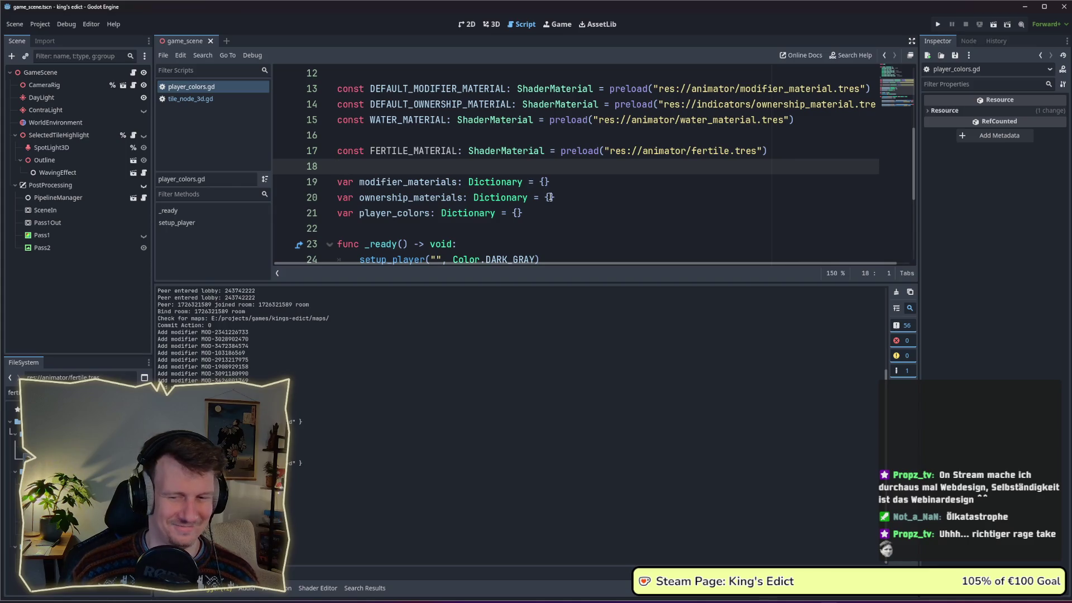
Enlarge the script editor, save with Ctrl+S and reopen fertile.gdshader's code.
{"action": "left_click", "coordinate": [625, 188]}
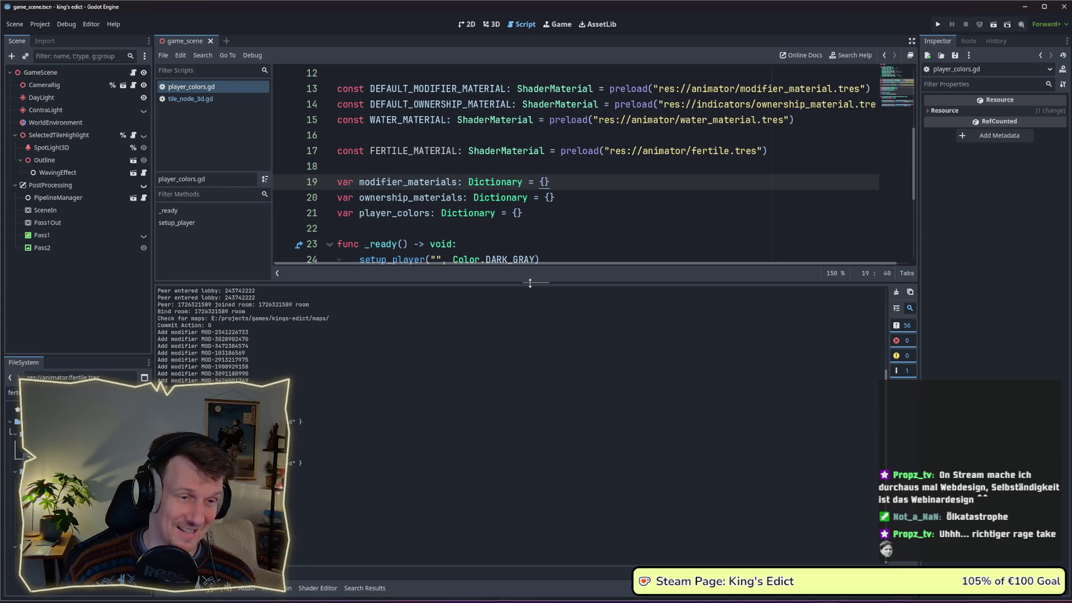
{"action": "left_click_drag", "start_coordinate": [527, 283], "coordinate": [526, 354]}
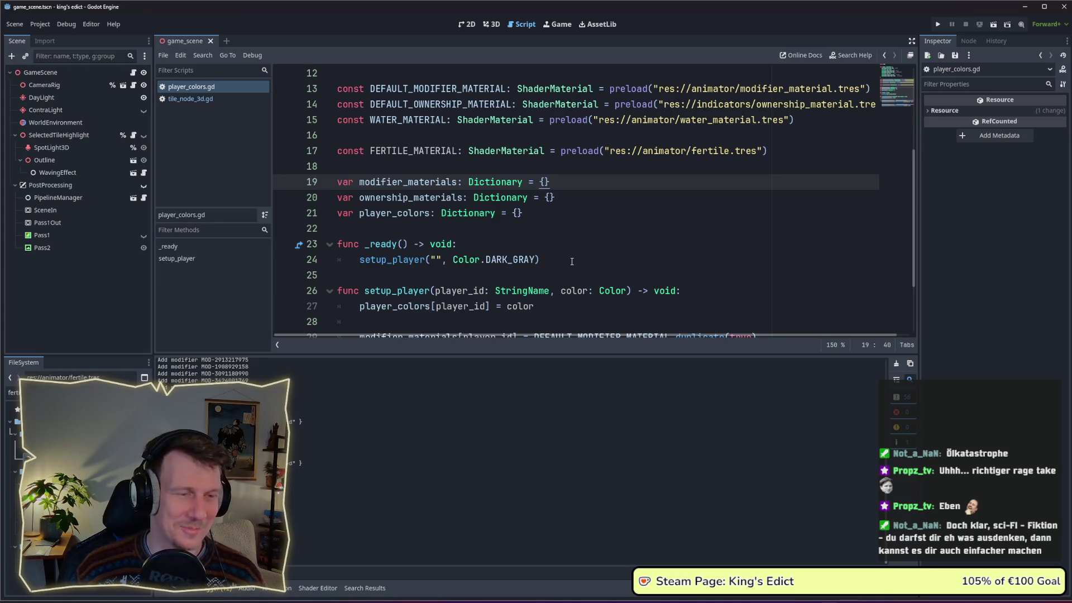
{"action": "scroll", "coordinate": [646, 228], "scroll_direction": "down", "scroll_amount": 2}
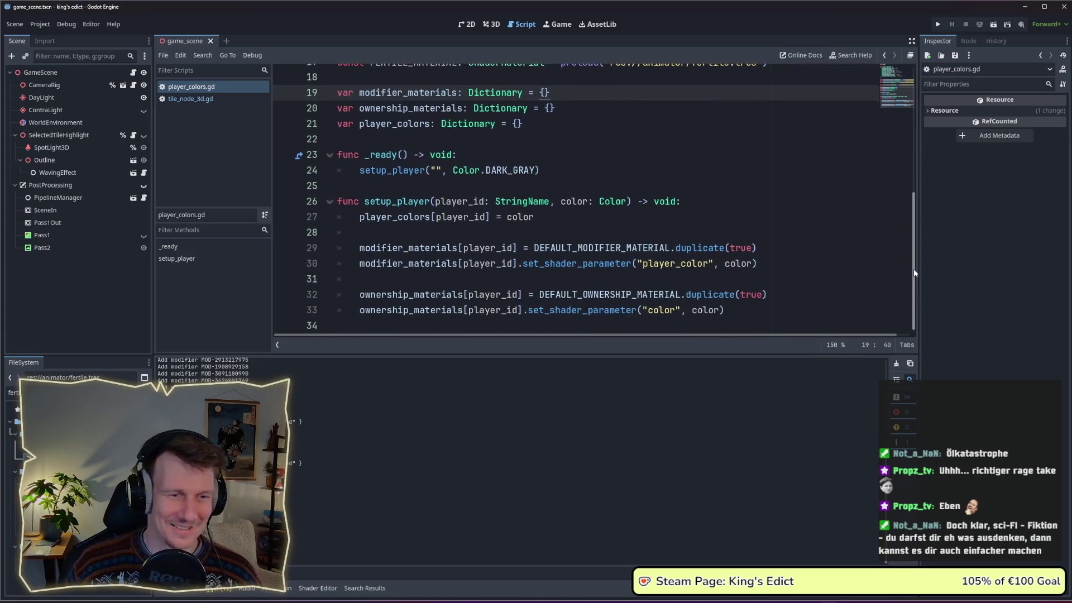
{"action": "left_click", "coordinate": [646, 229]}
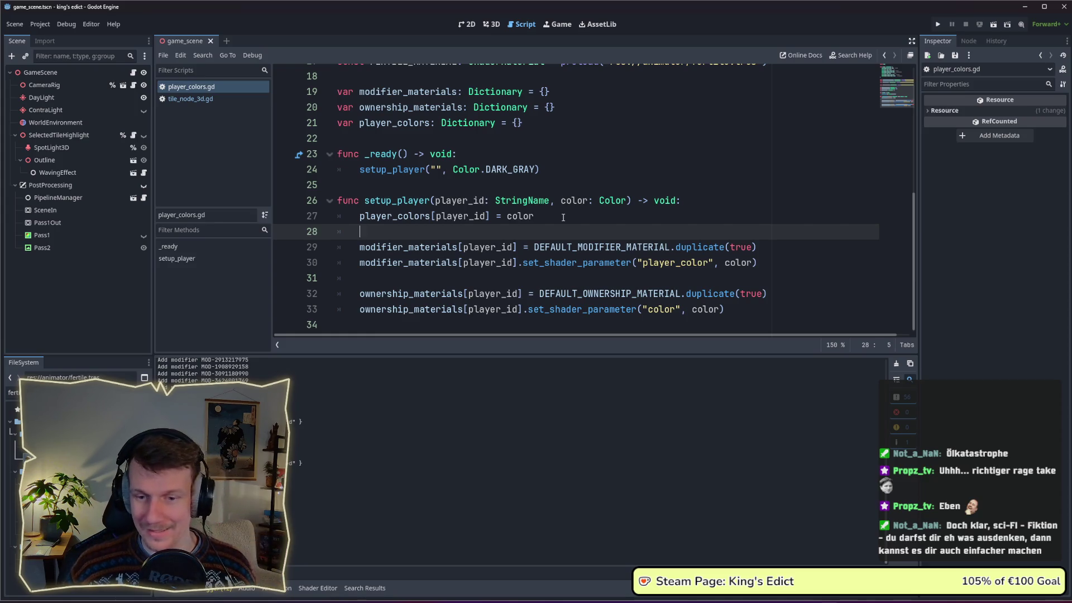
{"action": "scroll", "coordinate": [563, 217], "scroll_direction": "down", "scroll_amount": 1}
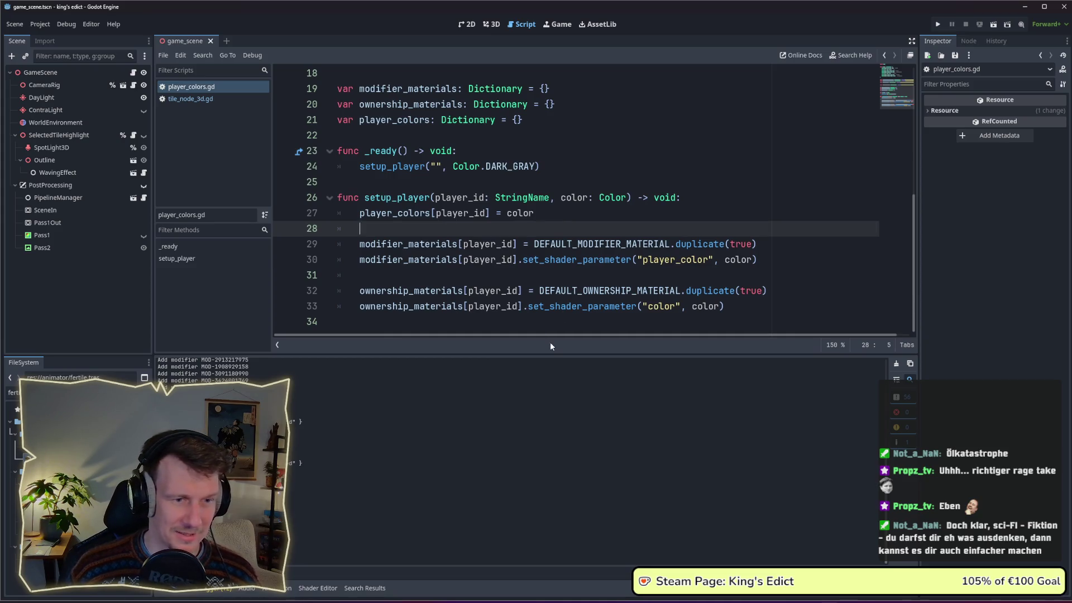
{"action": "left_click_drag", "start_coordinate": [546, 353], "coordinate": [550, 414]}
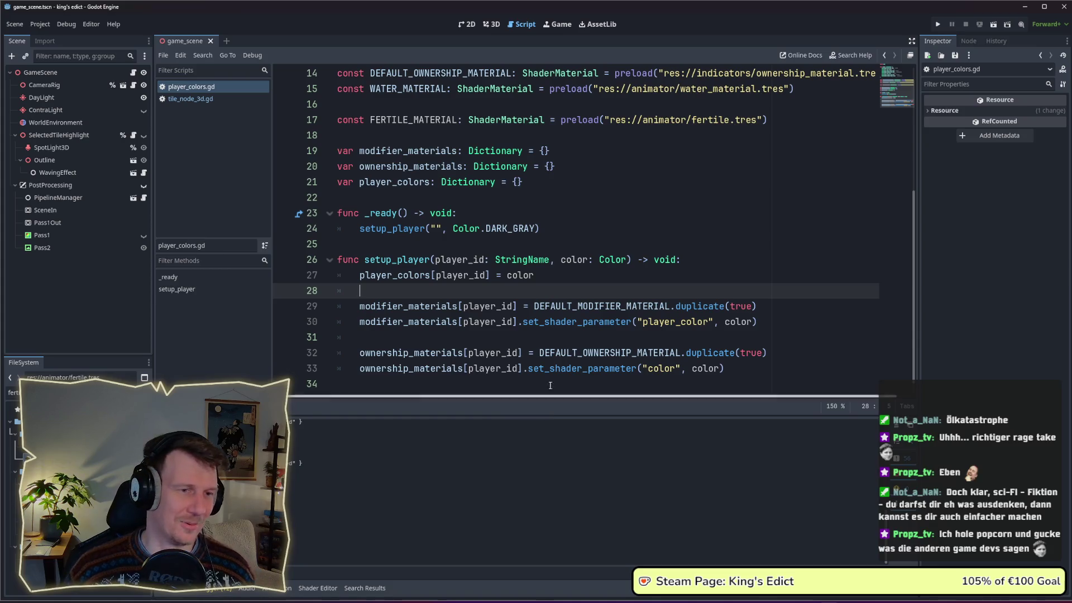
{"action": "scroll", "coordinate": [531, 276], "scroll_direction": "down", "scroll_amount": 1}
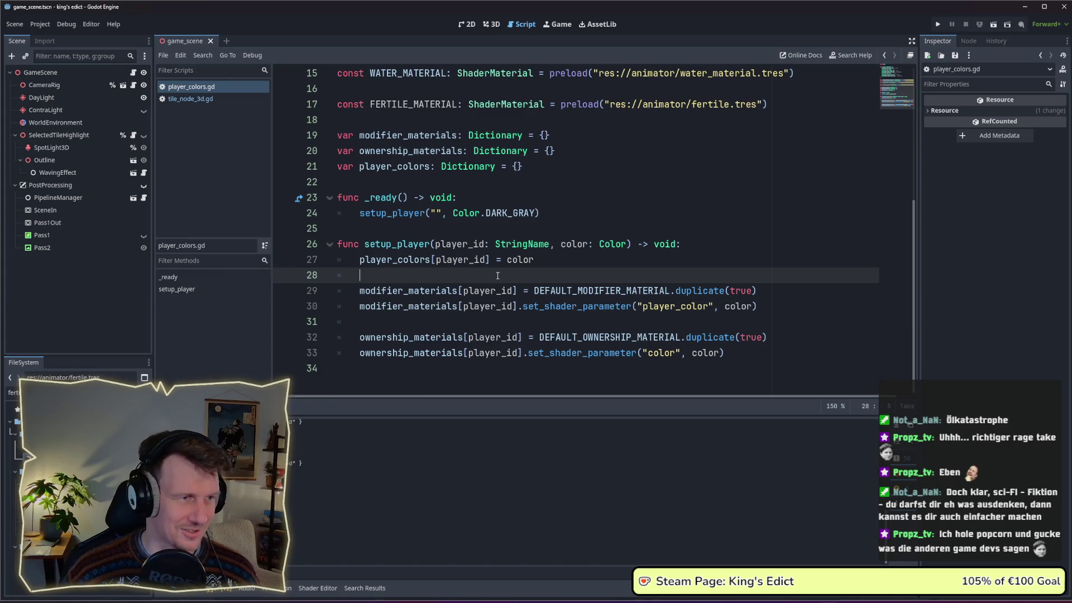
{"action": "key", "text": "ctrl+s"}
{"action": "key", "text": "Up"}
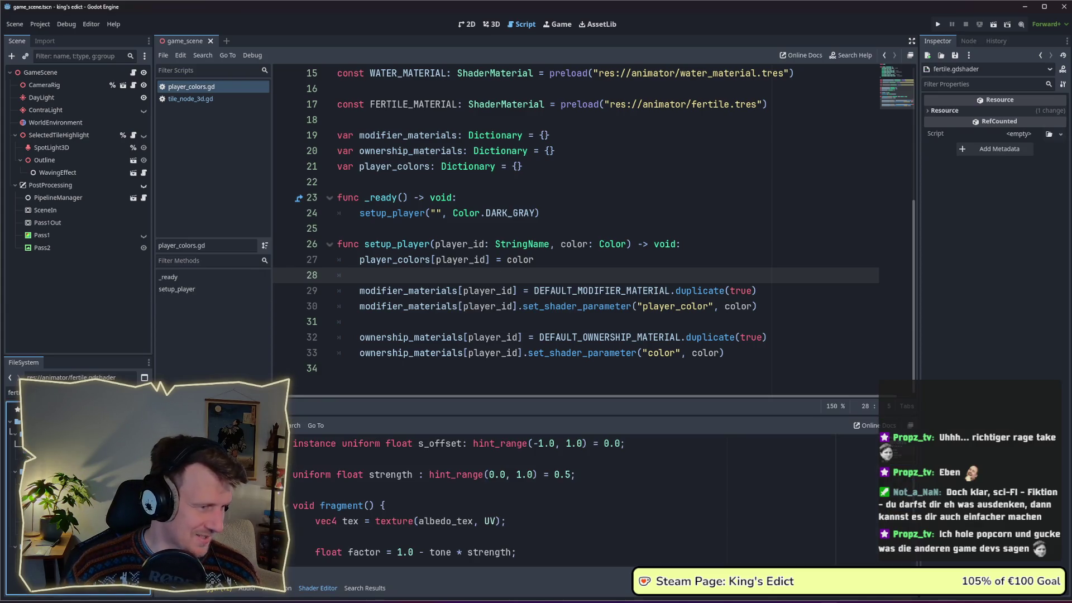
Assign value to ALBEDO in place of the old vec expression.
{"action": "left_click_drag", "start_coordinate": [530, 414], "coordinate": [500, 198]}
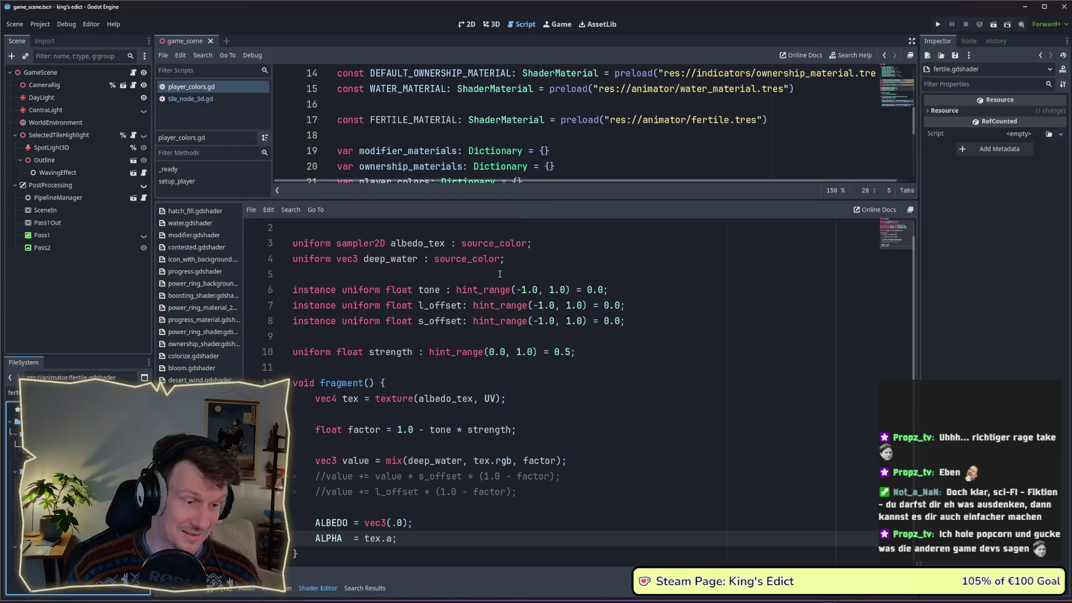
{"action": "left_click", "coordinate": [406, 522]}
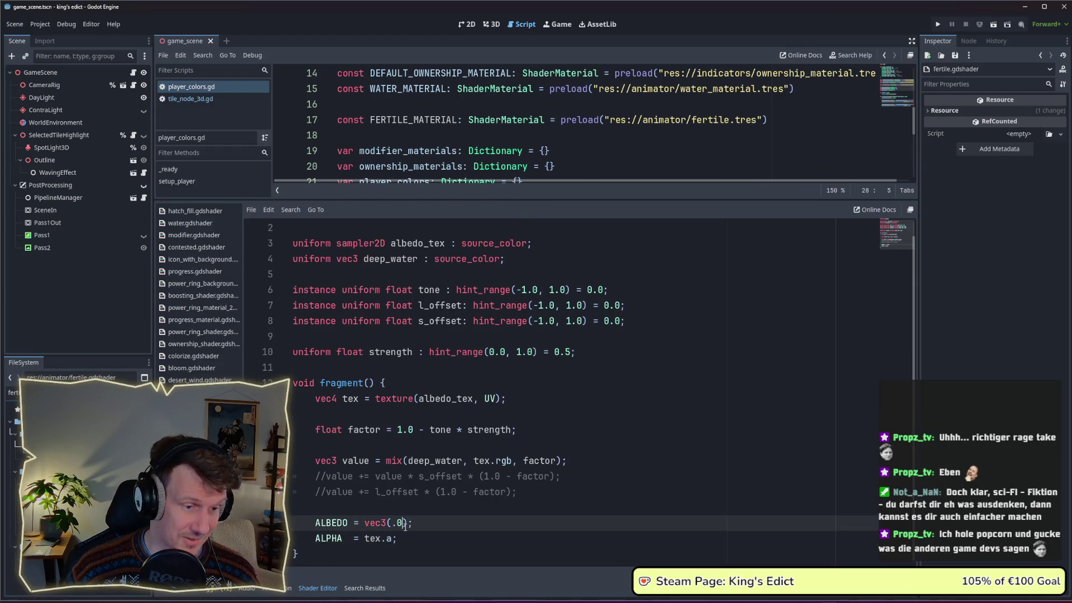
{"action": "key", "text": "BackSpace"}
{"action": "key", "text": "BackSpace"}
{"action": "key", "text": "BackSpace"}
{"action": "key", "text": "BackSpace"}
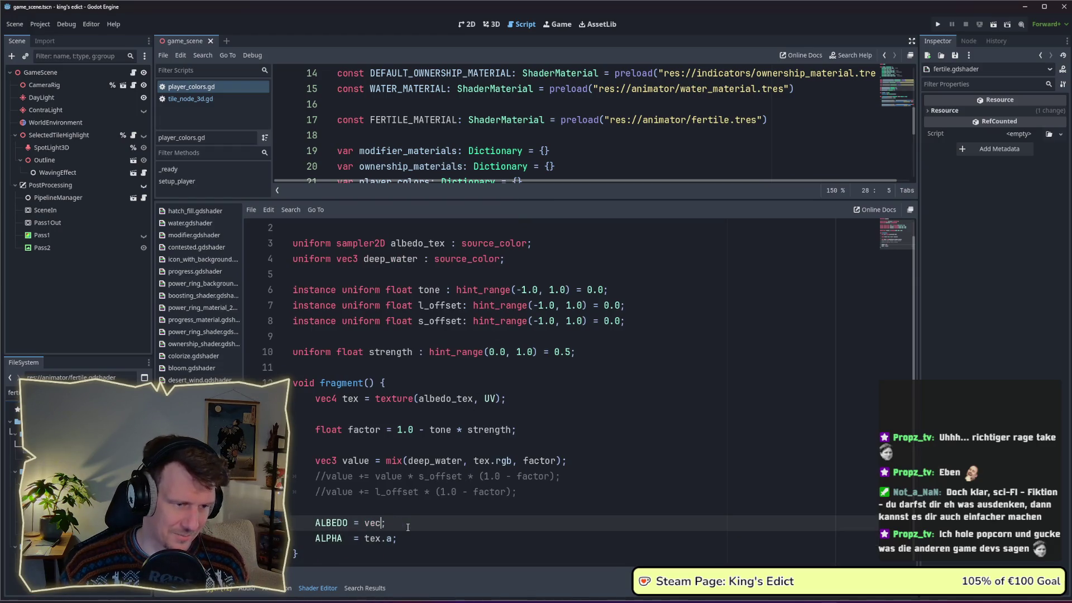
{"action": "type", "text": "t"}
{"action": "key", "text": "BackSpace"}
{"action": "key", "text": "BackSpace"}
{"action": "key", "text": "BackSpace"}
{"action": "type", "text": "v"}
{"action": "key", "text": "Return"}
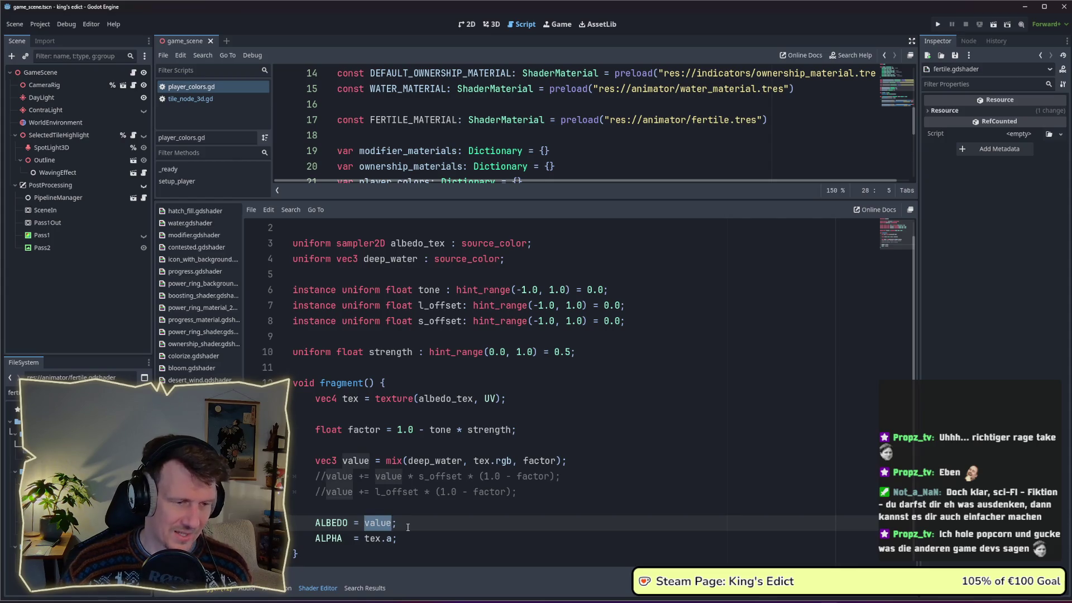
{"action": "left_click", "coordinate": [408, 522]}
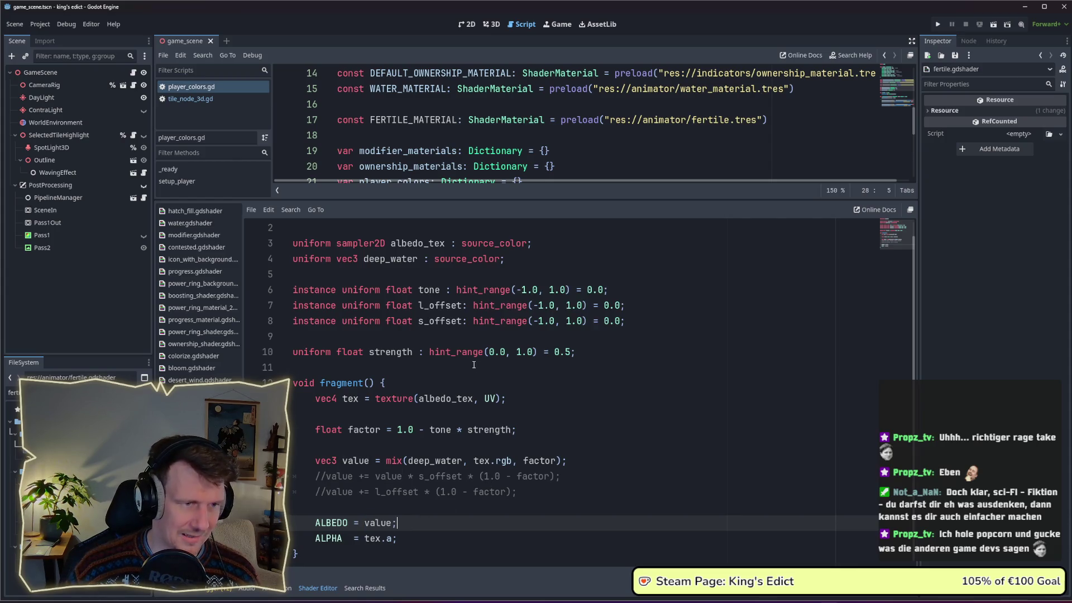
{"action": "scroll", "coordinate": [473, 364], "scroll_direction": "up", "scroll_amount": 1}
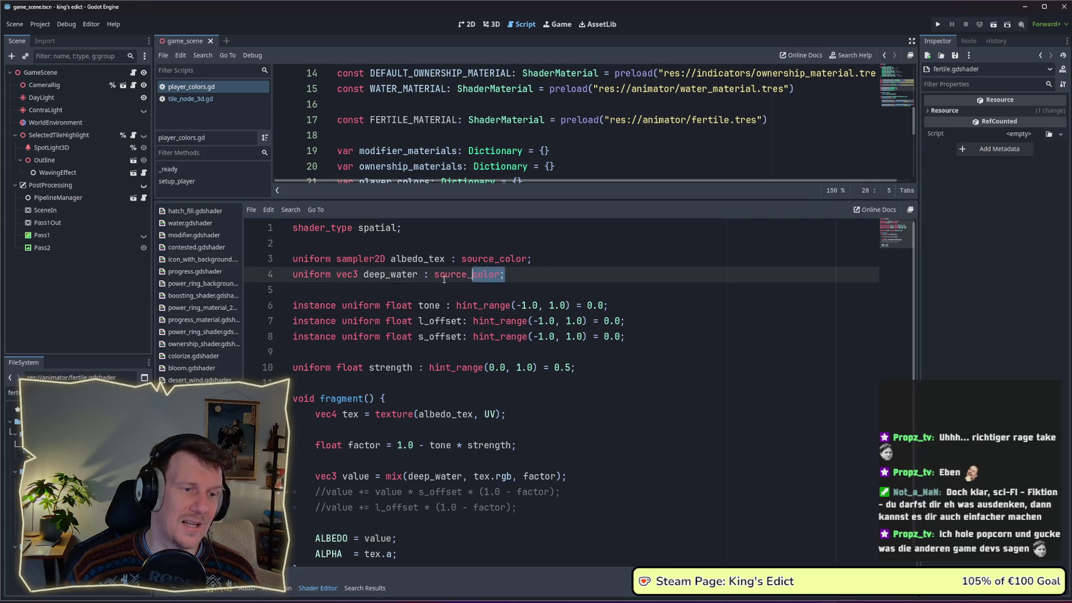
Delete the deep_water colour uniform declaration.
{"action": "left_click_drag", "start_coordinate": [516, 277], "coordinate": [282, 276]}
{"action": "key", "text": "BackSpace"}
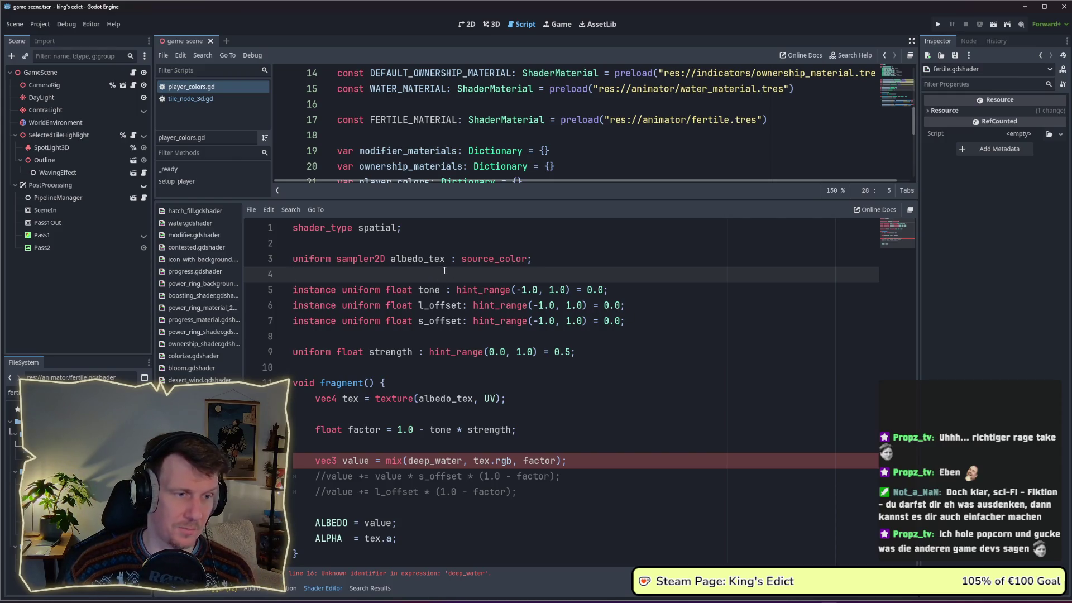
Declare a hue_offset instance uniform with hint_range and duplicate it twice.
{"action": "key", "text": "Return"}
{"action": "key", "text": "Return"}
{"action": "key", "text": "Up"}
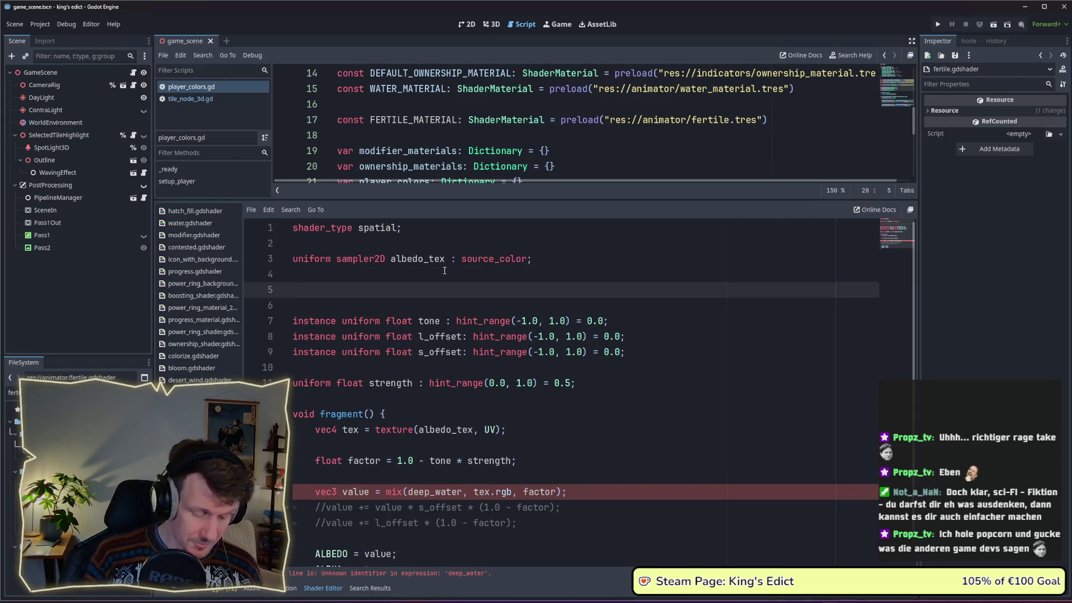
{"action": "type", "text": "instance uni"}
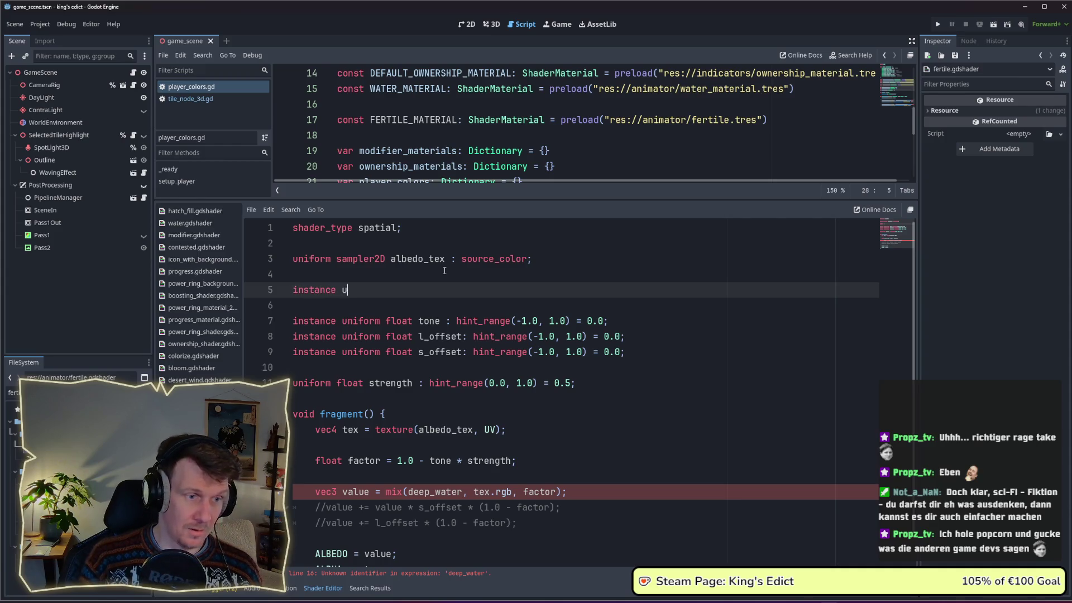
{"action": "type", "text": "f"}
{"action": "key", "text": "Return"}
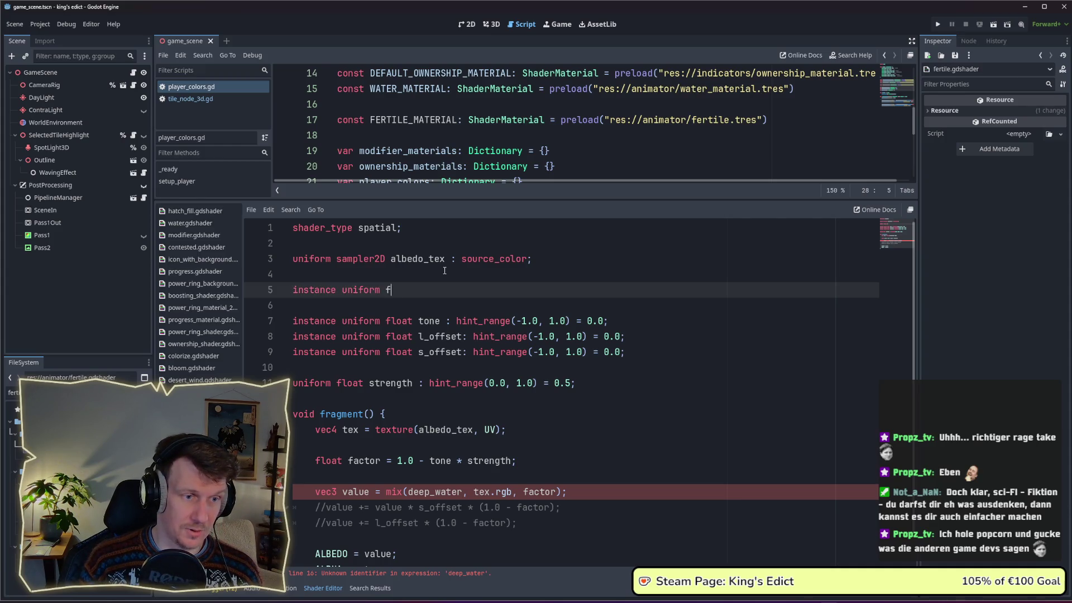
{"action": "type", "text": "loat"}
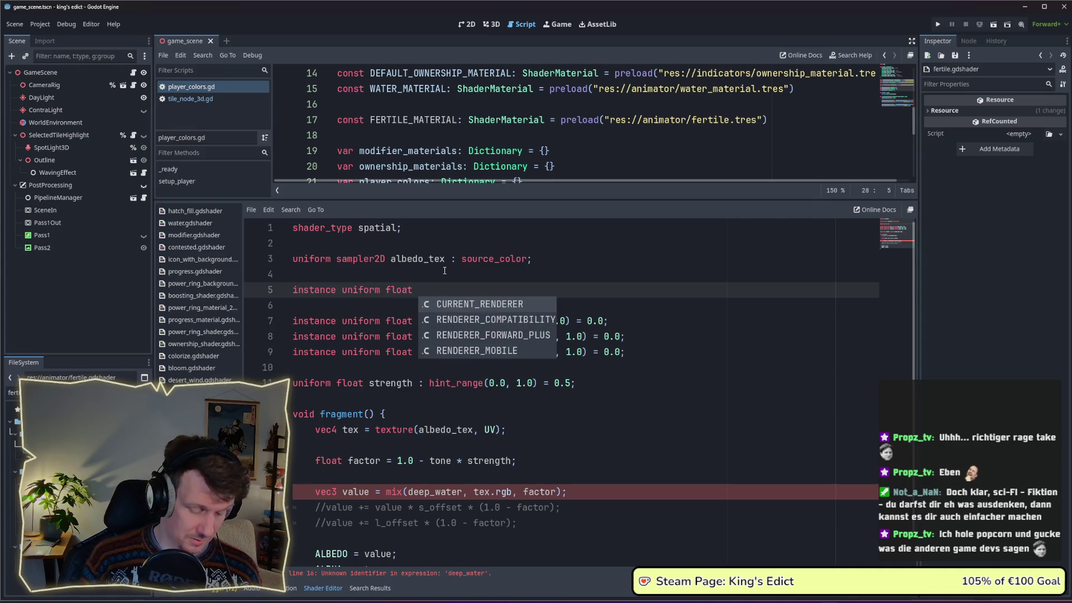
{"action": "type", "text": " hue"}
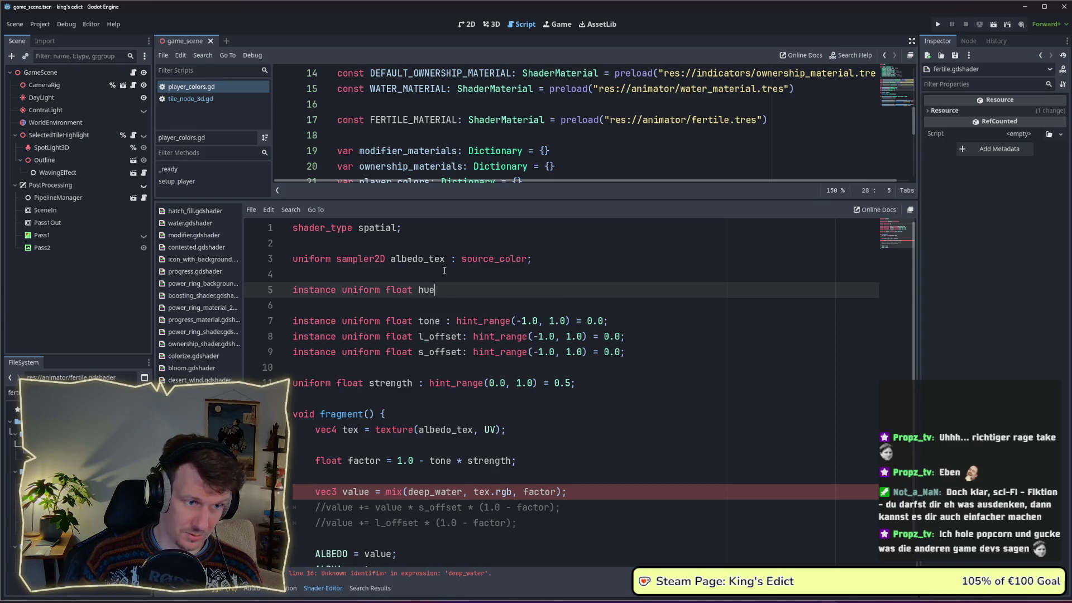
{"action": "type", "text": ","}
{"action": "type", "text": "offset"}
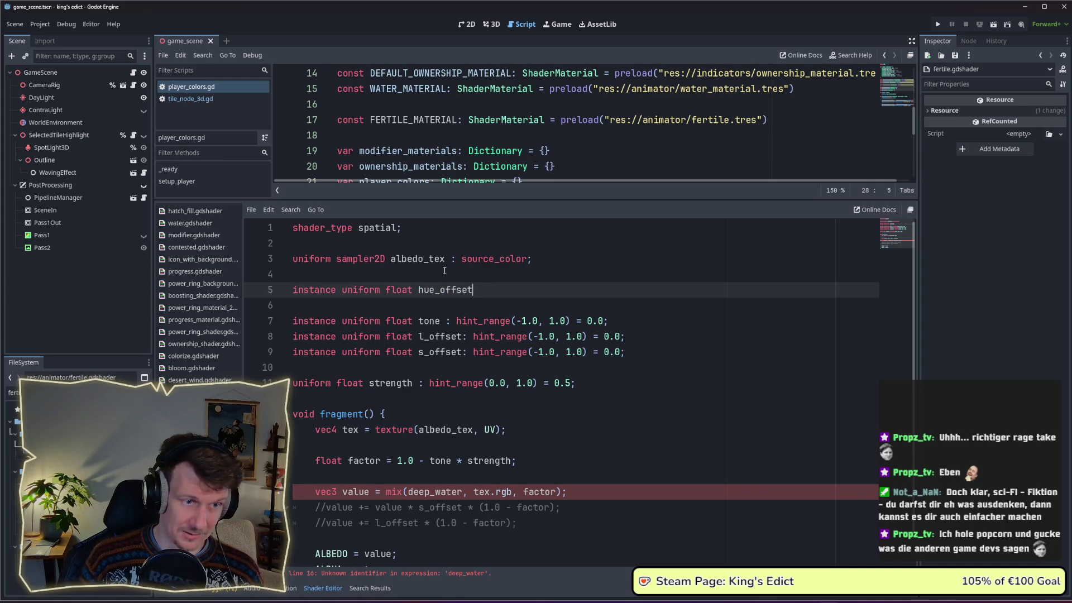
{"action": "key", "text": "BackSpace"}
{"action": "key", "text": "BackSpace"}
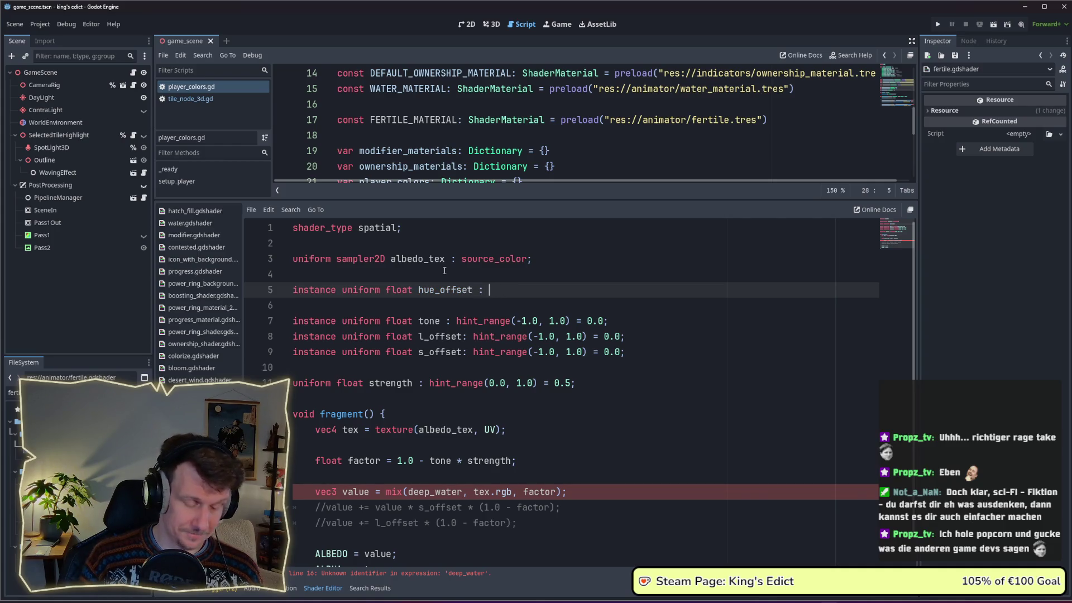
{"action": "type", "text": "hint"}
{"action": "key", "text": "Return"}
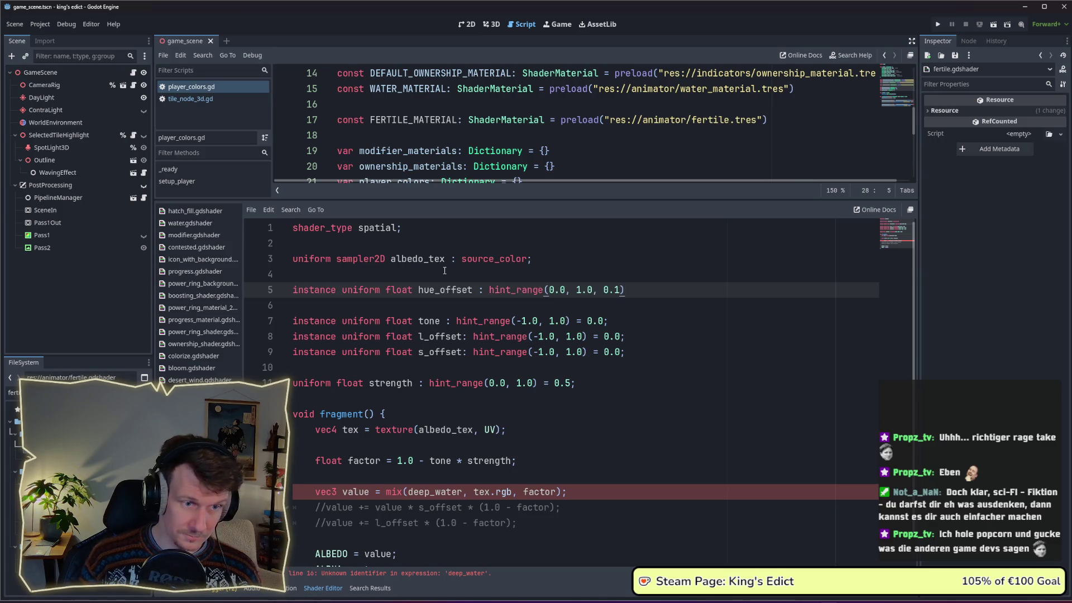
{"action": "key", "text": "End"}
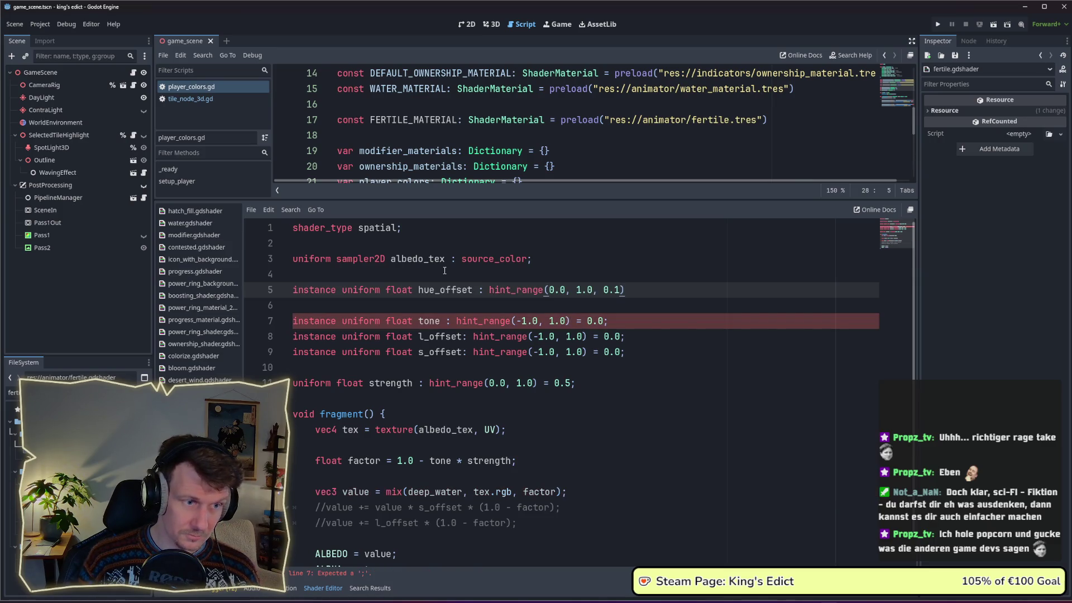
{"action": "key", "text": "ctrl+shift+d"}
{"action": "key", "text": "ctrl+shift+d"}
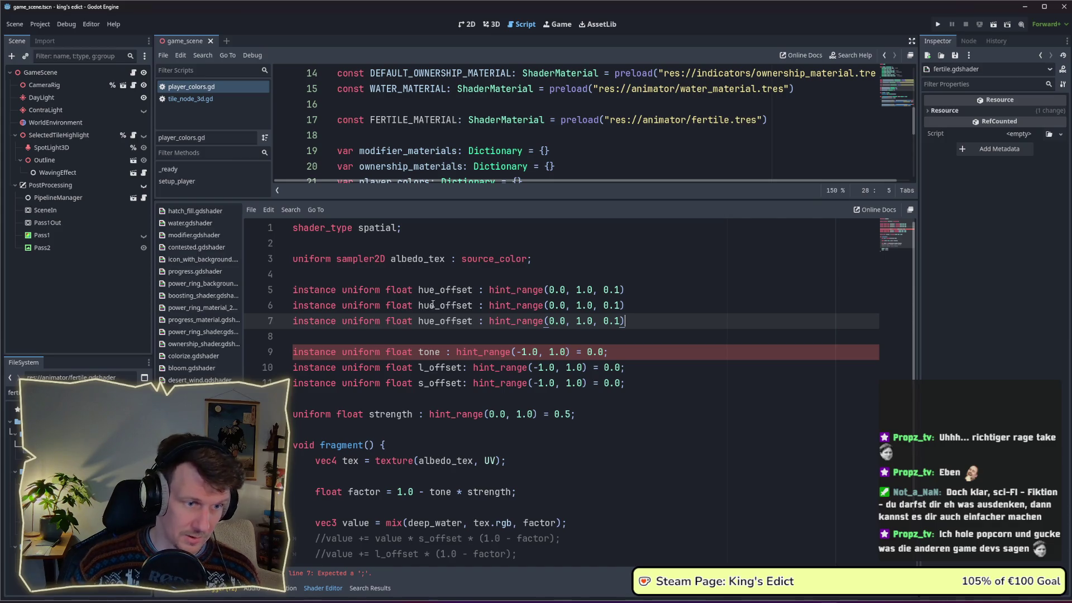
Rename the copies to brightness_offset and saturation_offset.
{"action": "left_click", "coordinate": [437, 305]}
{"action": "key", "text": "BackSpace"}
{"action": "key", "text": "BackSpace"}
{"action": "key", "text": "BackSpace"}
{"action": "type", "text": "b"}
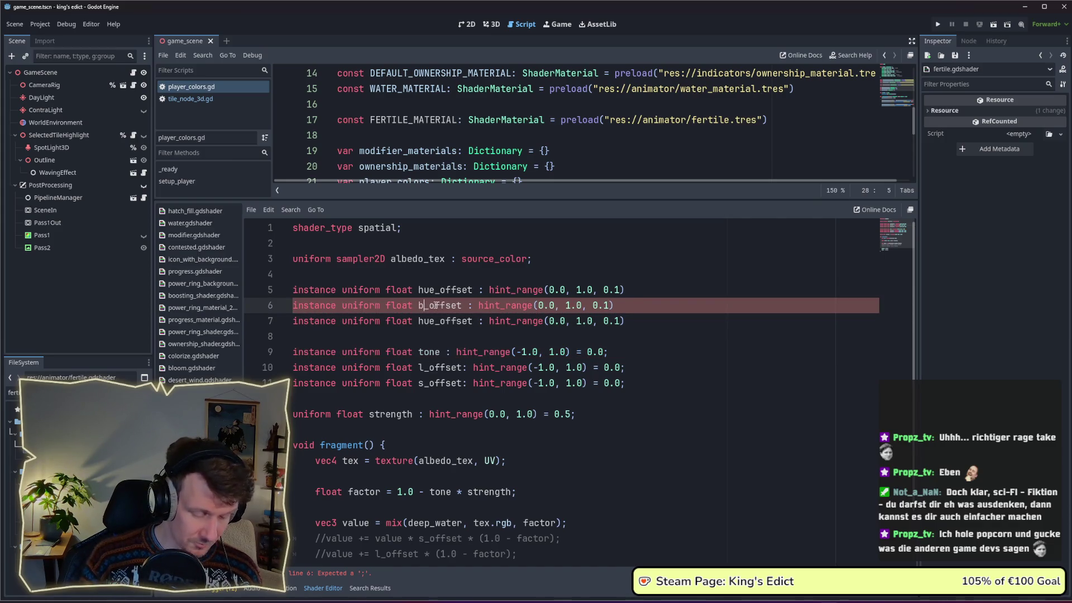
{"action": "type", "text": "righness"}
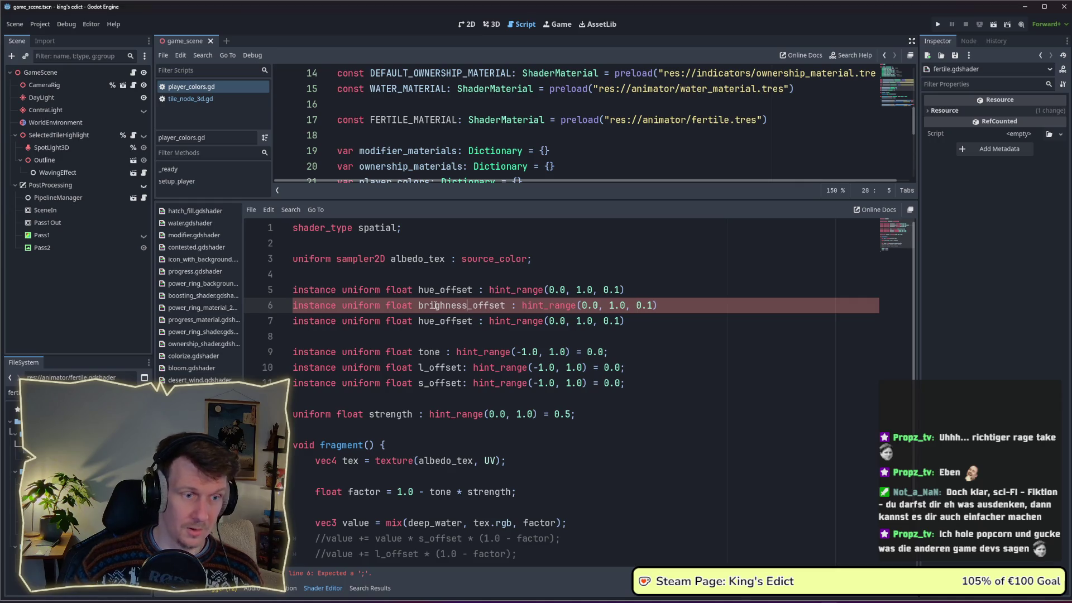
{"action": "left_click_drag", "start_coordinate": [418, 321], "coordinate": [435, 321]}
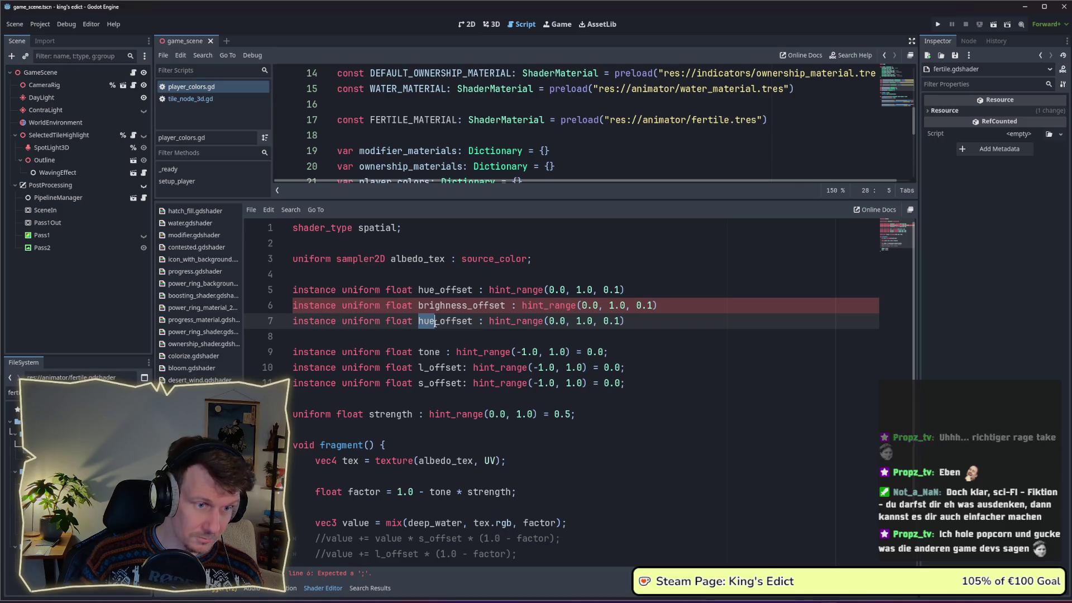
{"action": "type", "text": "saturat"}
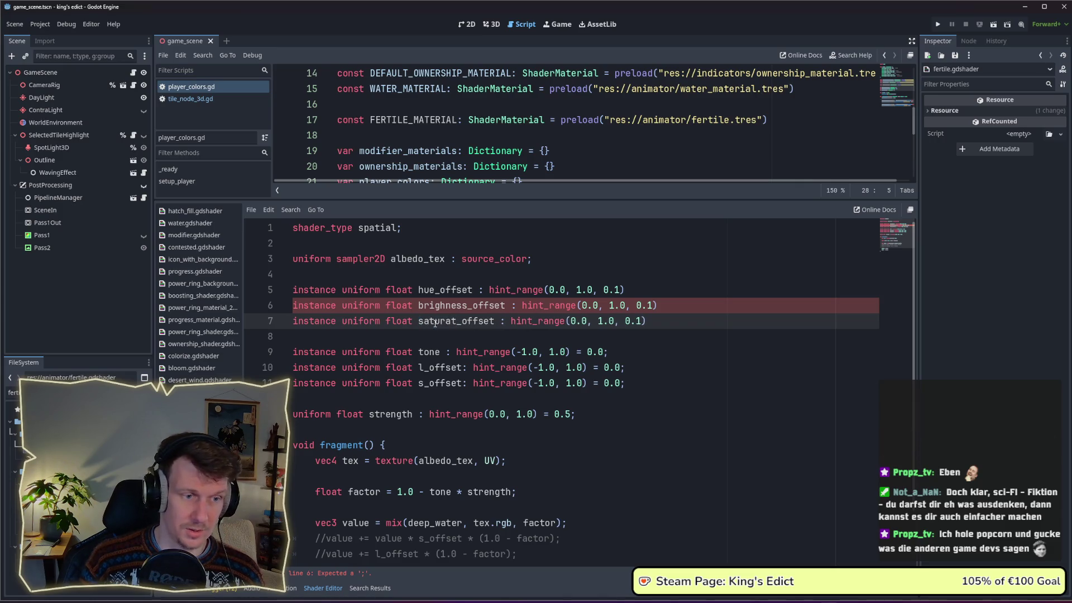
{"action": "type", "text": "ion"}
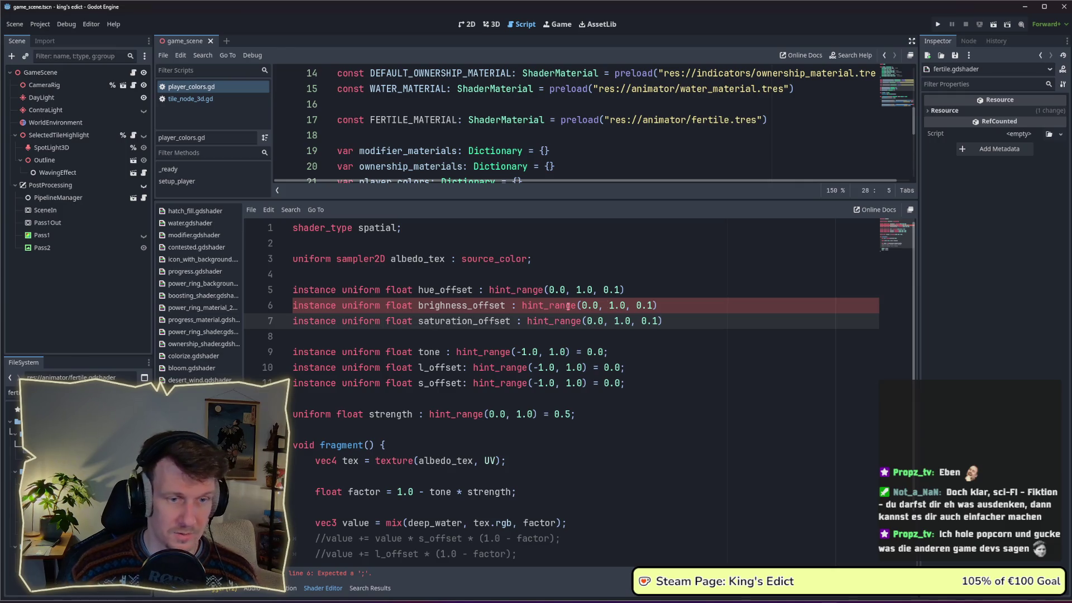
{"action": "left_click", "coordinate": [653, 290]}
{"action": "type", "text": ";"}
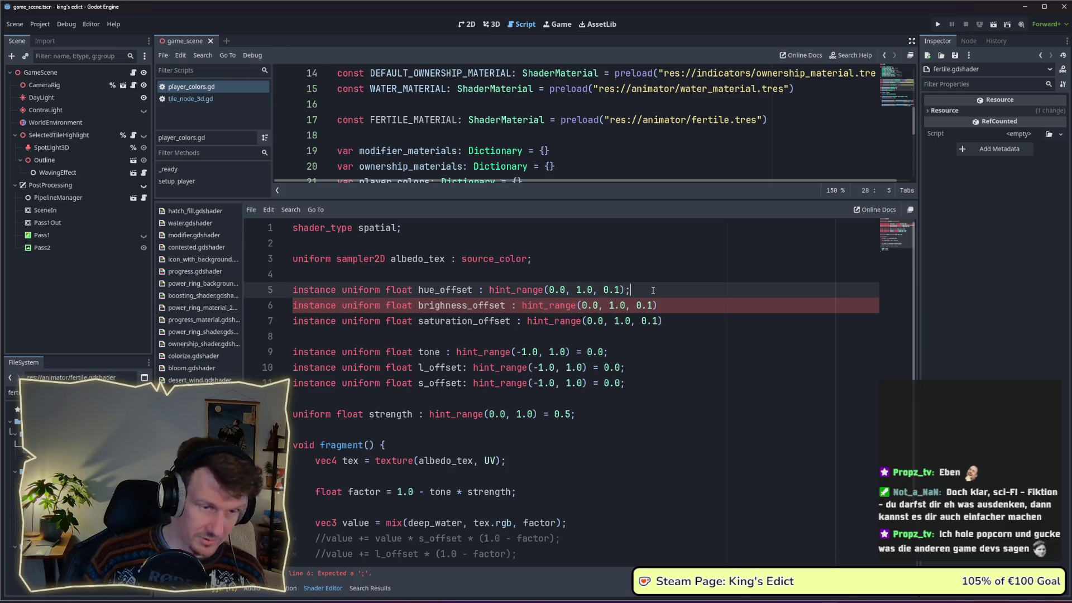
{"action": "key", "text": "Down"}
{"action": "key", "text": "End"}
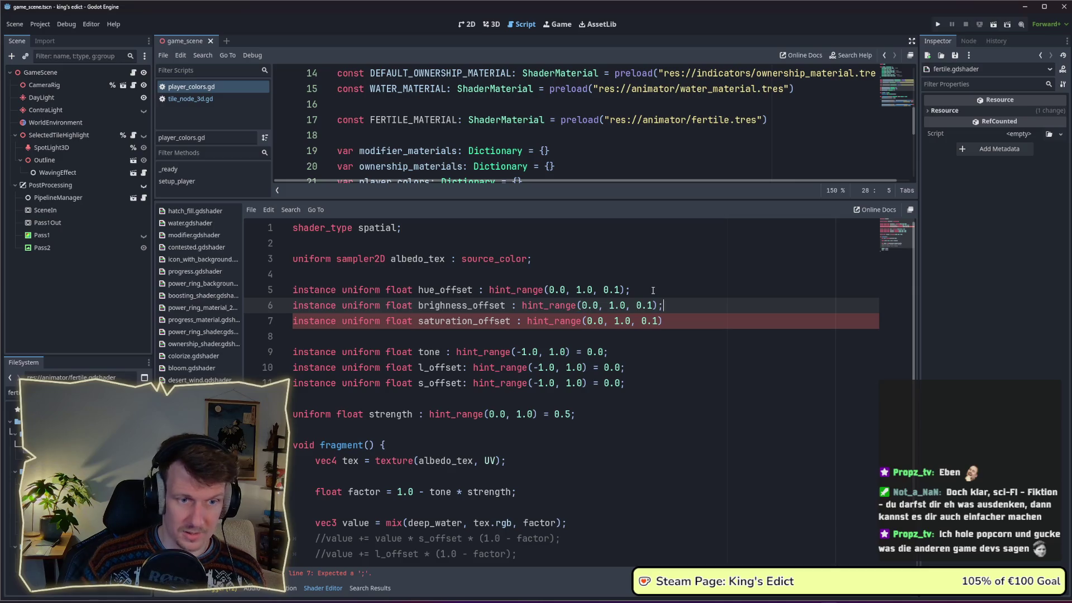
{"action": "key", "text": "Down"}
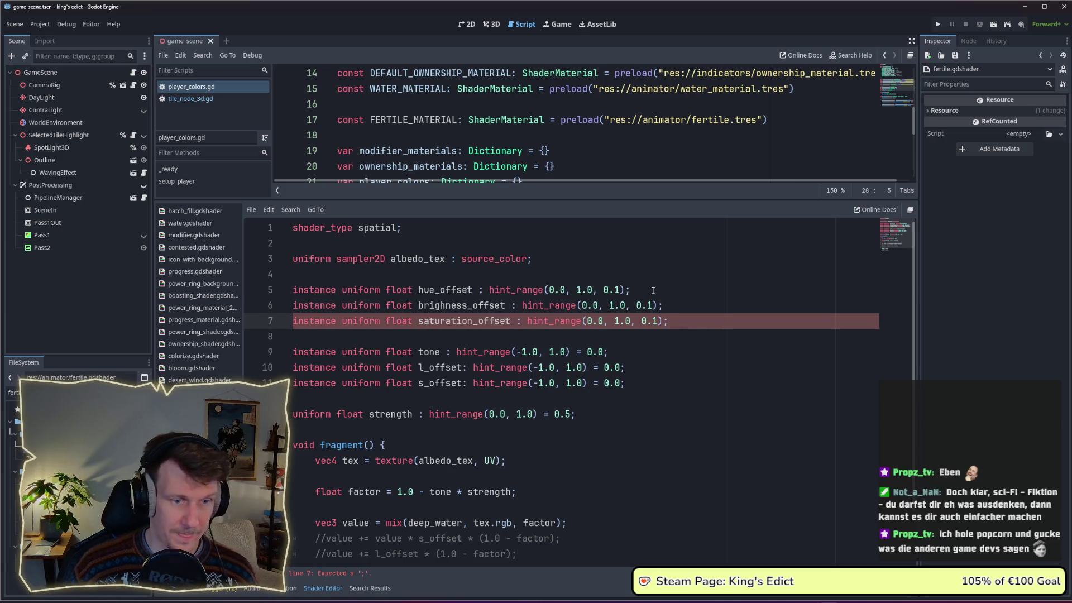
Adjust the three offset uniforms' default values, ending at 0.0.
{"action": "left_click", "coordinate": [628, 289]}
{"action": "type", "text": "="}
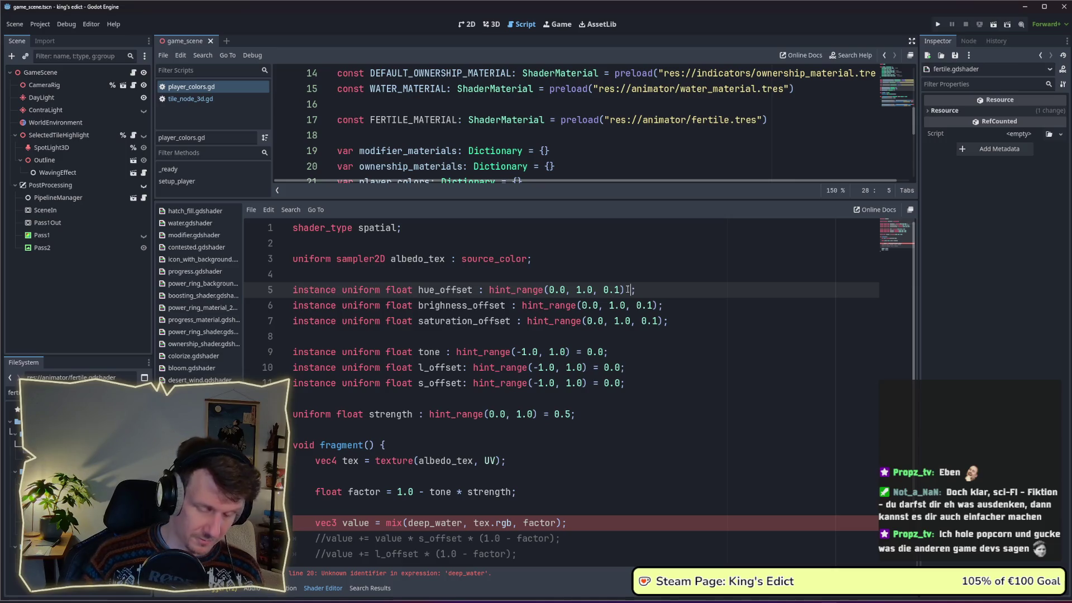
{"action": "type", "text": " 0.0"}
{"action": "key", "text": "Down"}
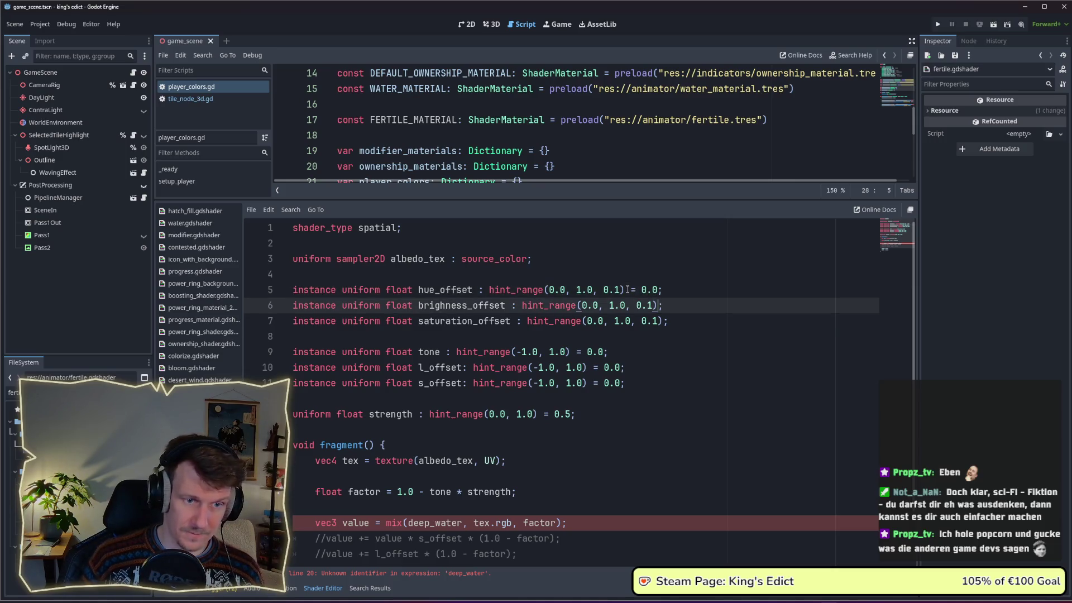
{"action": "type", "text": "= 0.0;"}
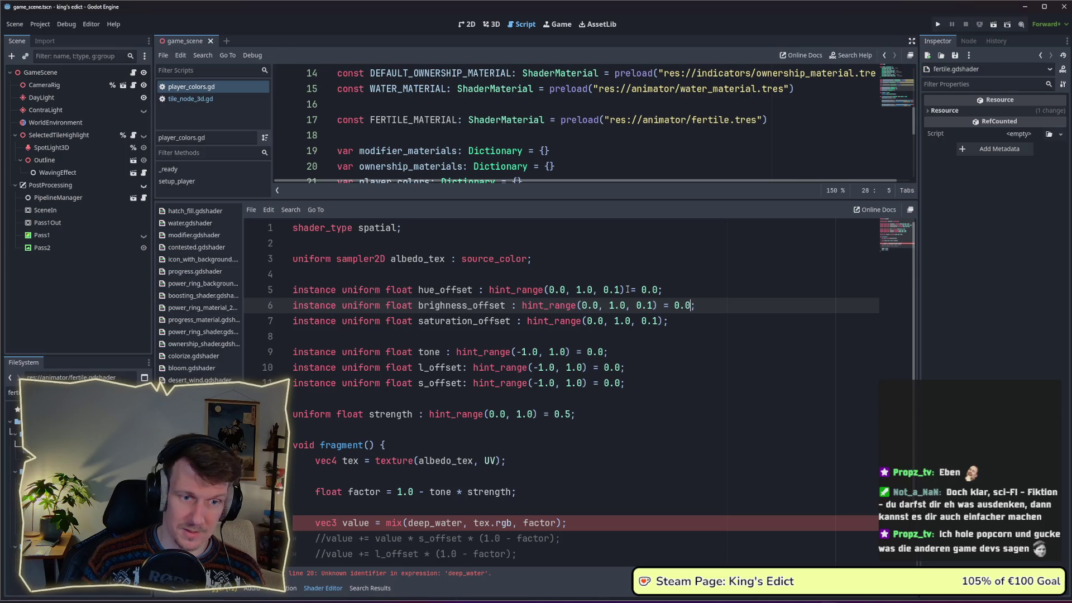
{"action": "key", "text": "Down"}
{"action": "type", "text": "= "}
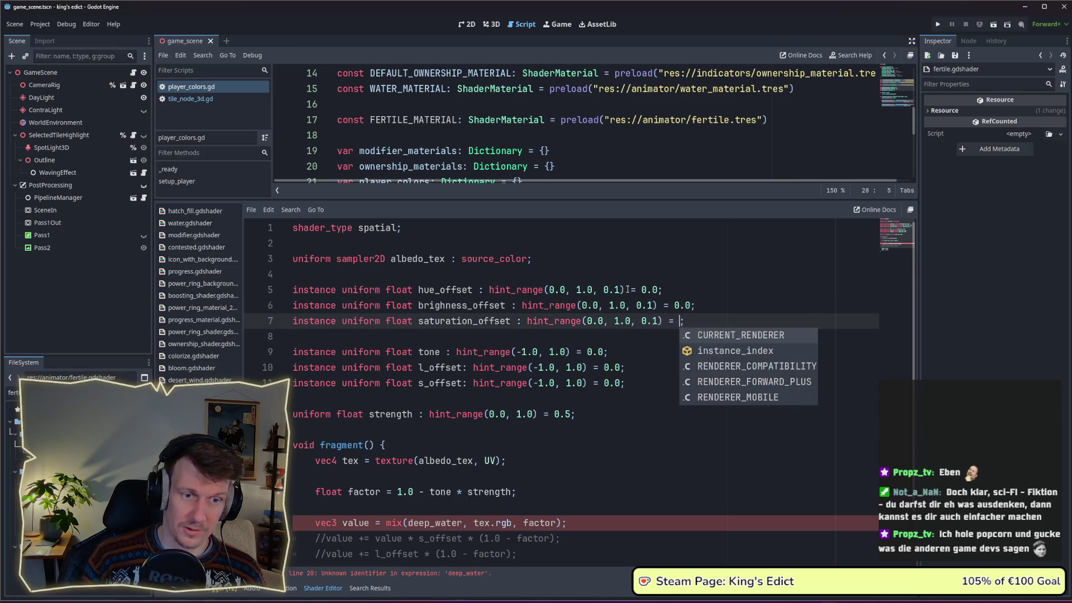
{"action": "type", "text": "0."}
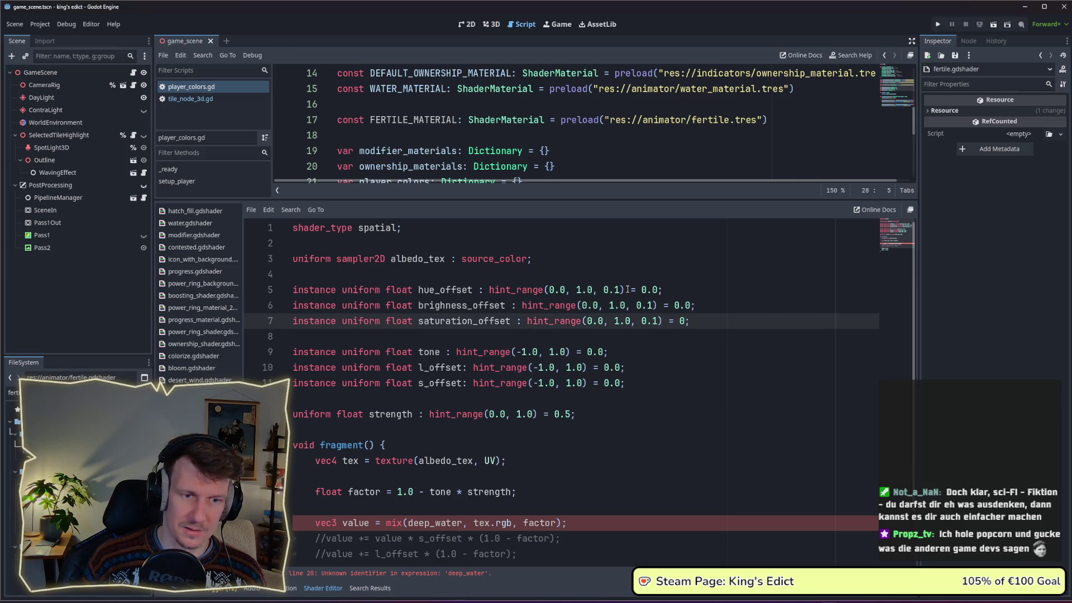
{"action": "type", "text": "2"}
{"action": "key", "text": "Up"}
{"action": "key", "text": "Left"}
{"action": "key", "text": "BackSpace"}
{"action": "type", "text": "2"}
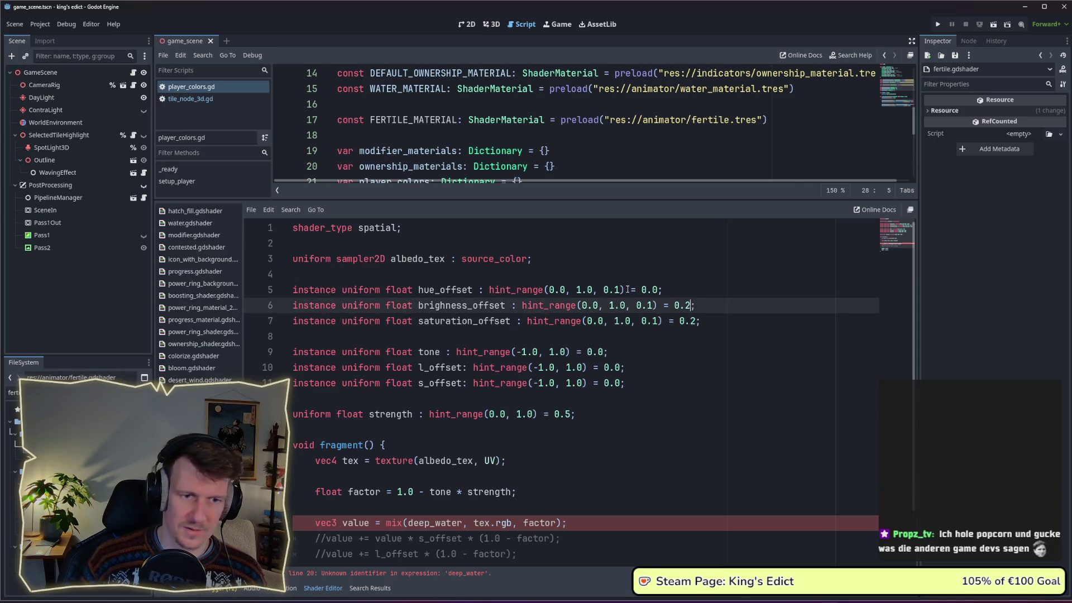
{"action": "key", "text": "Up"}
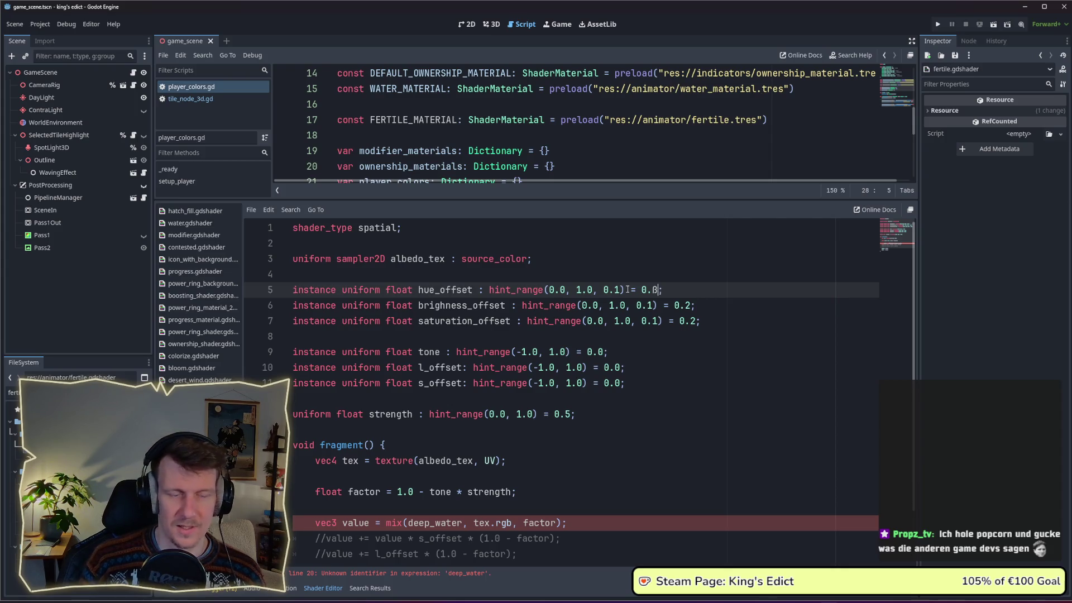
{"action": "key", "text": "Down"}
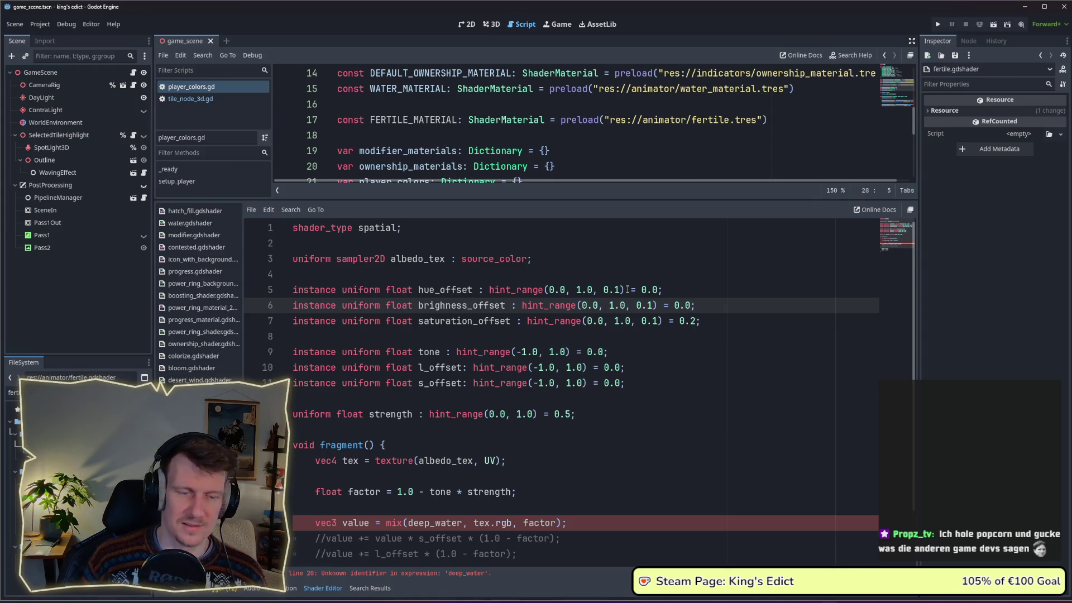
{"action": "key", "text": "Down"}
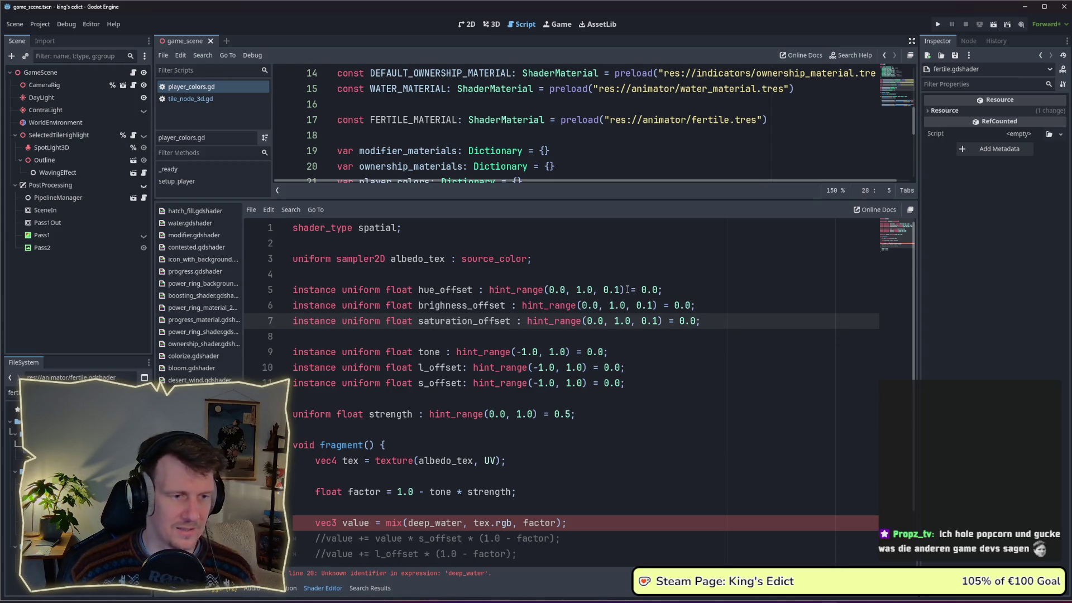
Delete the old tone, l_offset and s_offset uniform lines.
{"action": "left_click_drag", "start_coordinate": [625, 382], "coordinate": [258, 356]}
{"action": "key", "text": "BackSpace"}
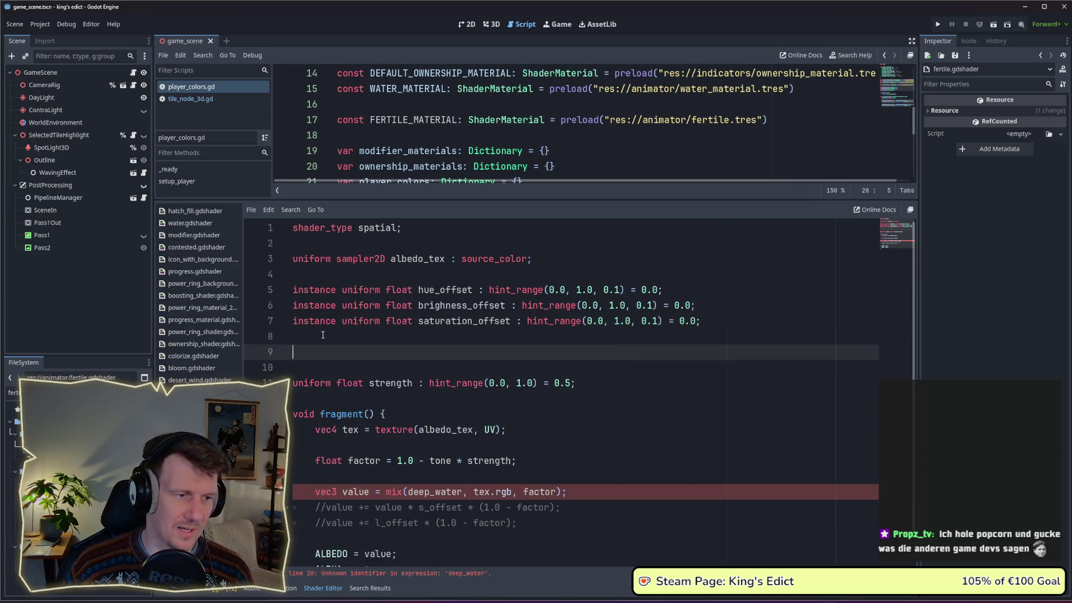
Remove the strength uniform so fragment() follows the offset uniforms.
{"action": "key", "text": "BackSpace"}
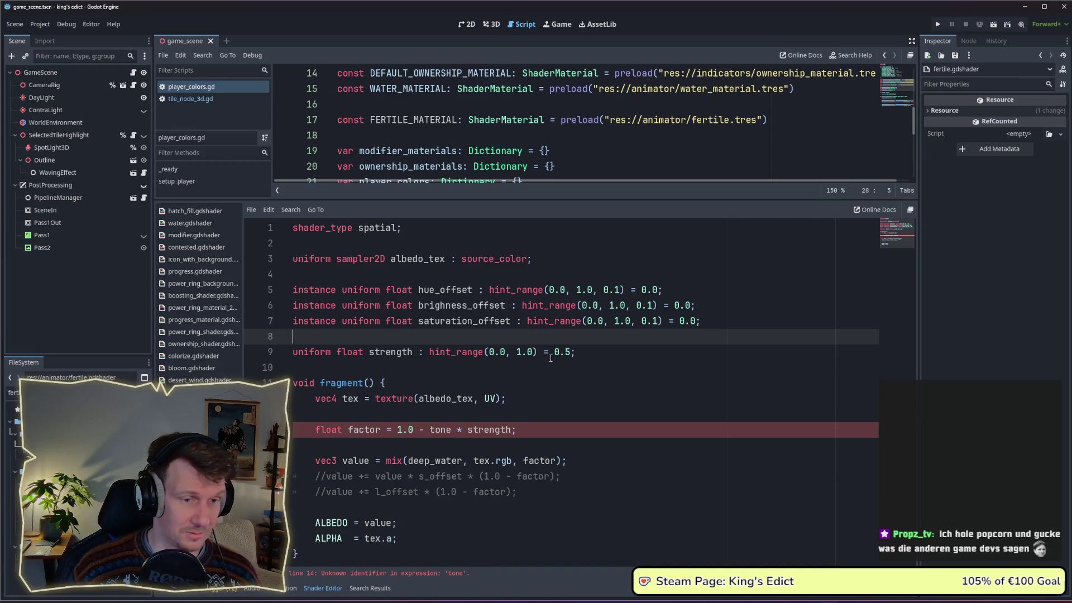
{"action": "left_click_drag", "start_coordinate": [576, 352], "coordinate": [264, 345]}
{"action": "key", "text": "BackSpace"}
{"action": "key", "text": "BackSpace"}
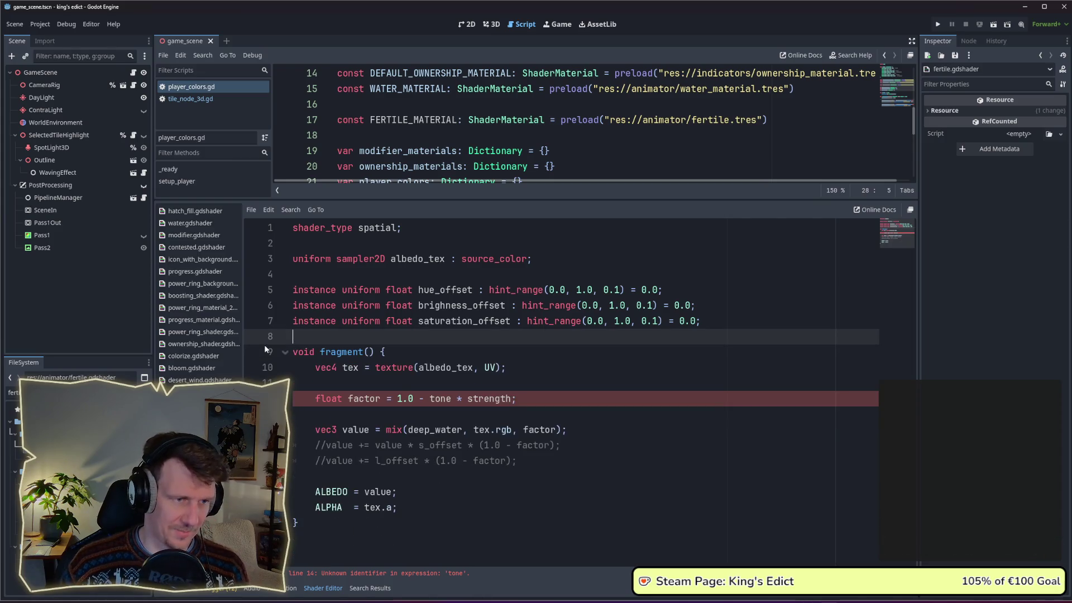
Insert blank lines after the texture sampling line in fragment().
{"action": "left_click", "coordinate": [447, 369]}
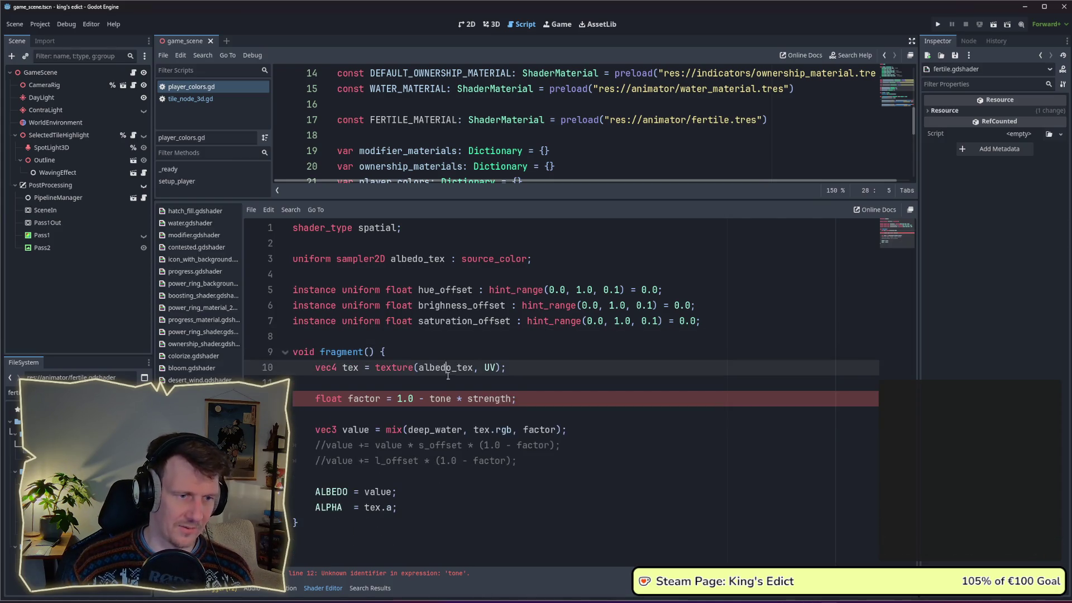
{"action": "left_click", "coordinate": [494, 390]}
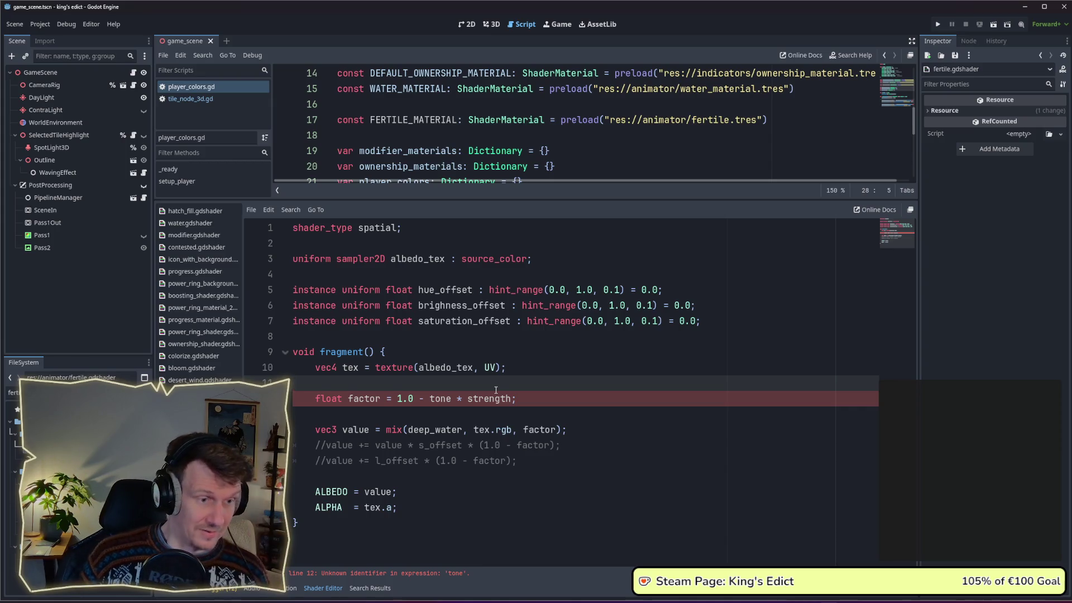
{"action": "key", "text": "Return"}
{"action": "key", "text": "Return"}
{"action": "key", "text": "Up"}
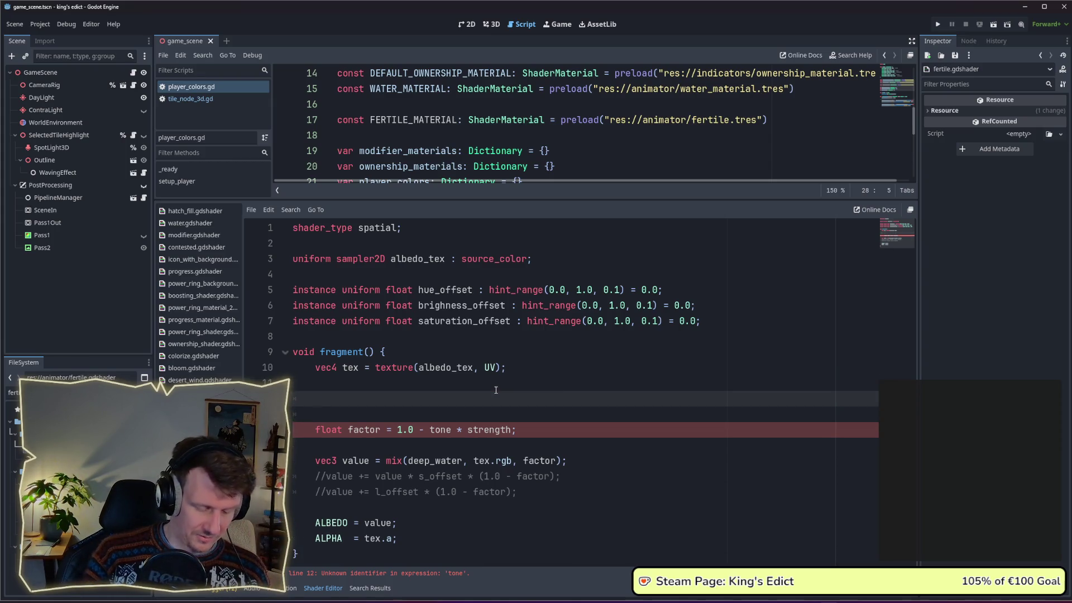
{"action": "type", "text": "// rgg"}
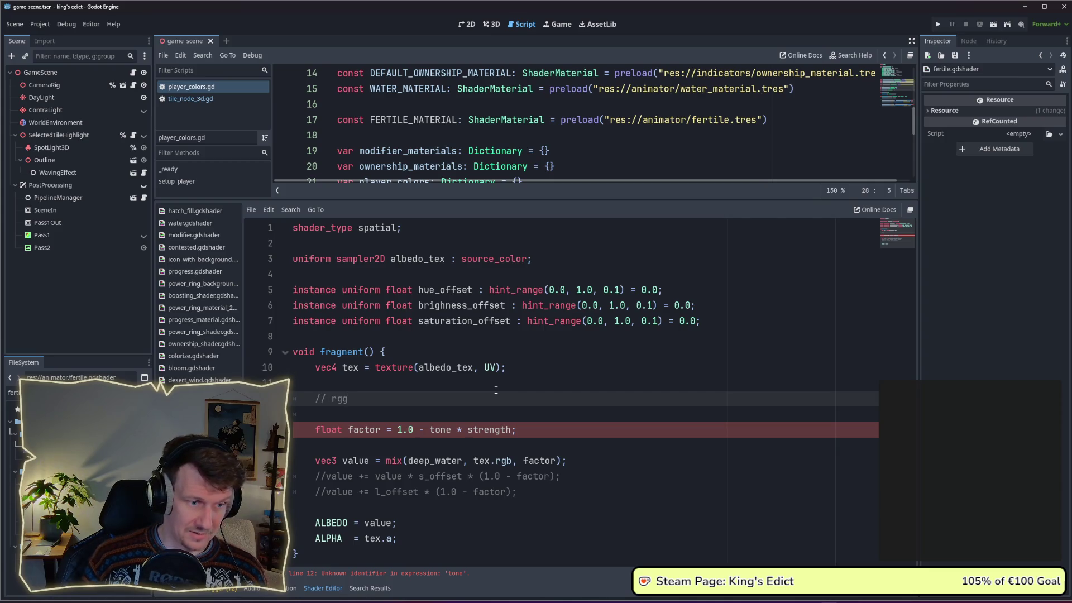
Write the rgb -> hsv -> shift values -> rgb plan comment and delete the factor line.
{"action": "key", "text": "BackSpace"}
{"action": "type", "text": "b -> "}
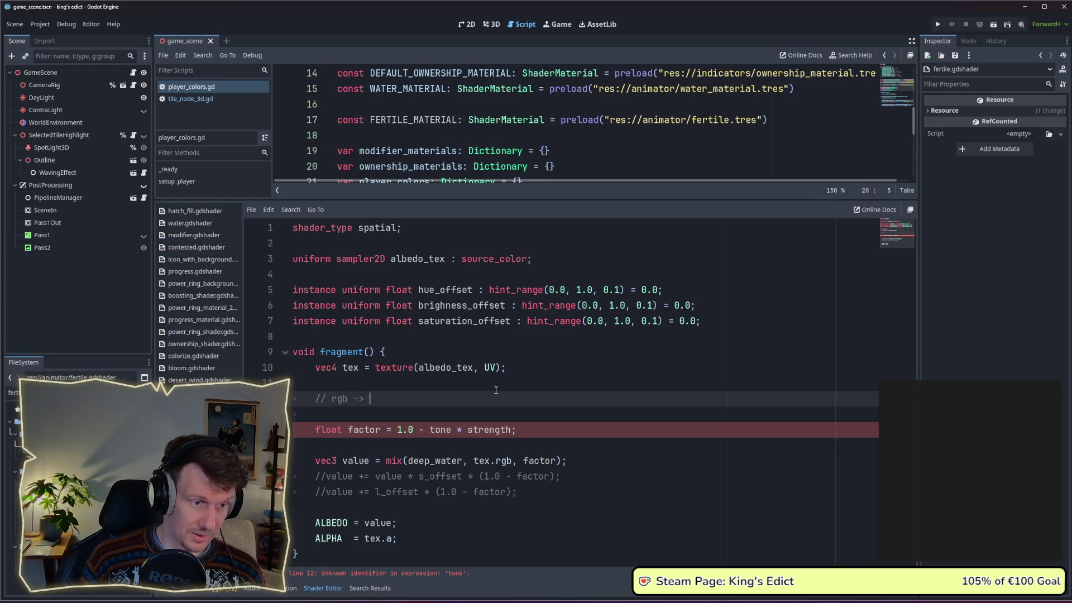
{"action": "type", "text": "hsv -> rgbn"}
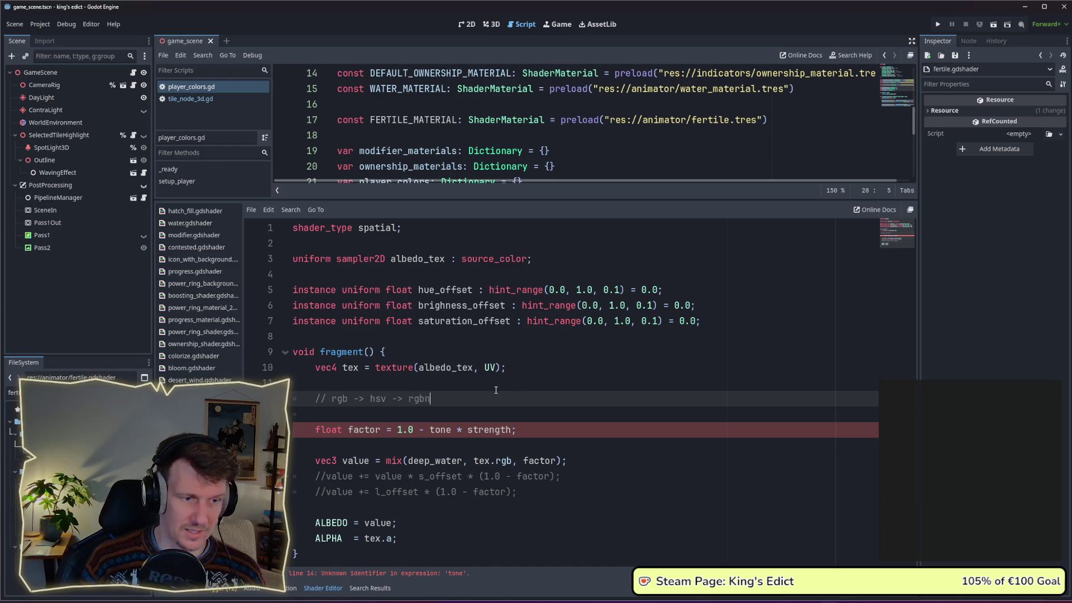
{"action": "key", "text": "Down"}
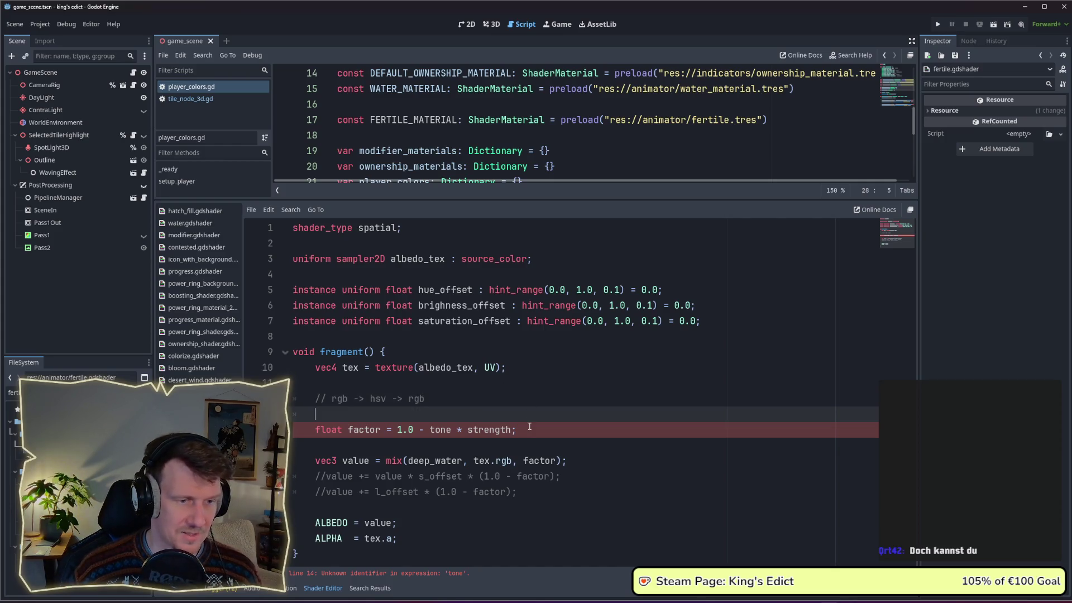
{"action": "left_click_drag", "start_coordinate": [529, 426], "coordinate": [326, 429]}
{"action": "key", "text": "BackSpace"}
{"action": "key", "text": "BackSpace"}
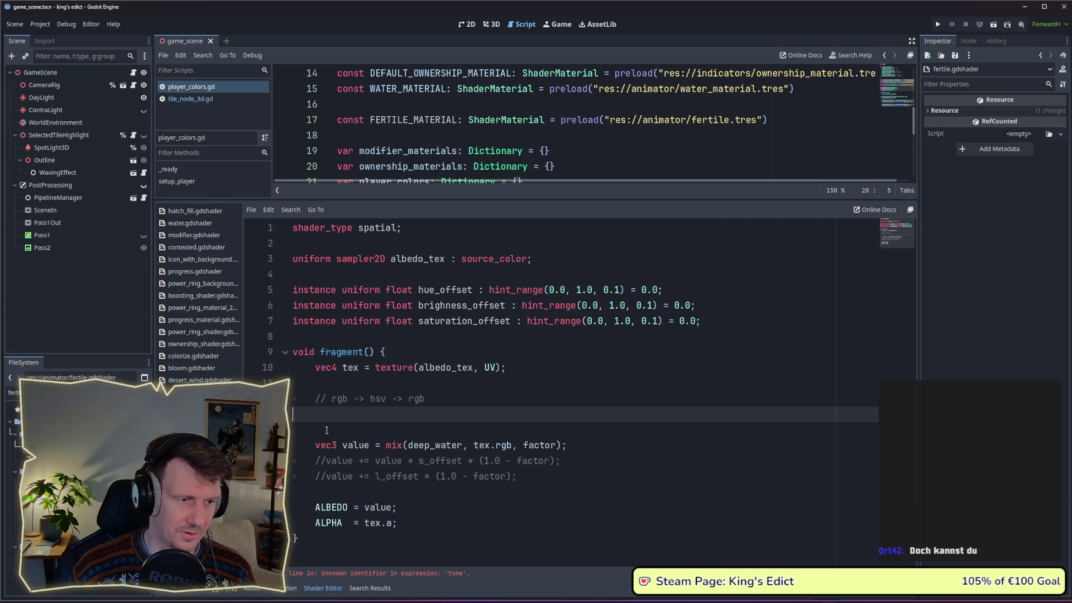
{"action": "key", "text": "Delete"}
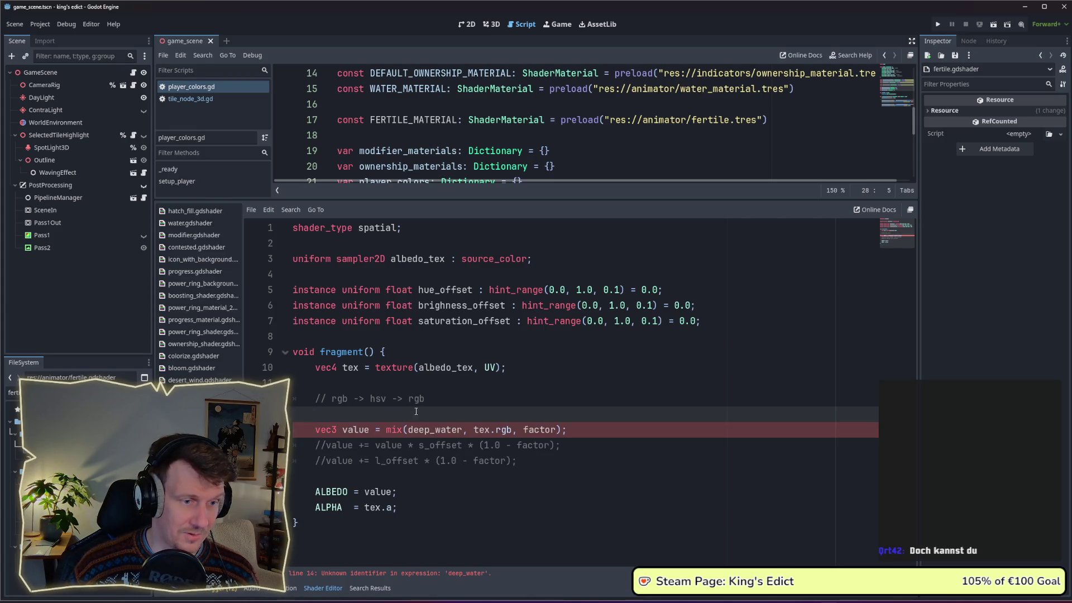
Fix the comment's spacing and delete the old mix and commented value lines.
{"action": "key", "text": "Up"}
{"action": "left_click", "coordinate": [391, 400]}
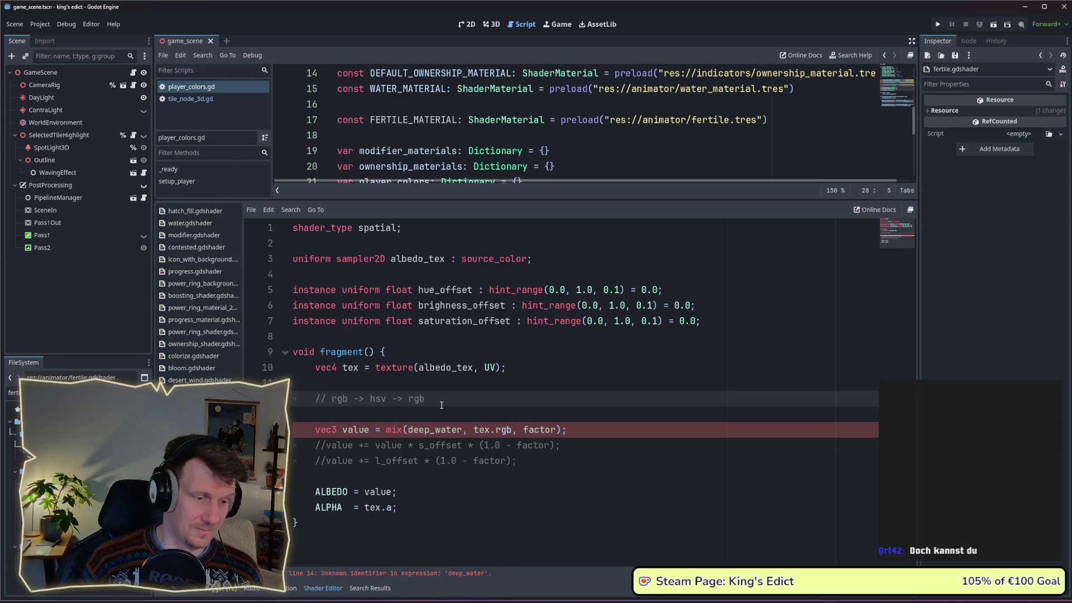
{"action": "type", "text": "->"}
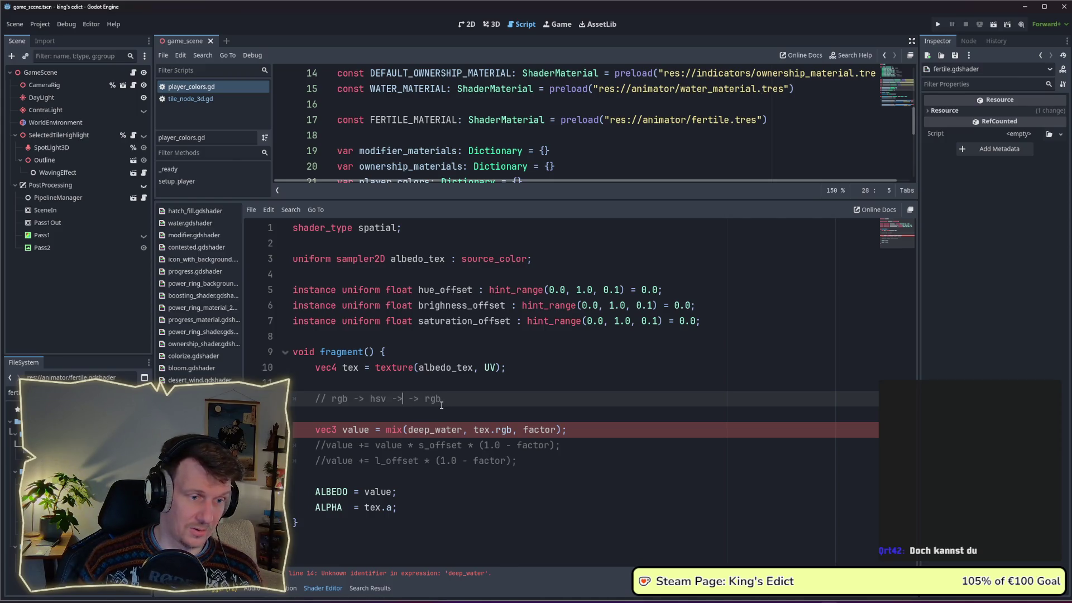
{"action": "key", "text": "BackSpace"}
{"action": "key", "text": "Right"}
{"action": "key", "text": "Right"}
{"action": "key", "text": "Right"}
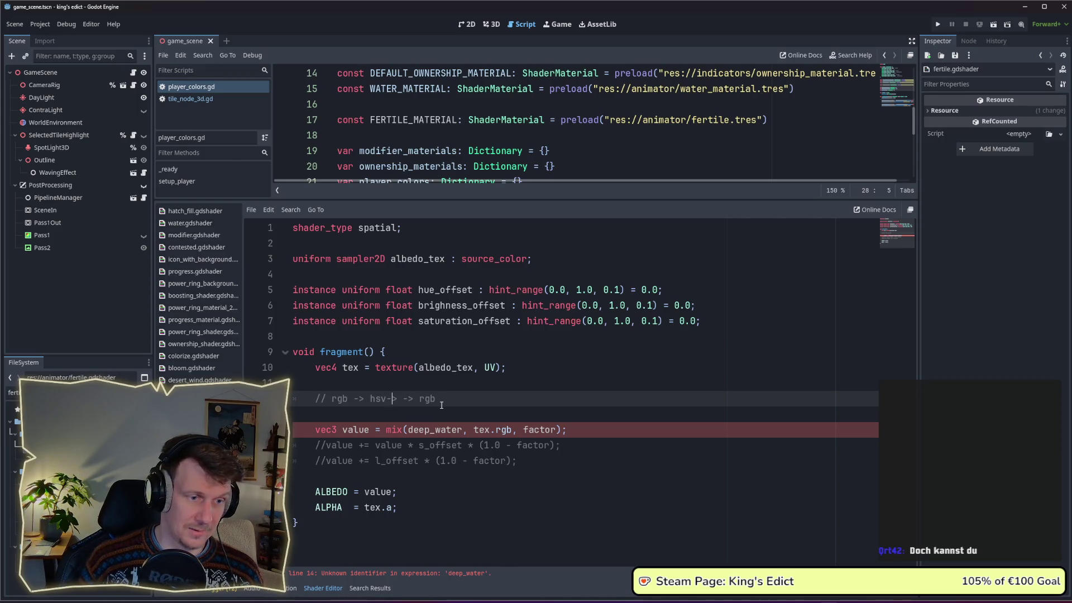
{"action": "type", "text": "shift"}
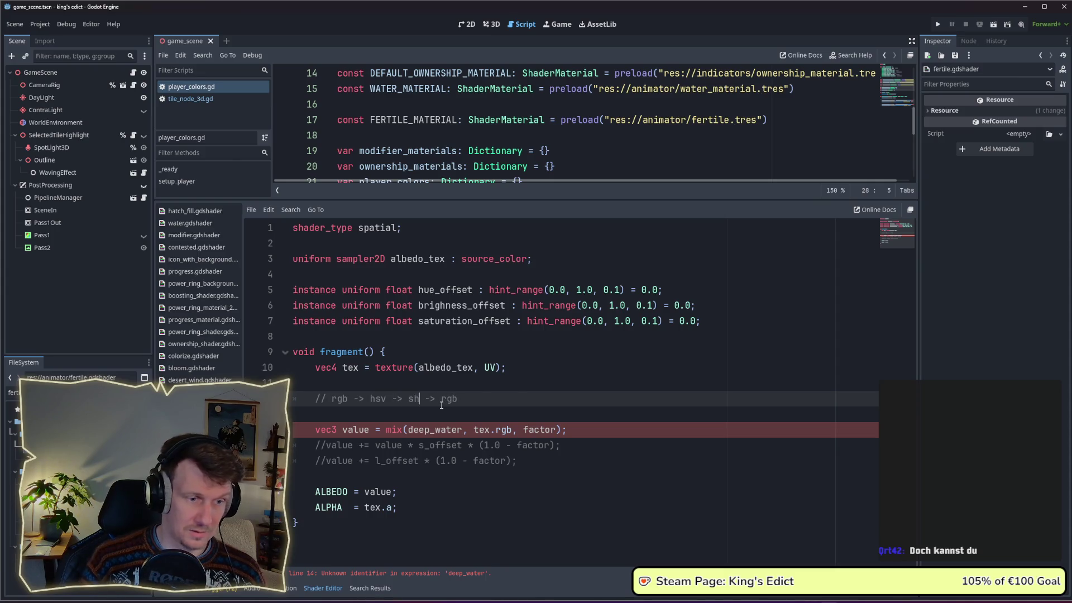
{"action": "type", "text": "t values"}
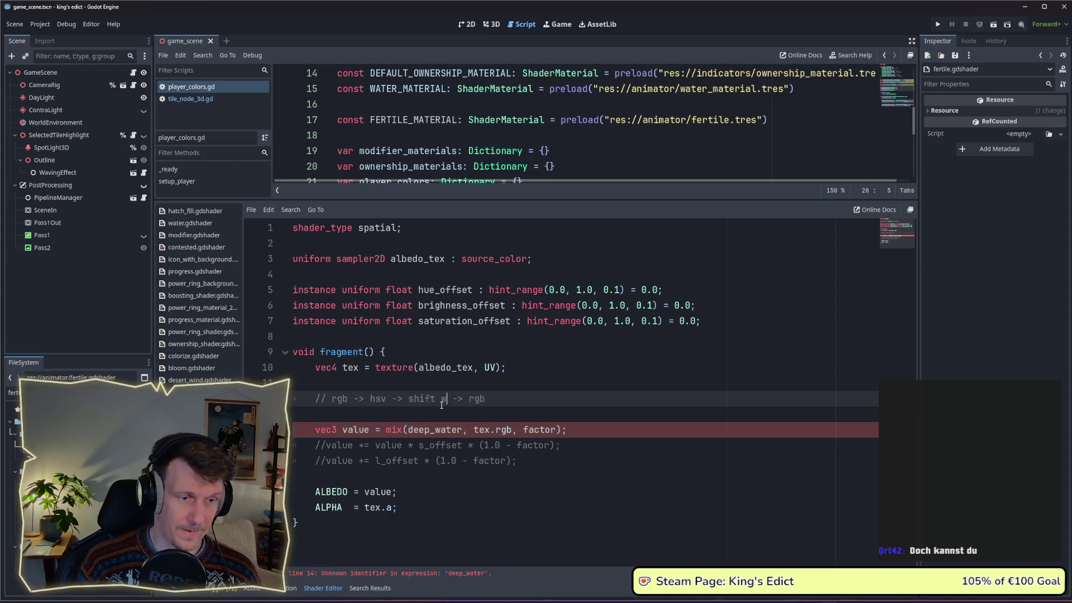
{"action": "left_click_drag", "start_coordinate": [292, 429], "coordinate": [517, 460]}
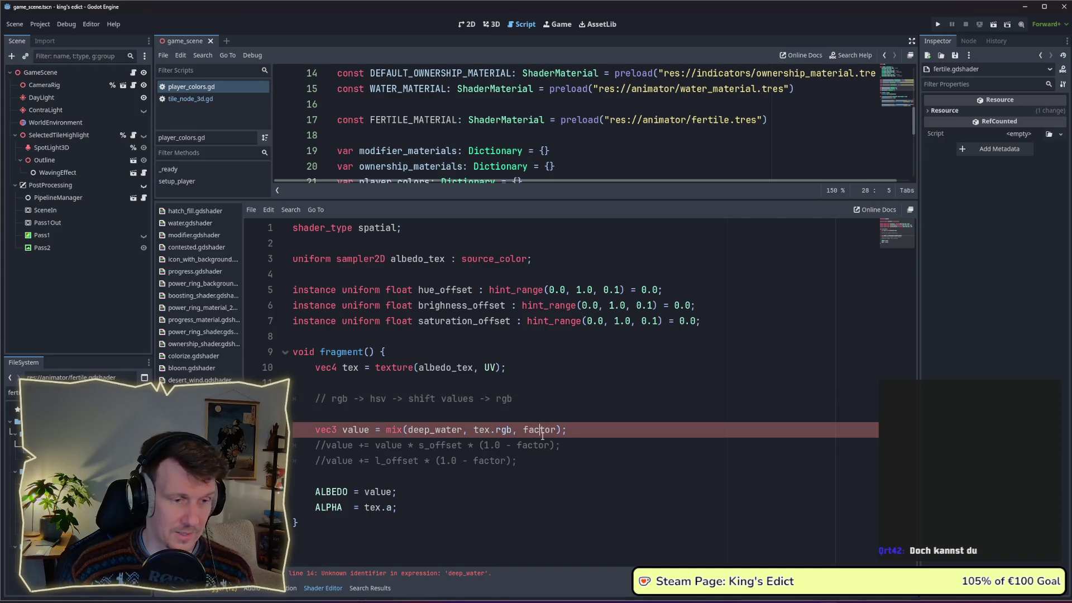
{"action": "key", "text": "BackSpace"}
{"action": "key", "text": "BackSpace"}
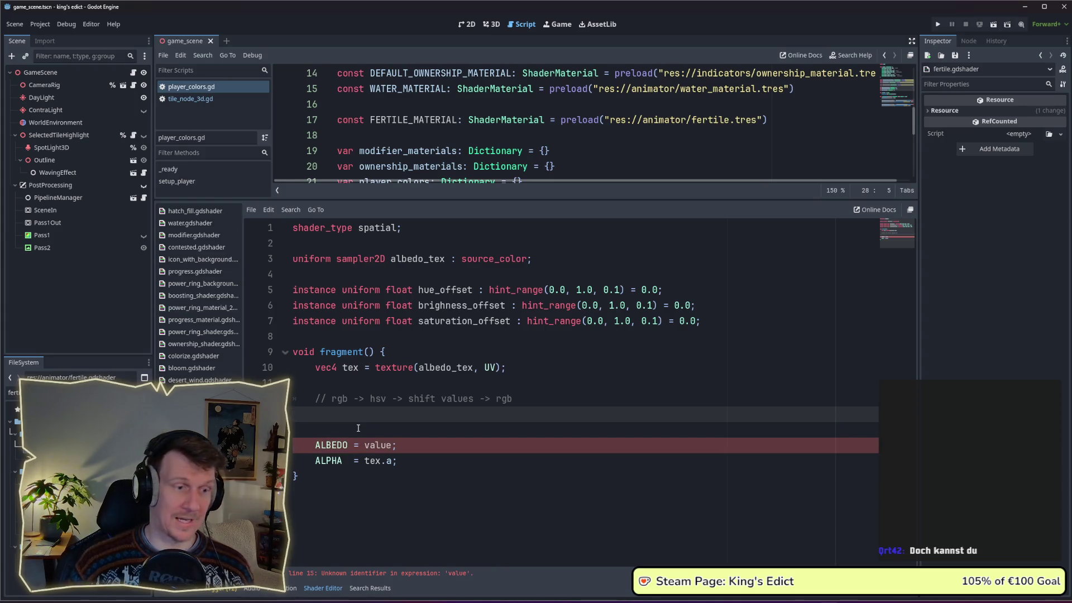
{"action": "key", "text": "BackSpace"}
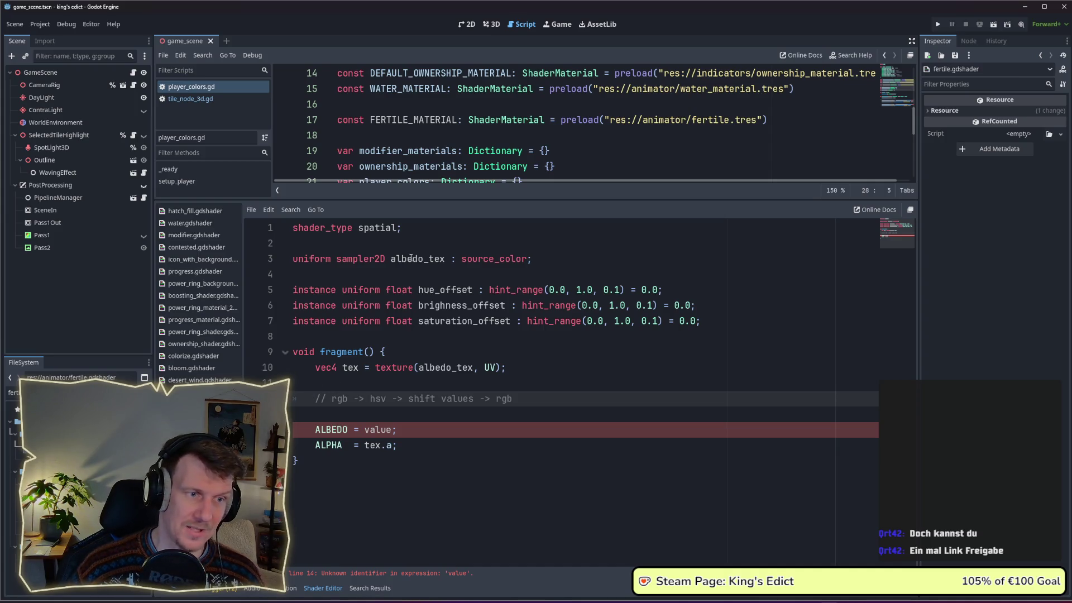
Inspect the spatial shader type and fragment keywords by selecting them.
{"action": "double_click", "coordinate": [376, 227]}
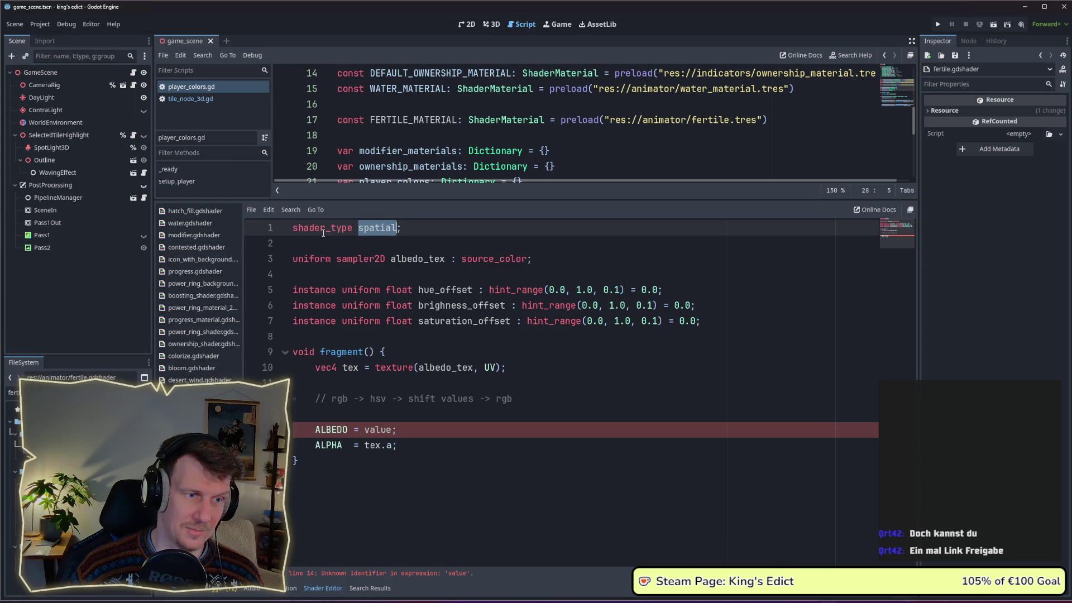
{"action": "left_click", "coordinate": [359, 238]}
{"action": "double_click", "coordinate": [342, 351]}
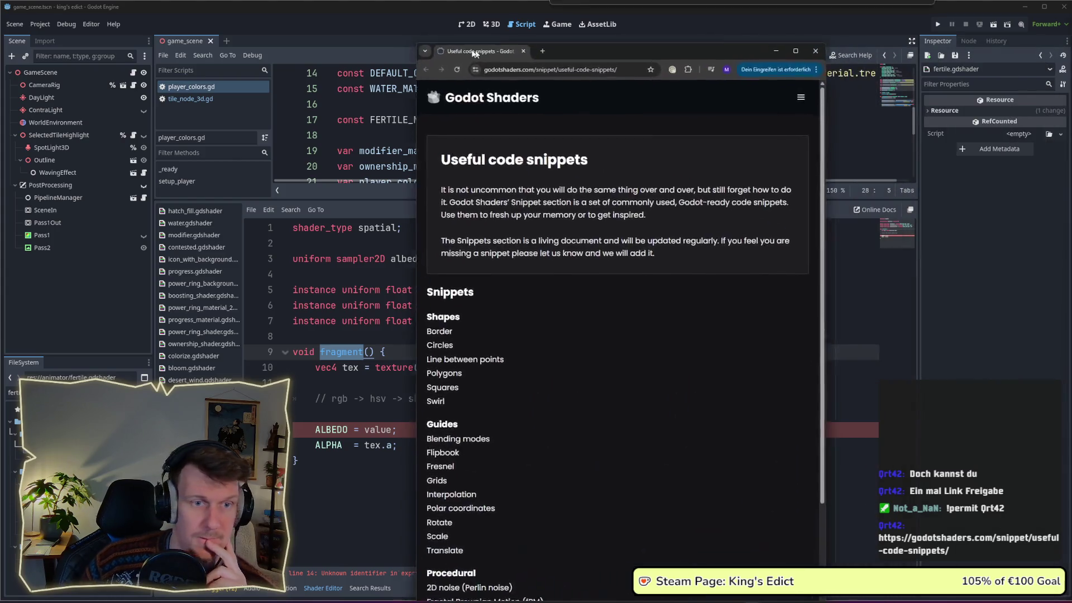
Bring up the Godot Shaders Useful code snippets page and bookmark it.
{"action": "left_click_drag", "start_coordinate": [506, 19], "coordinate": [375, 28]}
{"action": "left_click_drag", "start_coordinate": [724, 198], "coordinate": [829, 199]}
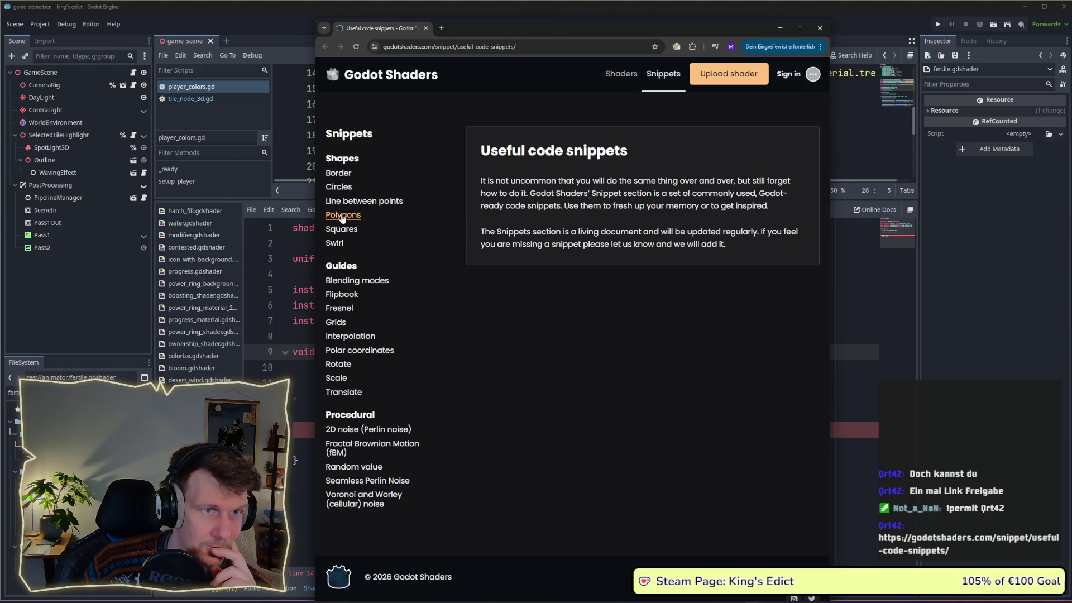
{"action": "left_click", "coordinate": [653, 47]}
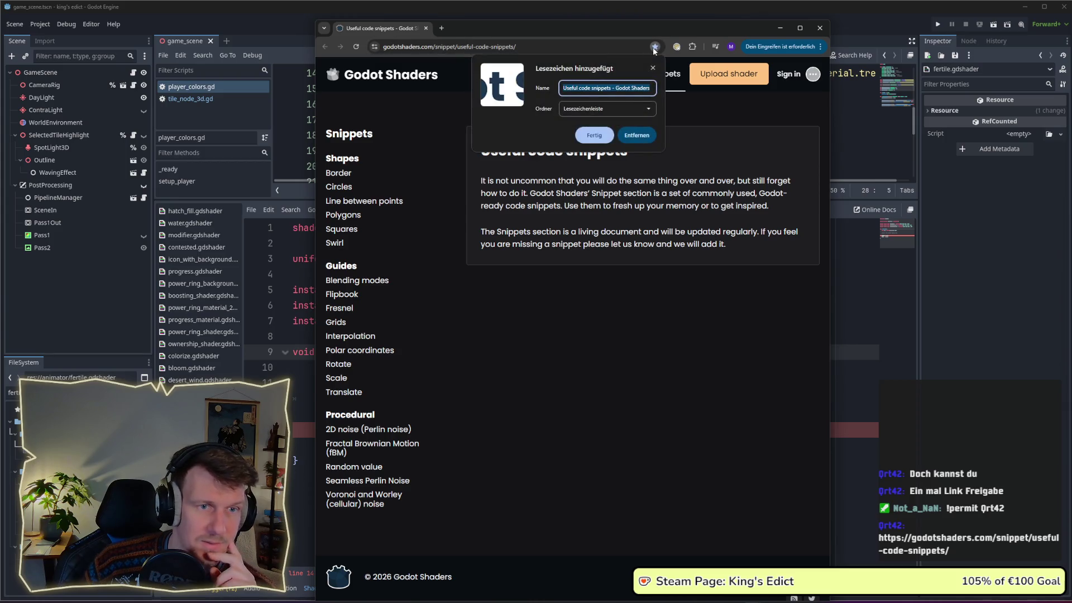
{"action": "left_click", "coordinate": [588, 139]}
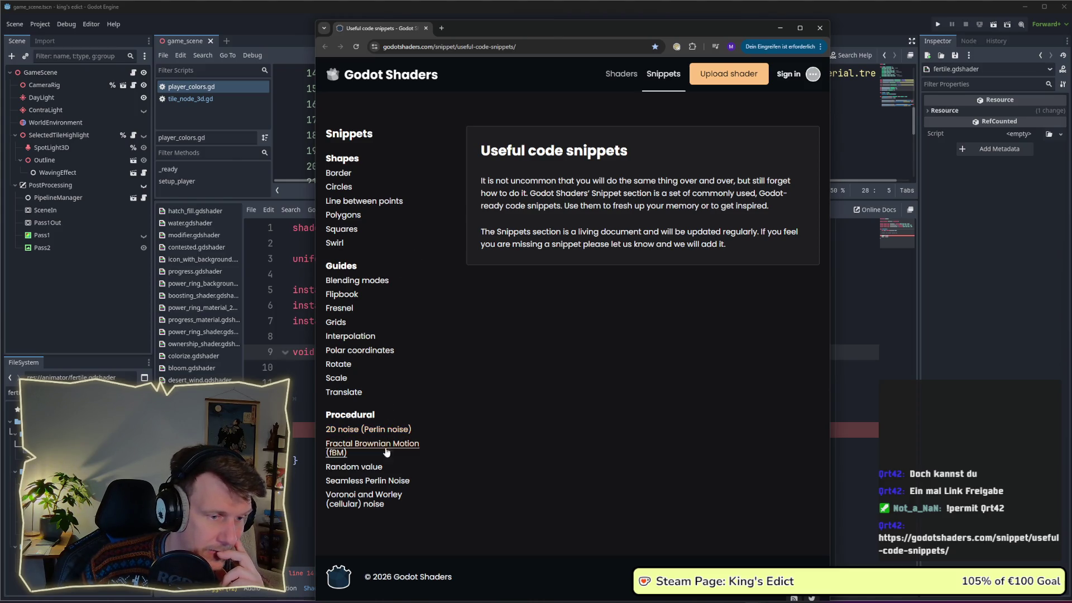
View the Random value snippet, then return to the Godot shader editor.
{"action": "left_click", "coordinate": [378, 470]}
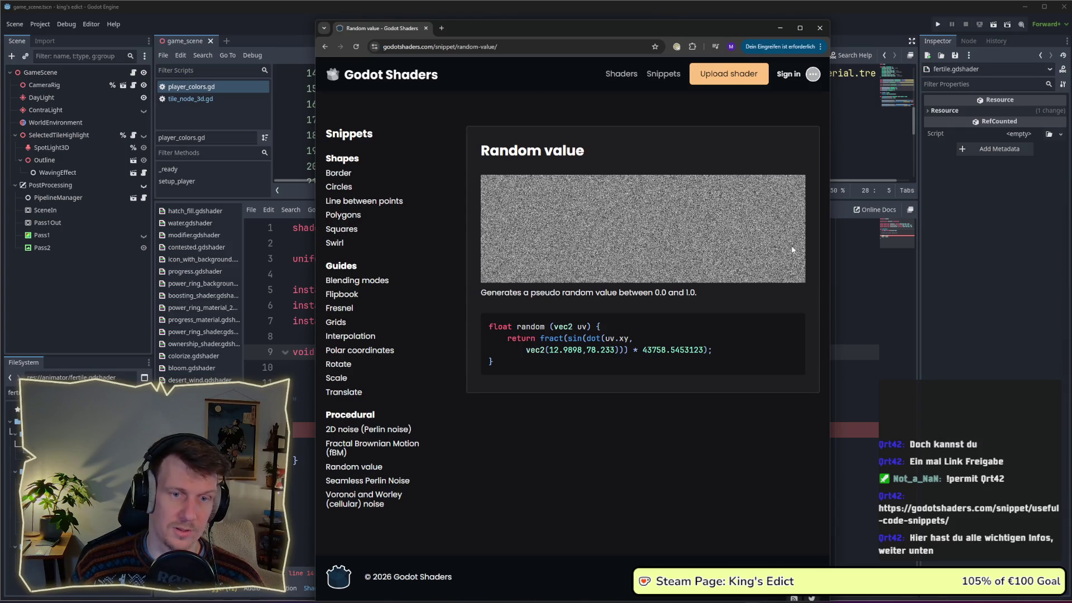
{"action": "left_click", "coordinate": [864, 404]}
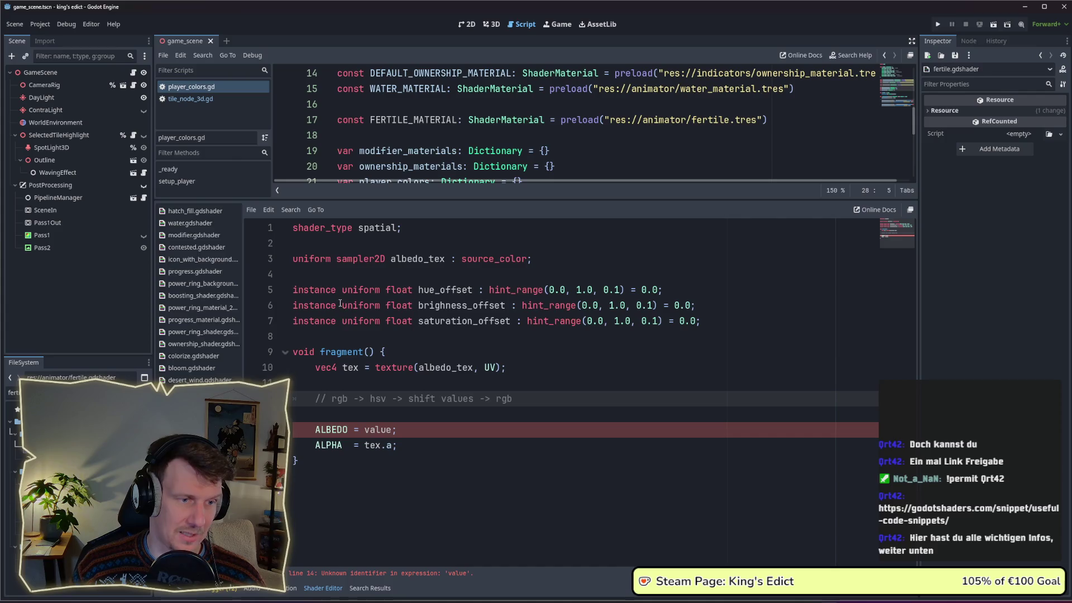
{"action": "left_click", "coordinate": [314, 291], "text": "shift"}
{"action": "left_click", "coordinate": [315, 289]}
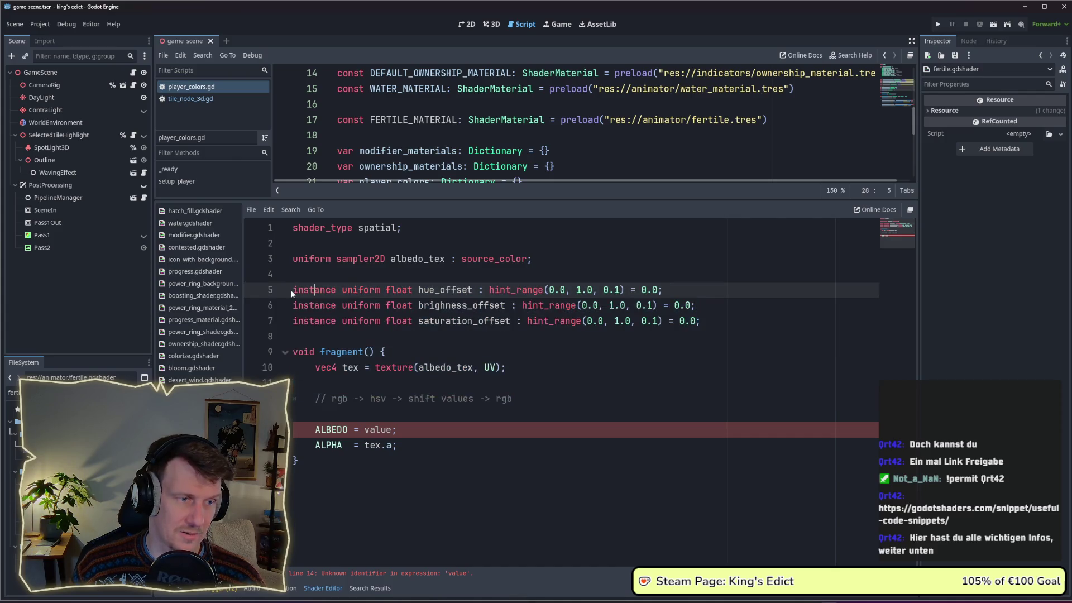
{"action": "left_click_drag", "start_coordinate": [292, 290], "coordinate": [381, 290]}
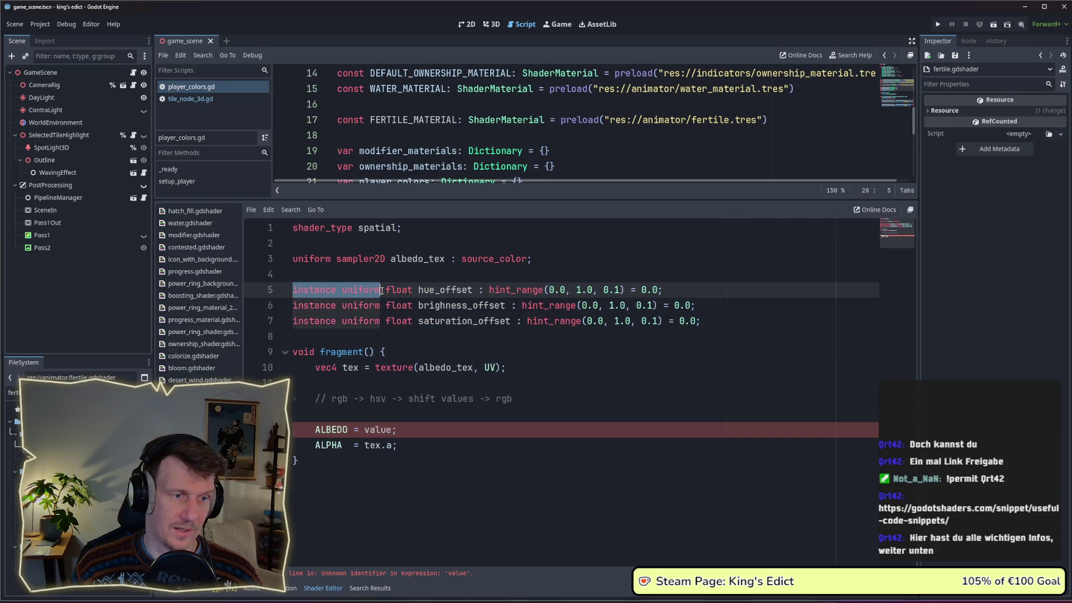
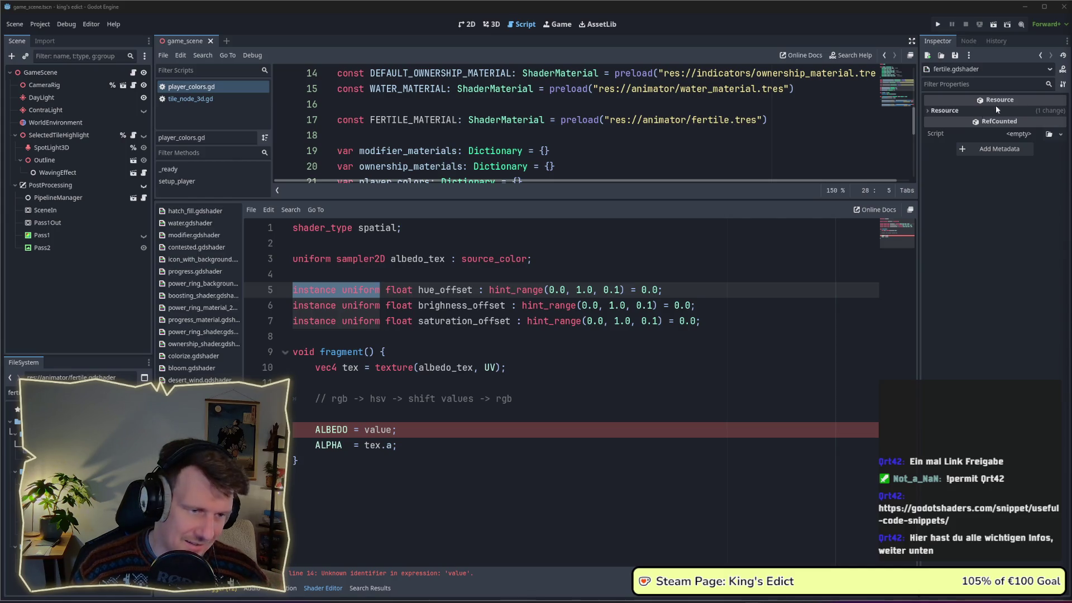
Review the ALBEDO and RGB-to-HSV lines, then bring the browser window to the front.
{"action": "left_click", "coordinate": [548, 376]}
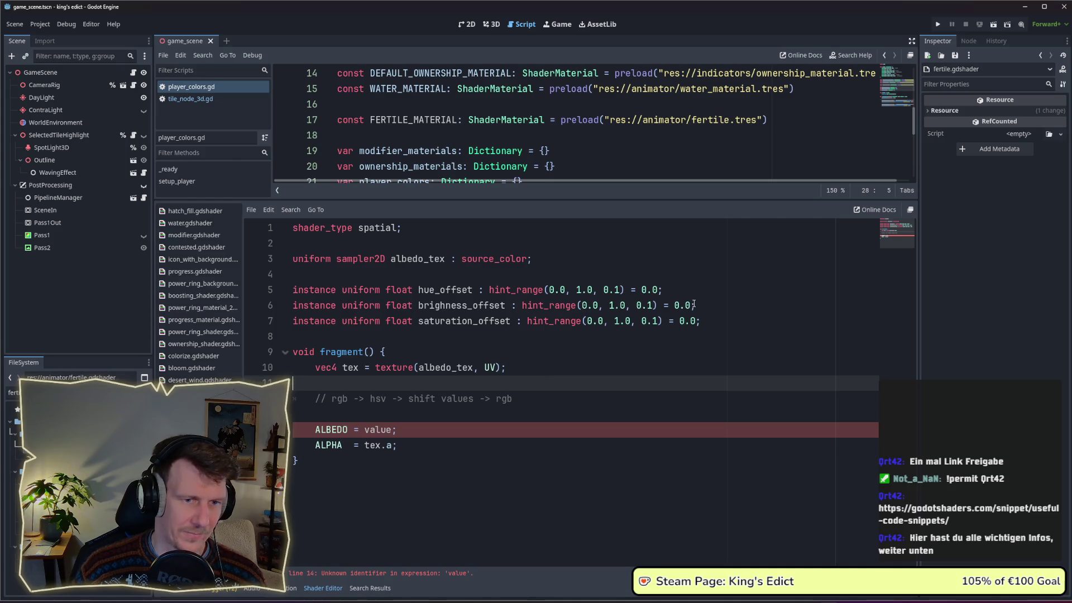
{"action": "left_click", "coordinate": [432, 432]}
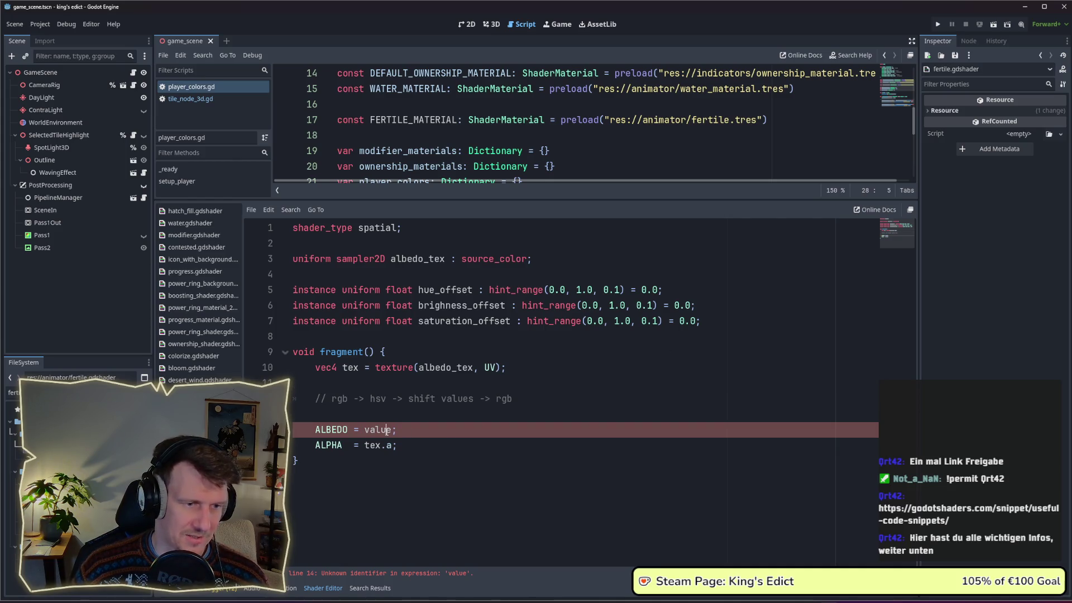
{"action": "left_click", "coordinate": [345, 399]}
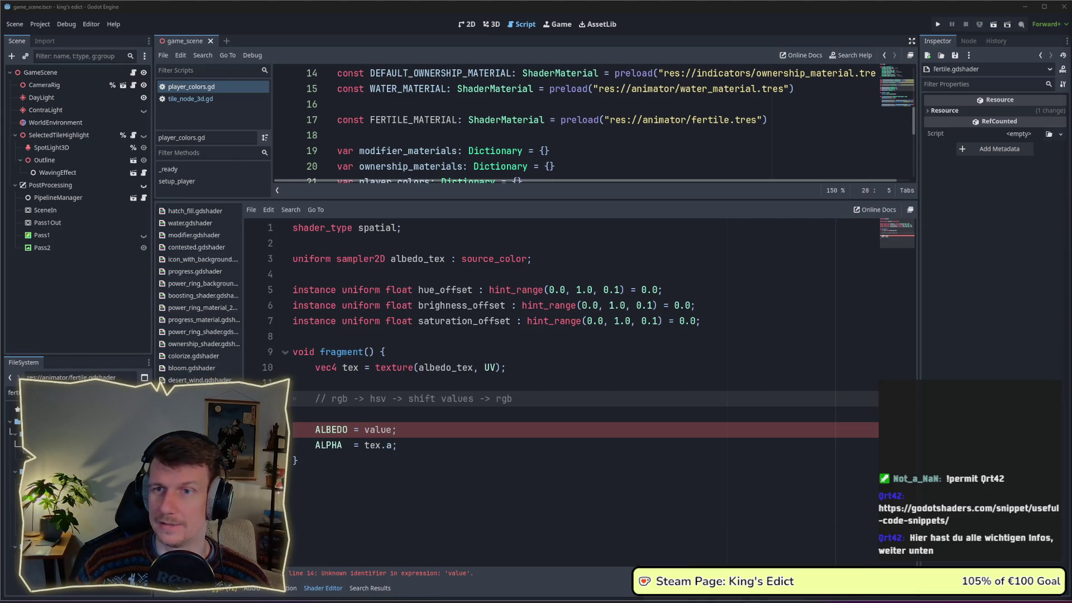
{"action": "left_click", "coordinate": [536, 600]}
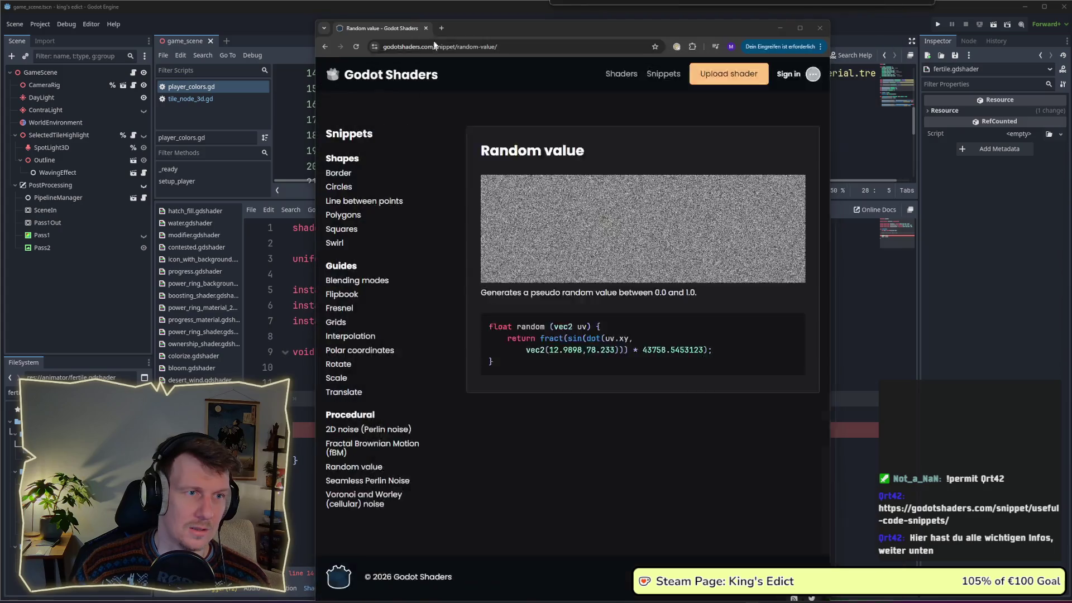
Search 'rgb to hsv formula' in a new tab and open the Mathematics Stack Exchange conversion question.
{"action": "key", "text": "ctrl+t"}
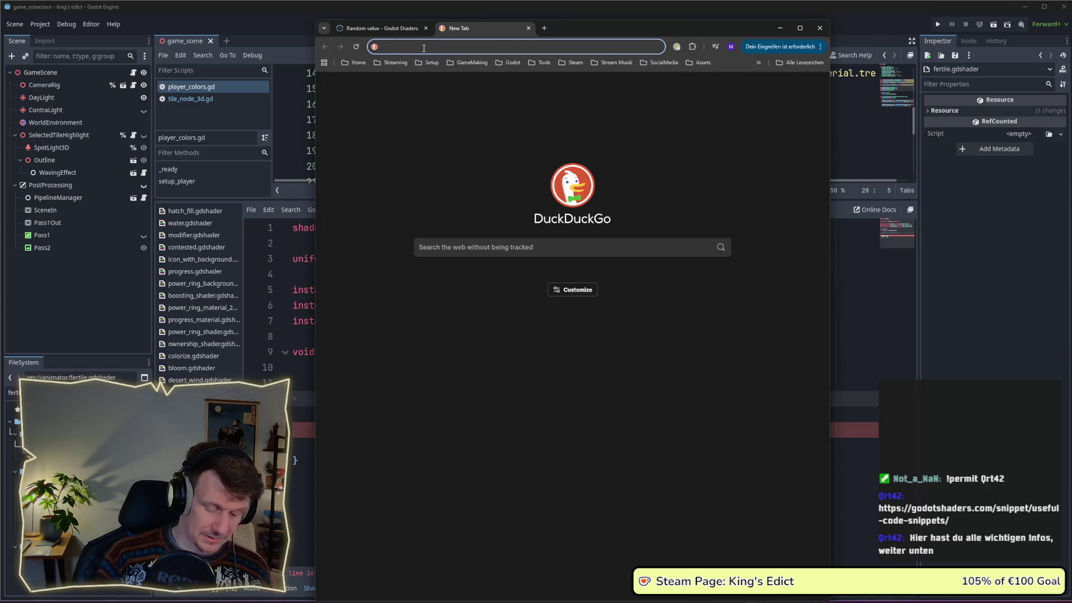
{"action": "type", "text": "rgb"}
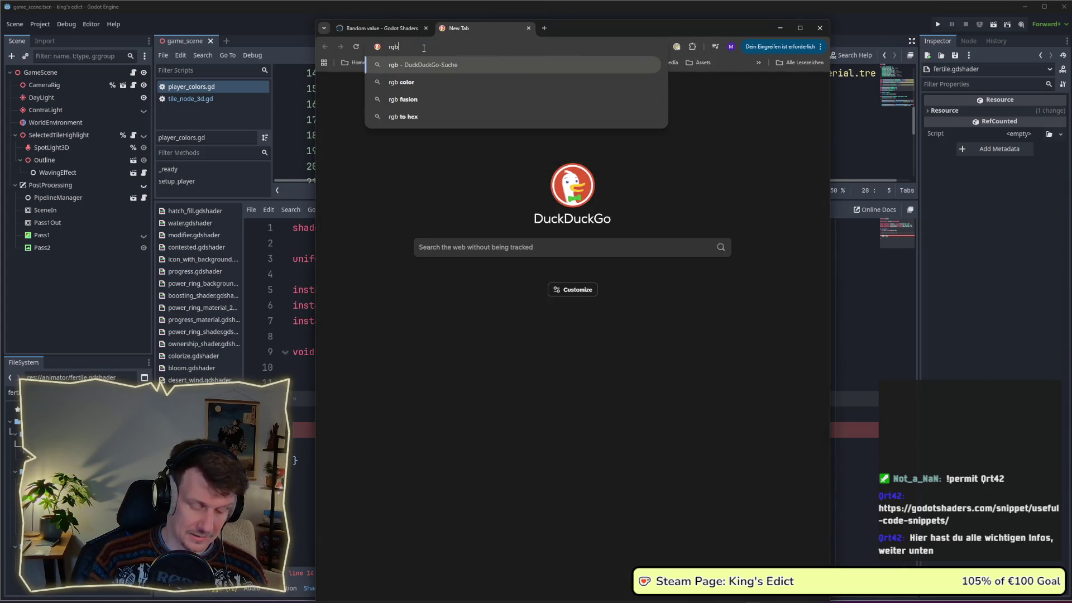
{"action": "type", "text": " to"}
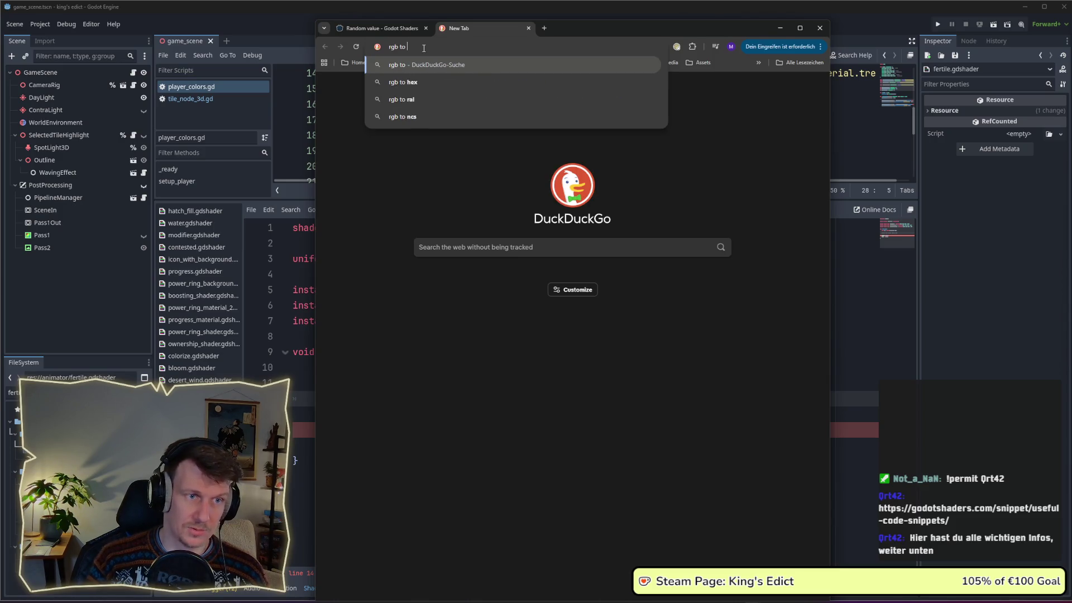
{"action": "type", "text": " hsv"}
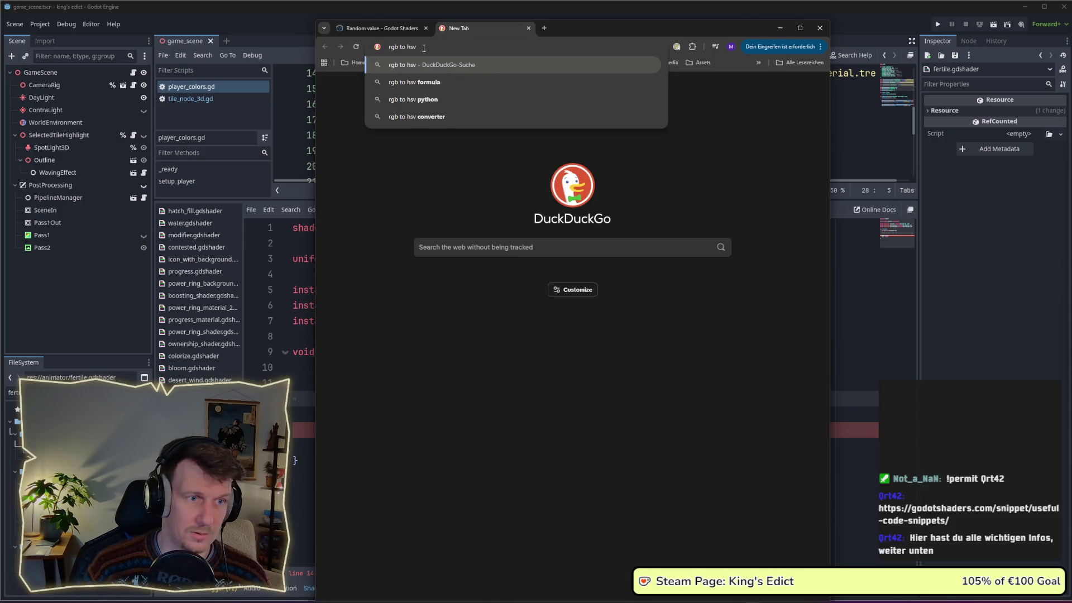
{"action": "key", "text": "Down"}
{"action": "key", "text": "Return"}
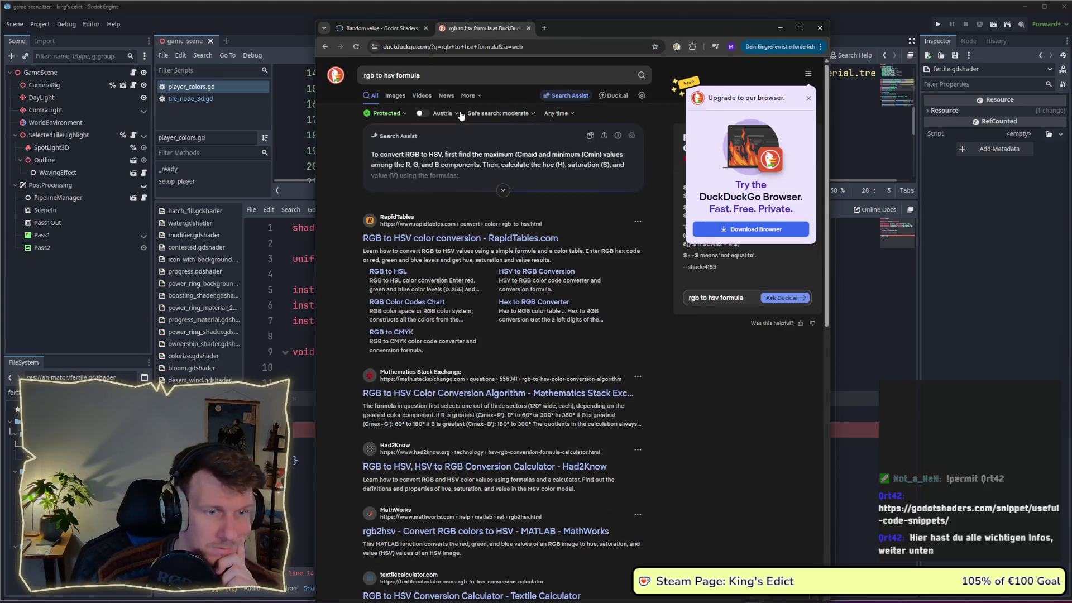
{"action": "left_click", "coordinate": [808, 101]}
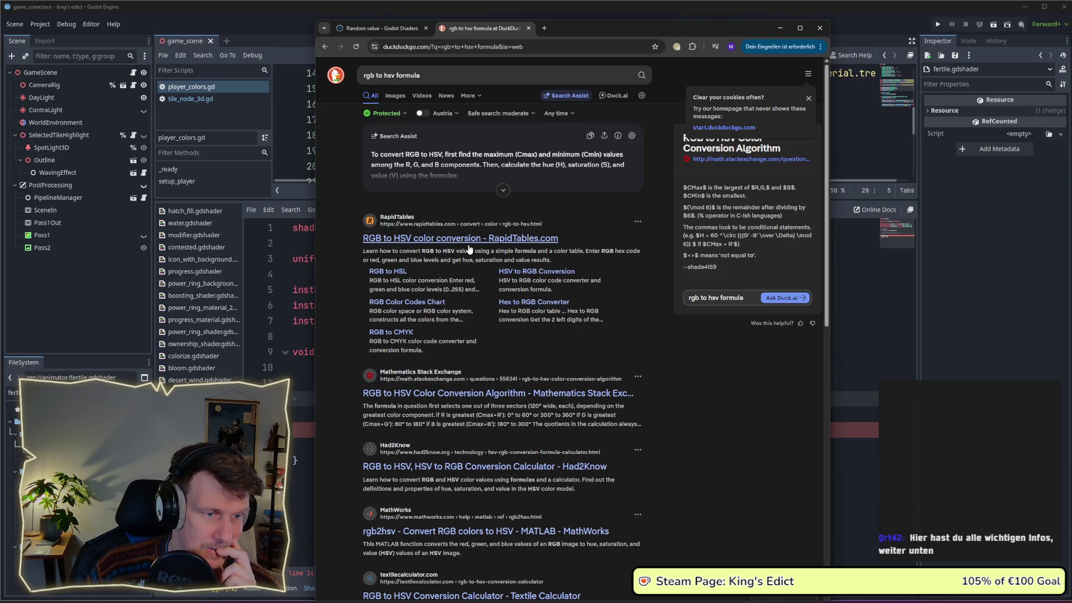
{"action": "left_click", "coordinate": [445, 399]}
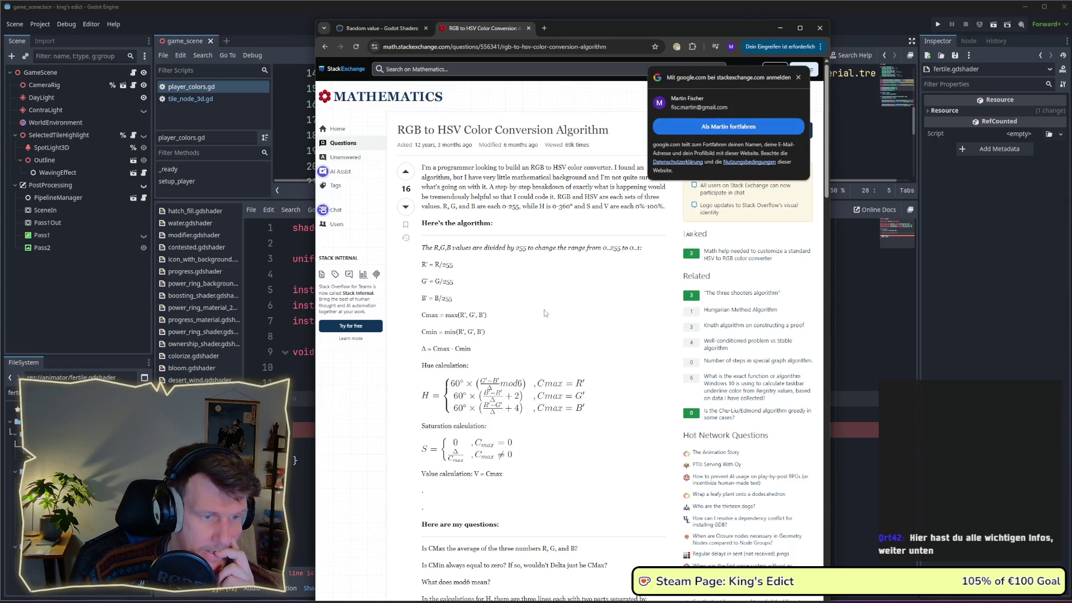
Dismiss the Google sign-in prompt on the Stack Exchange page.
{"action": "left_click", "coordinate": [798, 76]}
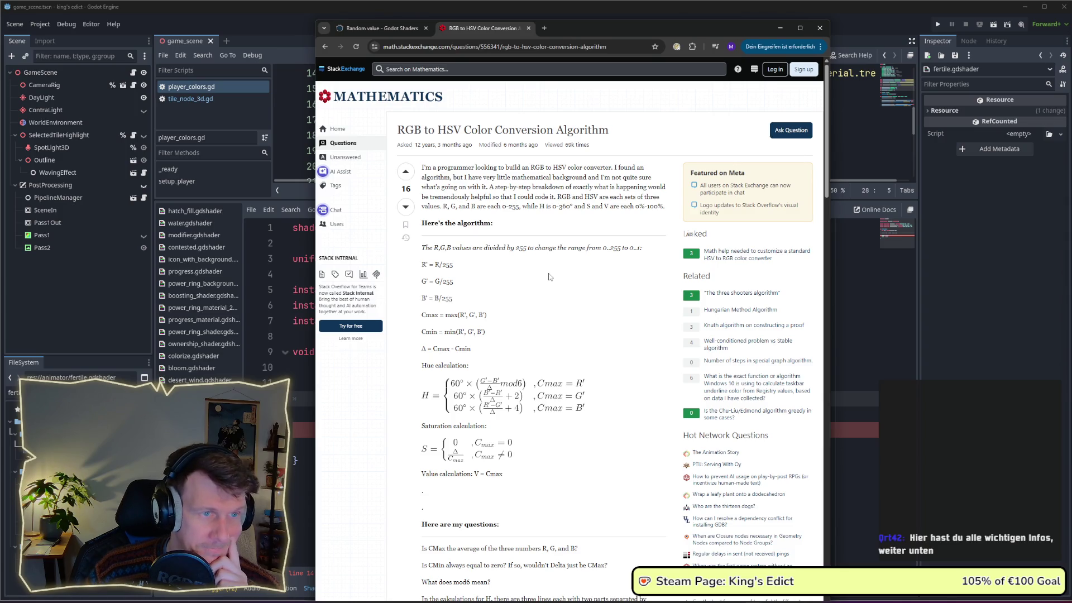
{"action": "scroll", "coordinate": [549, 276], "scroll_direction": "down", "scroll_amount": 2}
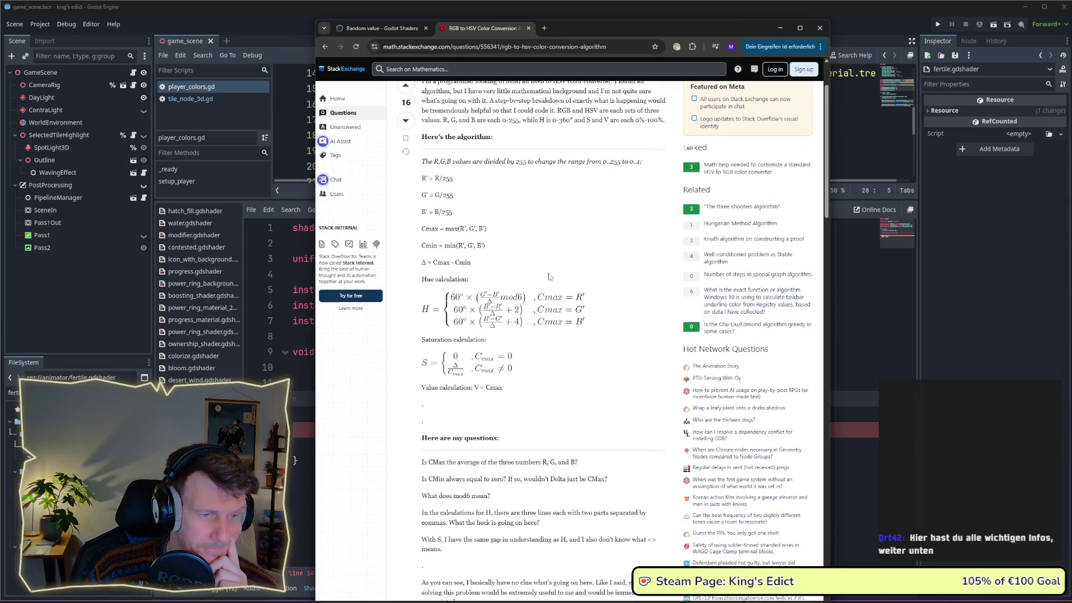
{"action": "scroll", "coordinate": [548, 276], "scroll_direction": "down", "scroll_amount": 1}
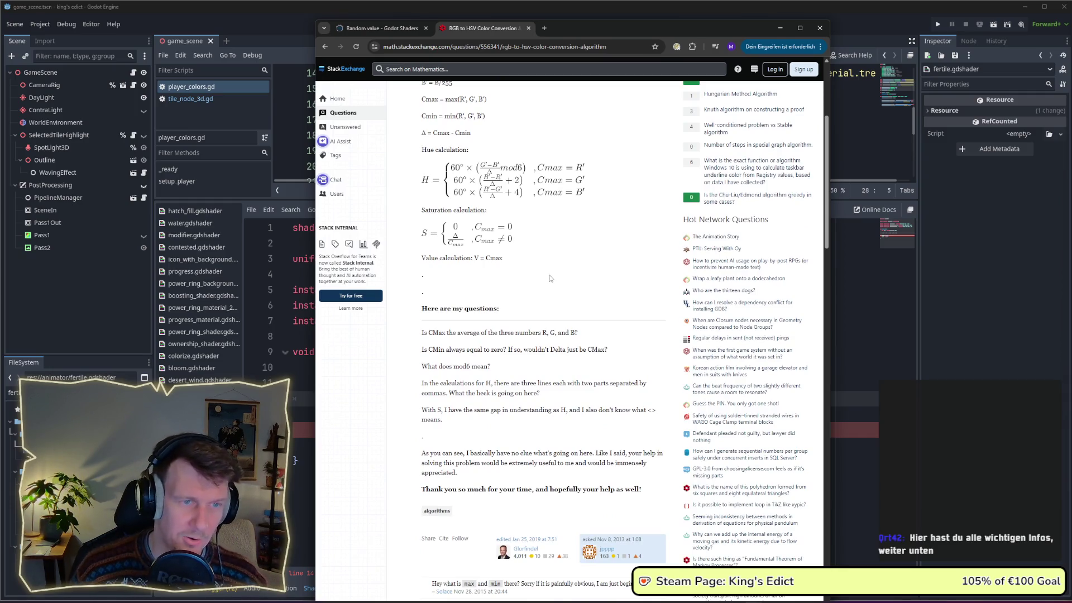
{"action": "scroll", "coordinate": [549, 277], "scroll_direction": "down", "scroll_amount": 1}
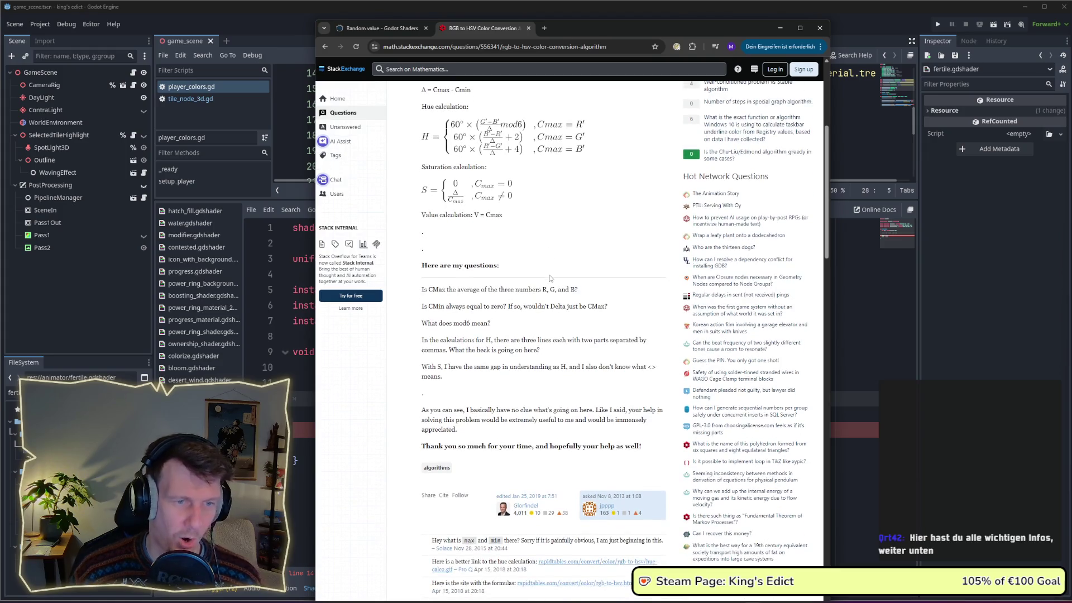
{"action": "scroll", "coordinate": [548, 276], "scroll_direction": "up", "scroll_amount": 3}
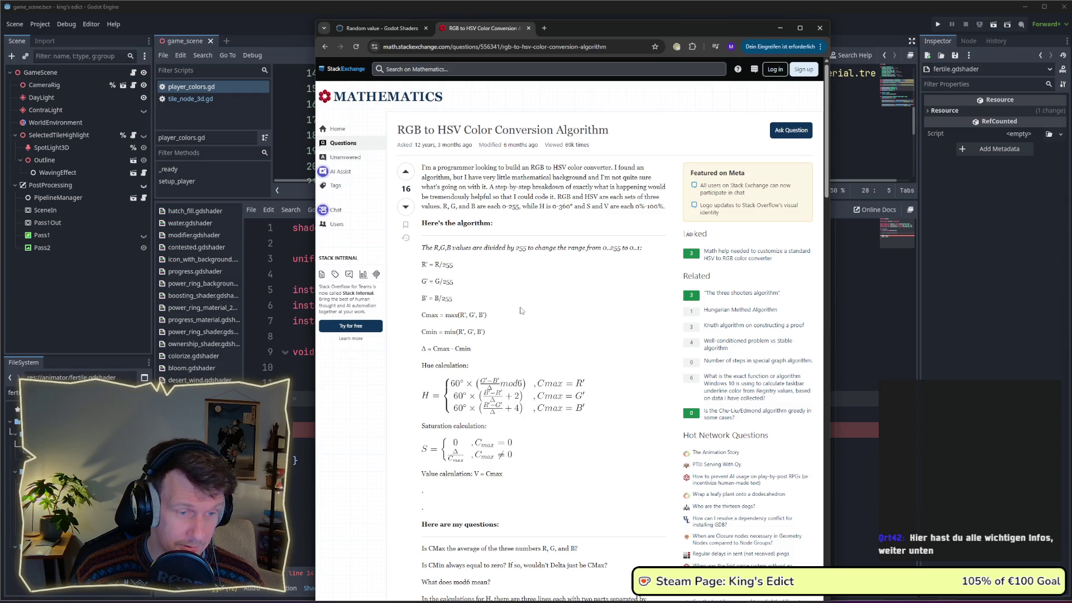
{"action": "scroll", "coordinate": [521, 310], "scroll_direction": "down", "scroll_amount": 3}
{"action": "scroll", "coordinate": [521, 310], "scroll_direction": "down", "scroll_amount": 3}
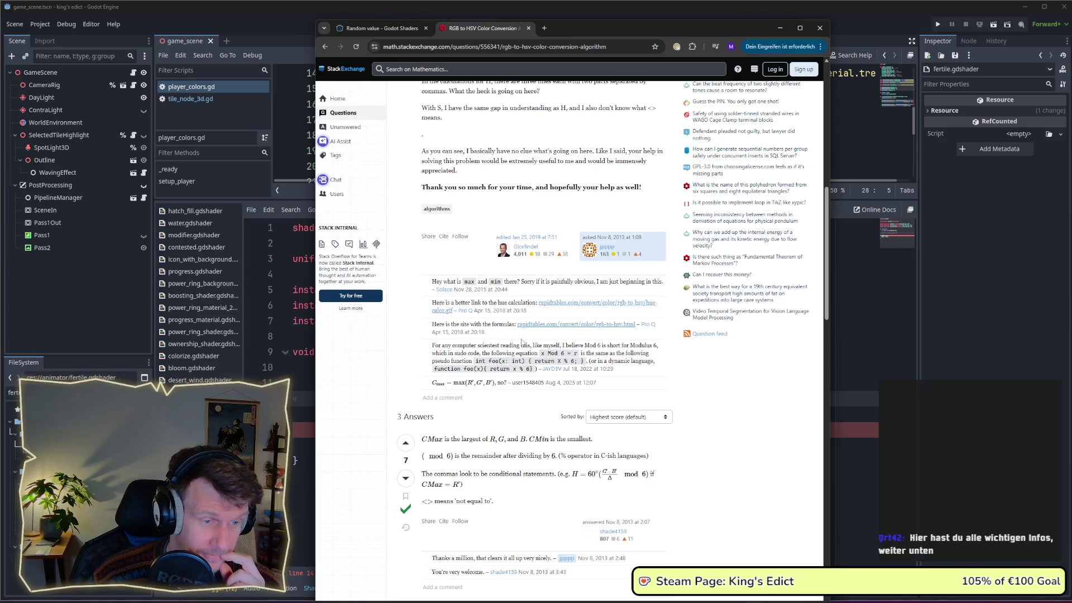
{"action": "scroll", "coordinate": [521, 343], "scroll_direction": "down", "scroll_amount": 3}
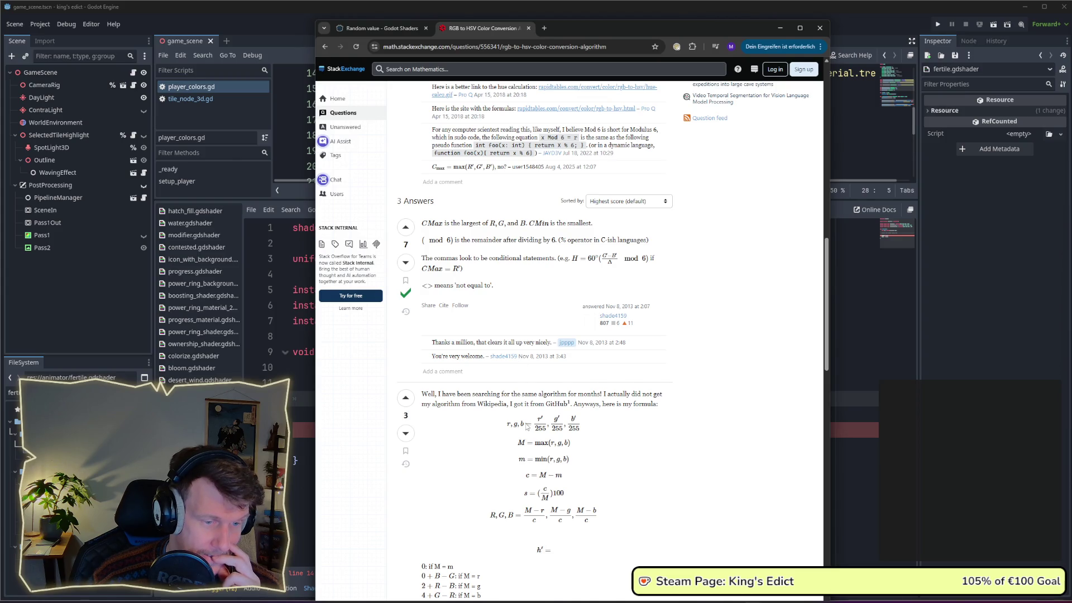
{"action": "scroll", "coordinate": [526, 426], "scroll_direction": "down", "scroll_amount": 2}
{"action": "scroll", "coordinate": [526, 426], "scroll_direction": "down", "scroll_amount": 1}
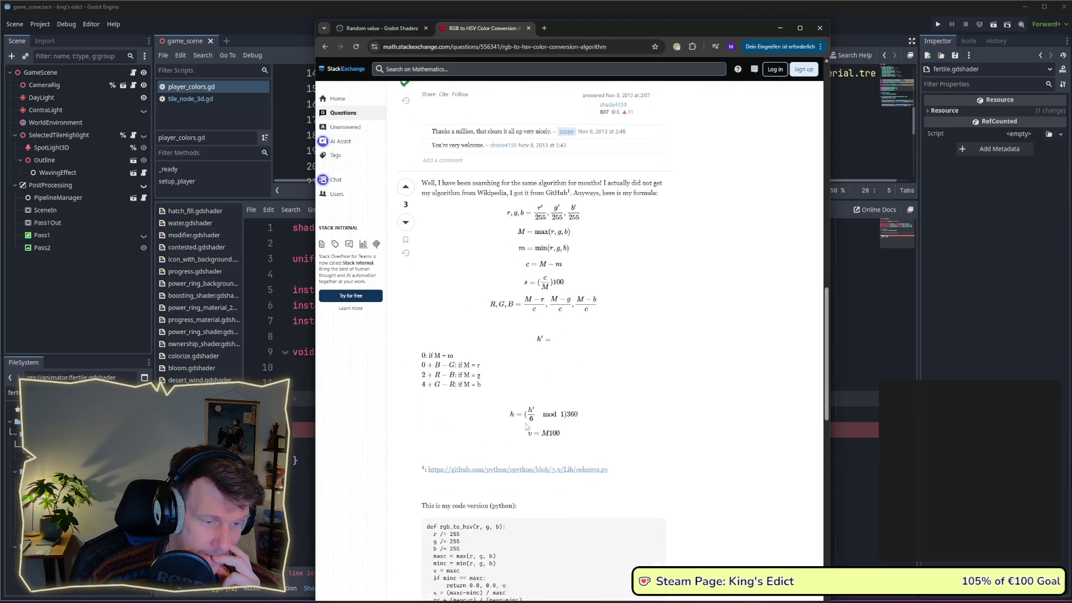
{"action": "scroll", "coordinate": [526, 426], "scroll_direction": "down", "scroll_amount": 2}
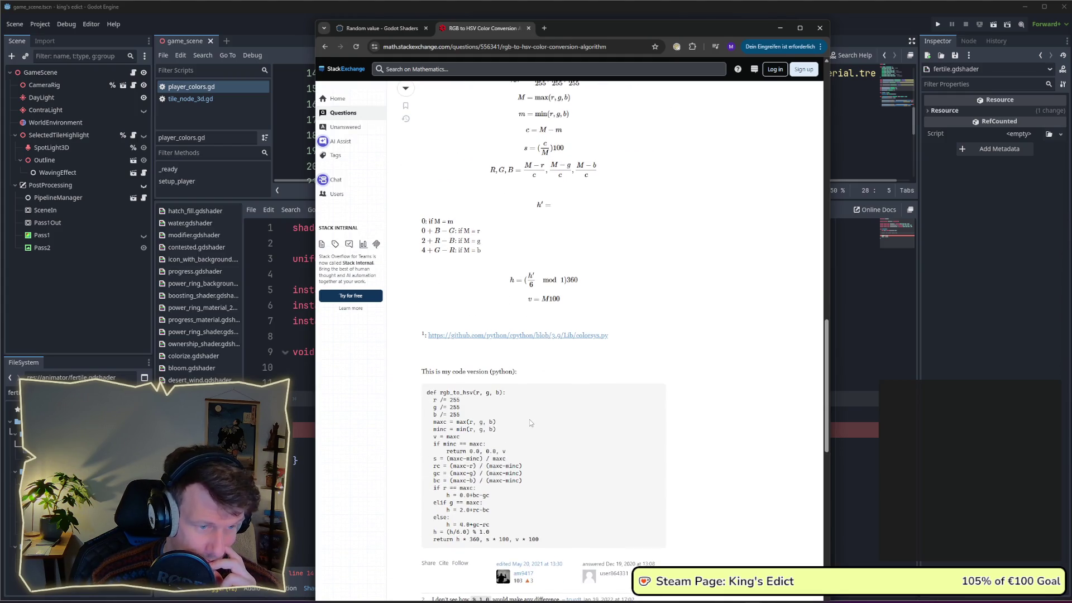
{"action": "scroll", "coordinate": [530, 421], "scroll_direction": "down", "scroll_amount": 1}
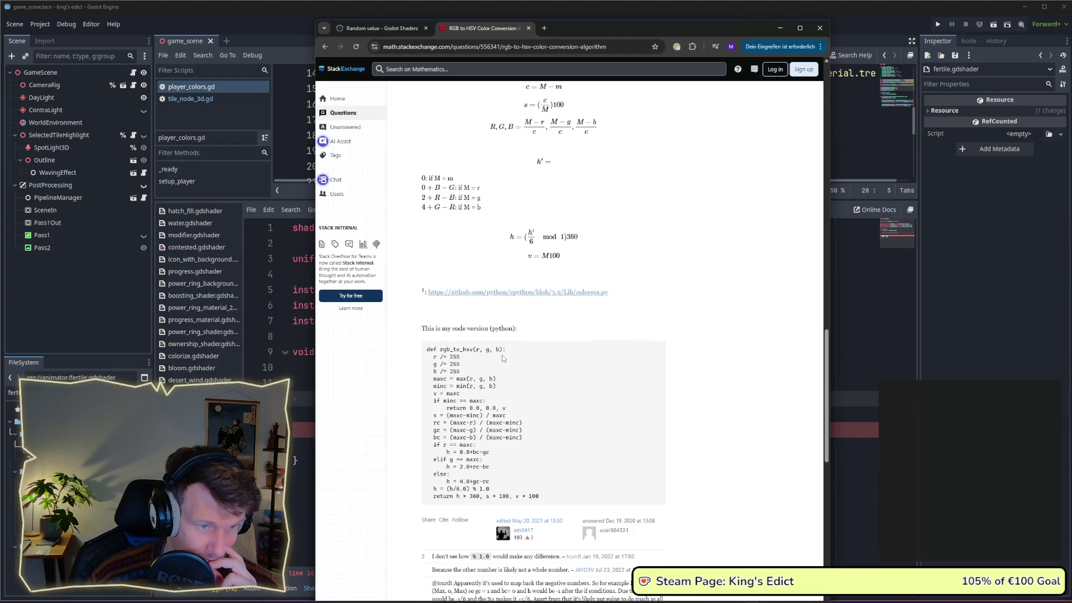
{"action": "left_click_drag", "start_coordinate": [465, 374], "coordinate": [426, 352]}
{"action": "left_click", "coordinate": [488, 366]}
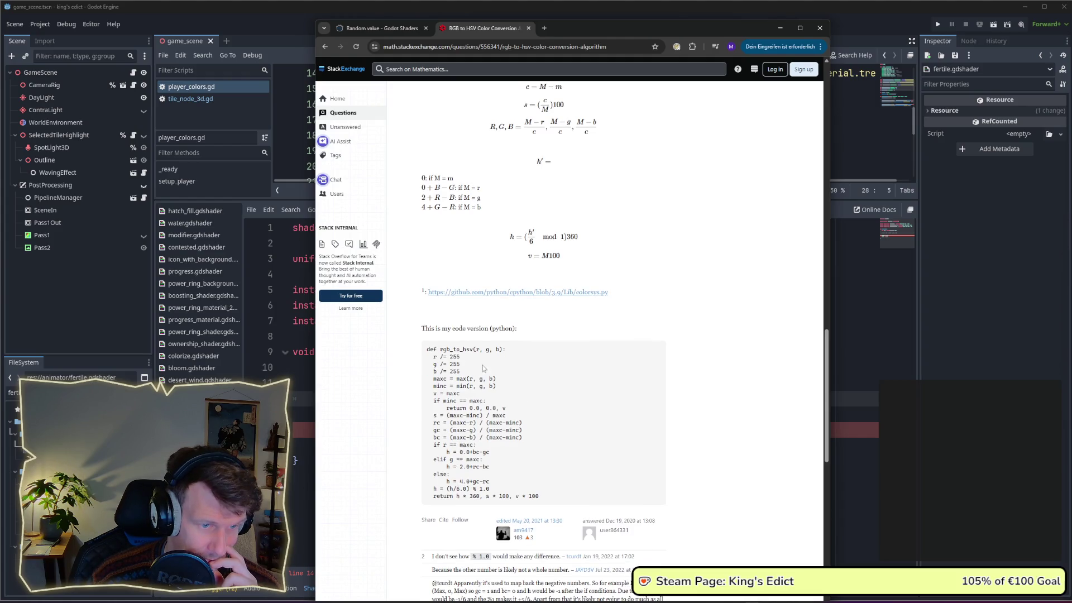
{"action": "double_click", "coordinate": [454, 356]}
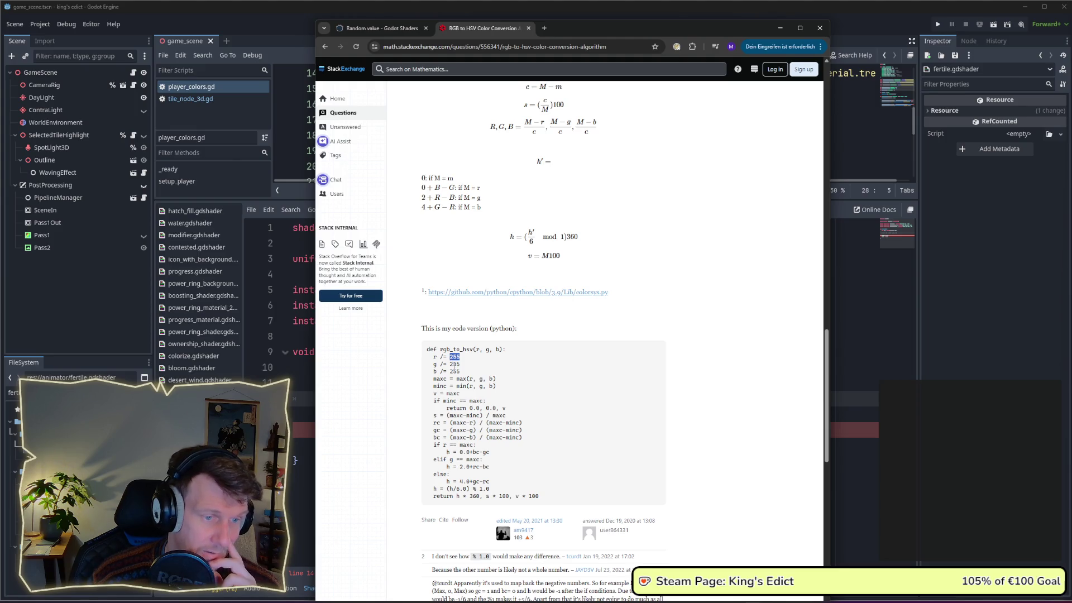
{"action": "left_click", "coordinate": [481, 371]}
{"action": "scroll", "coordinate": [477, 379], "scroll_direction": "down", "scroll_amount": 1}
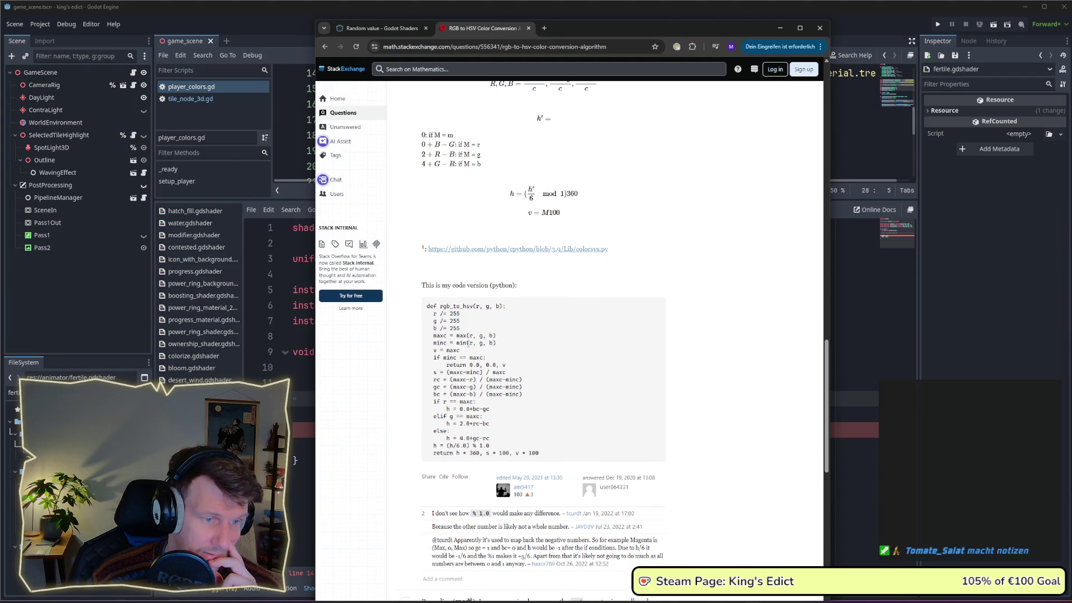
{"action": "mouse_move", "coordinate": [493, 336]}
{"action": "left_mouse_down"}
{"action": "mouse_move", "coordinate": [455, 336]}
{"action": "mouse_move", "coordinate": [446, 352]}
{"action": "left_mouse_up"}
{"action": "left_click", "coordinate": [461, 352]}
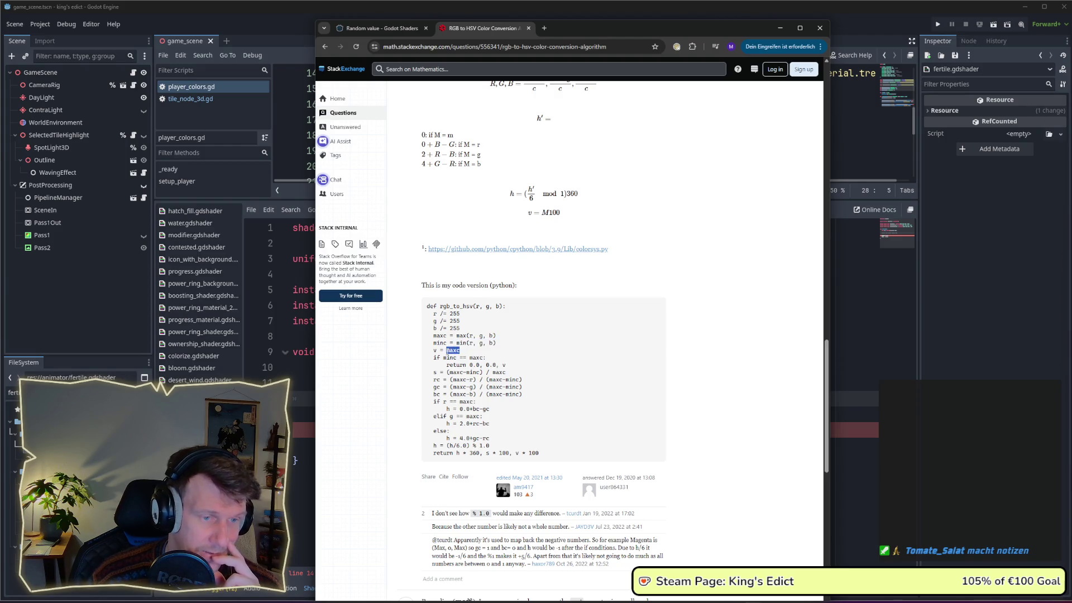
{"action": "left_click", "coordinate": [484, 355]}
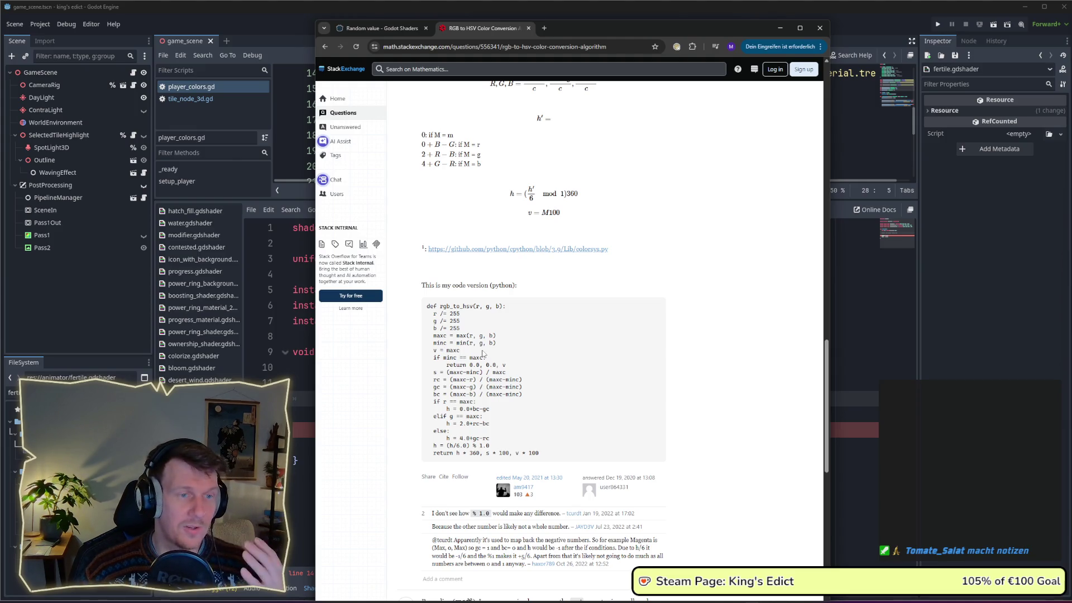
{"action": "scroll", "coordinate": [484, 355], "scroll_direction": "up", "scroll_amount": 3}
{"action": "scroll", "coordinate": [502, 344], "scroll_direction": "up", "scroll_amount": 3}
{"action": "scroll", "coordinate": [520, 329], "scroll_direction": "up", "scroll_amount": 3}
{"action": "scroll", "coordinate": [519, 329], "scroll_direction": "up", "scroll_amount": 3}
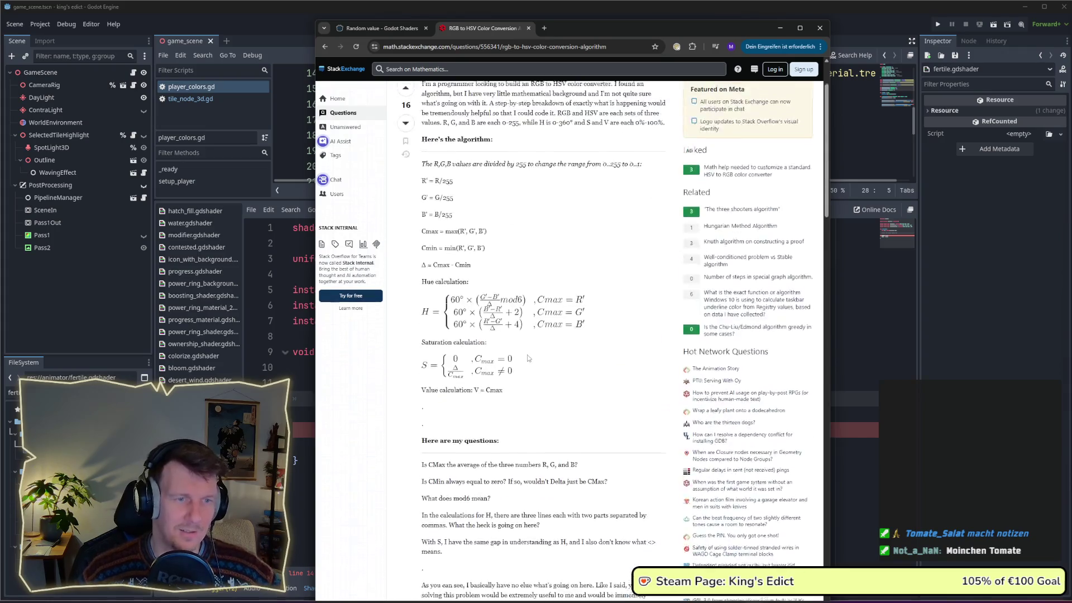
{"action": "scroll", "coordinate": [527, 354], "scroll_direction": "up", "scroll_amount": 2}
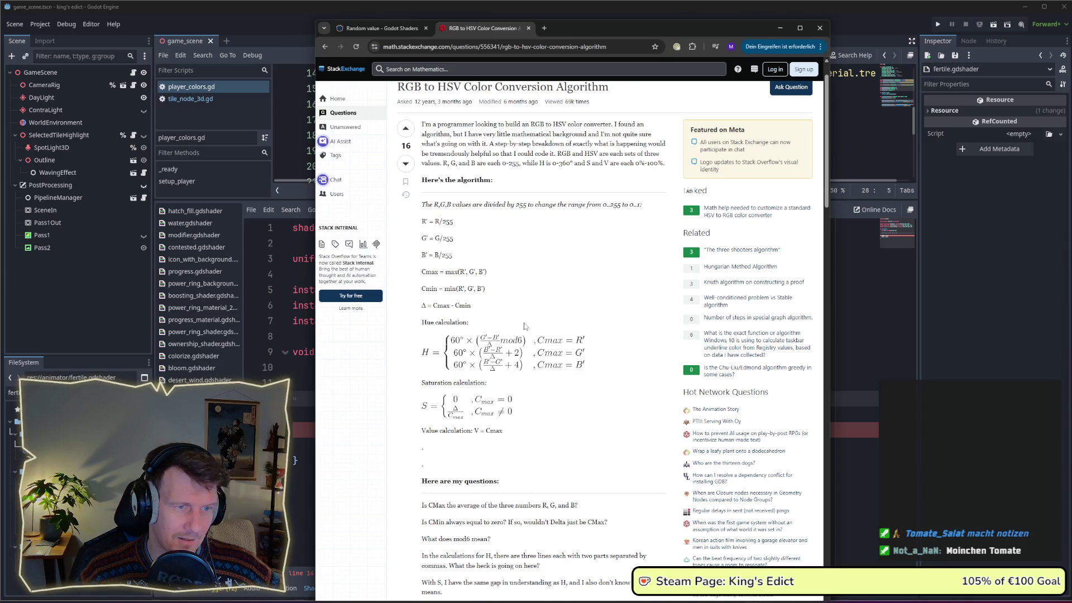
{"action": "scroll", "coordinate": [524, 326], "scroll_direction": "down", "scroll_amount": 3}
{"action": "scroll", "coordinate": [524, 328], "scroll_direction": "down", "scroll_amount": 4}
{"action": "scroll", "coordinate": [523, 333], "scroll_direction": "down", "scroll_amount": 4}
{"action": "scroll", "coordinate": [523, 339], "scroll_direction": "down", "scroll_amount": 4}
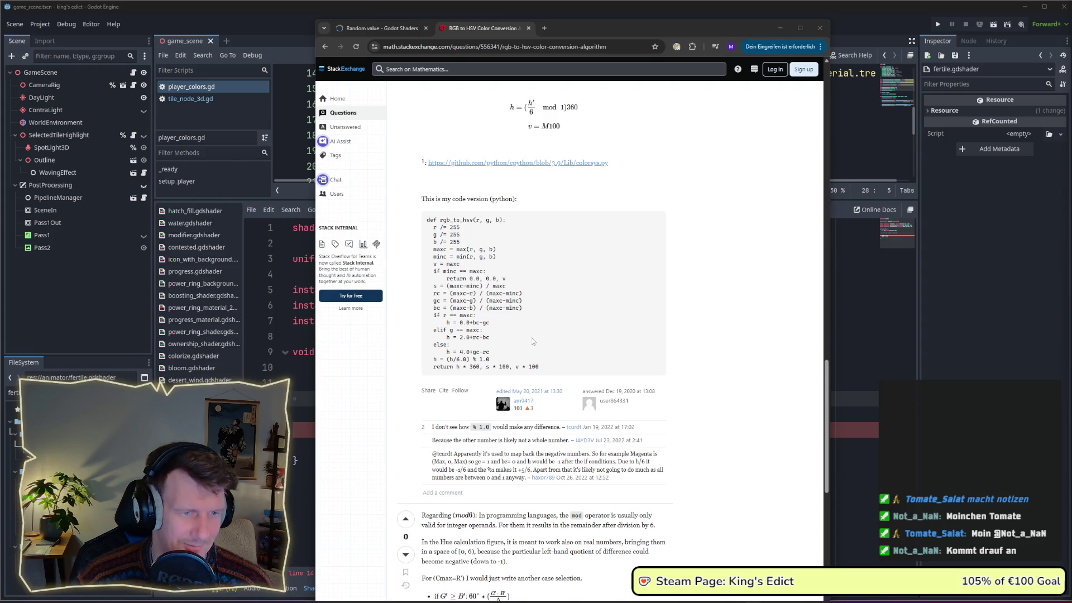
Highlight the s and rc variables and the hue branch lines in the rgb_to_hsv code.
{"action": "double_click", "coordinate": [435, 286]}
{"action": "double_click", "coordinate": [437, 294]}
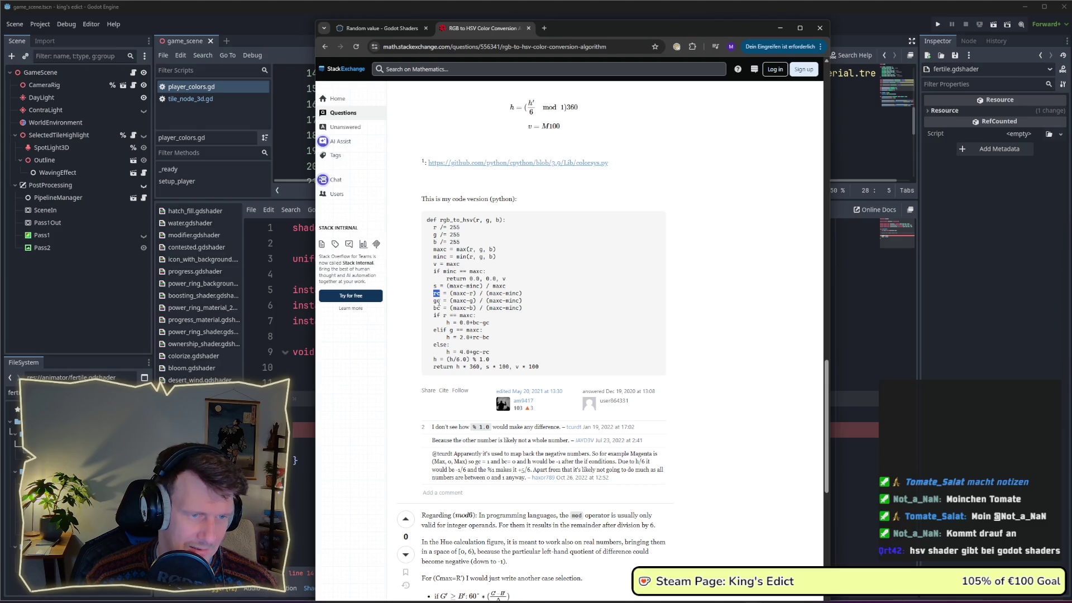
{"action": "double_click", "coordinate": [444, 315]}
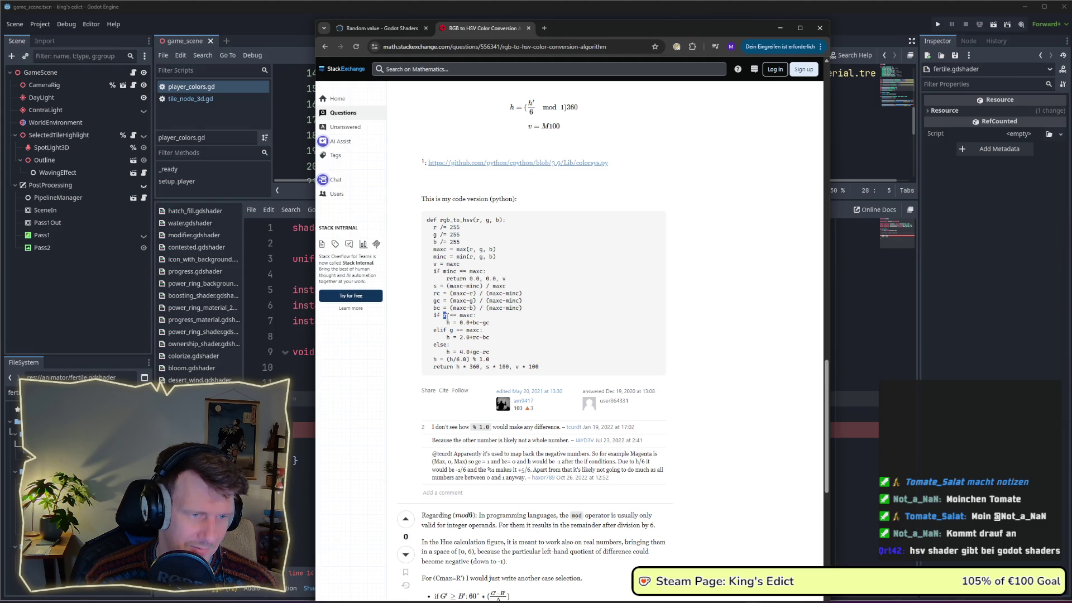
{"action": "left_click", "coordinate": [447, 320]}
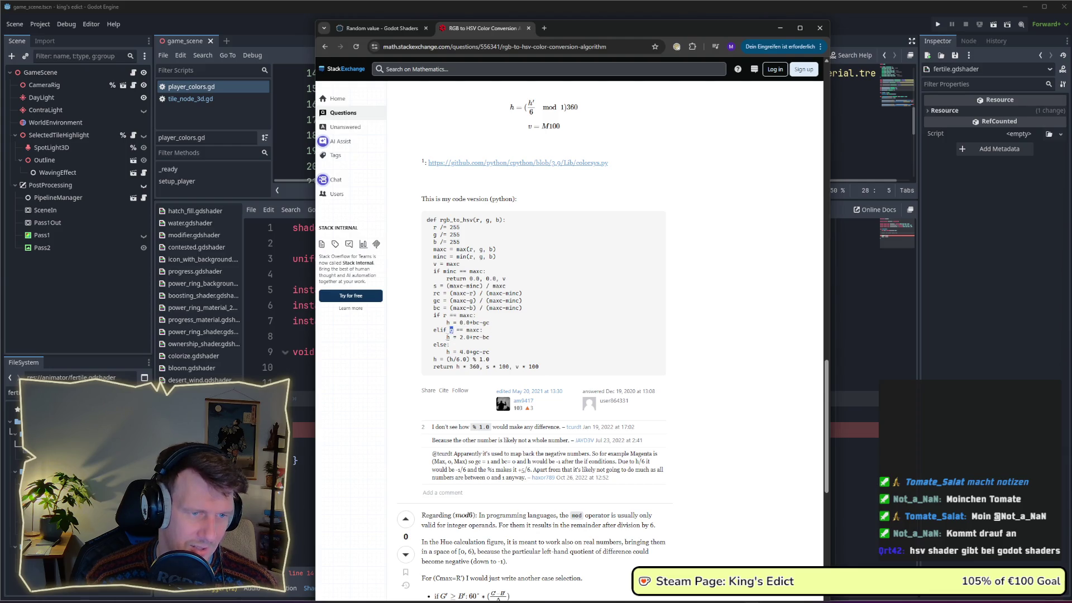
{"action": "left_click_drag", "start_coordinate": [445, 336], "coordinate": [487, 337]}
{"action": "left_click", "coordinate": [469, 351]}
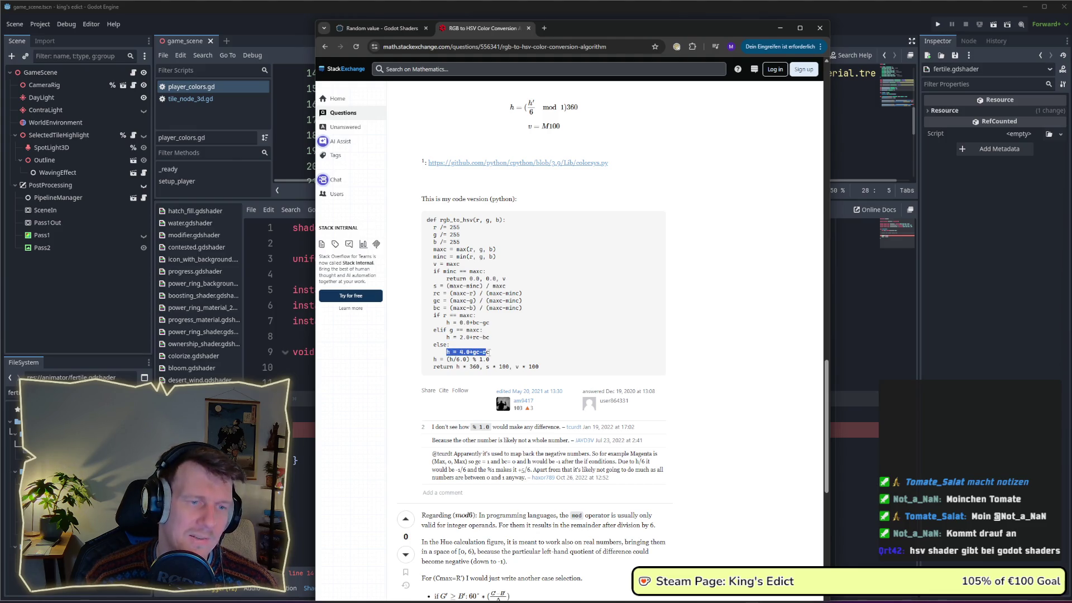
{"action": "left_click_drag", "start_coordinate": [445, 352], "coordinate": [492, 355]}
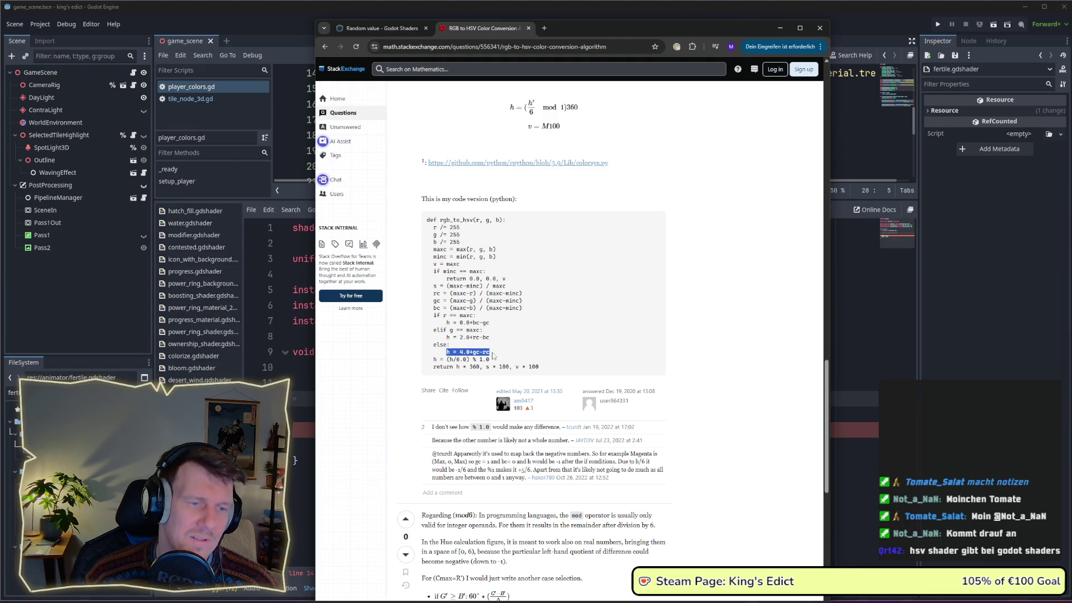
{"action": "left_click", "coordinate": [466, 330]}
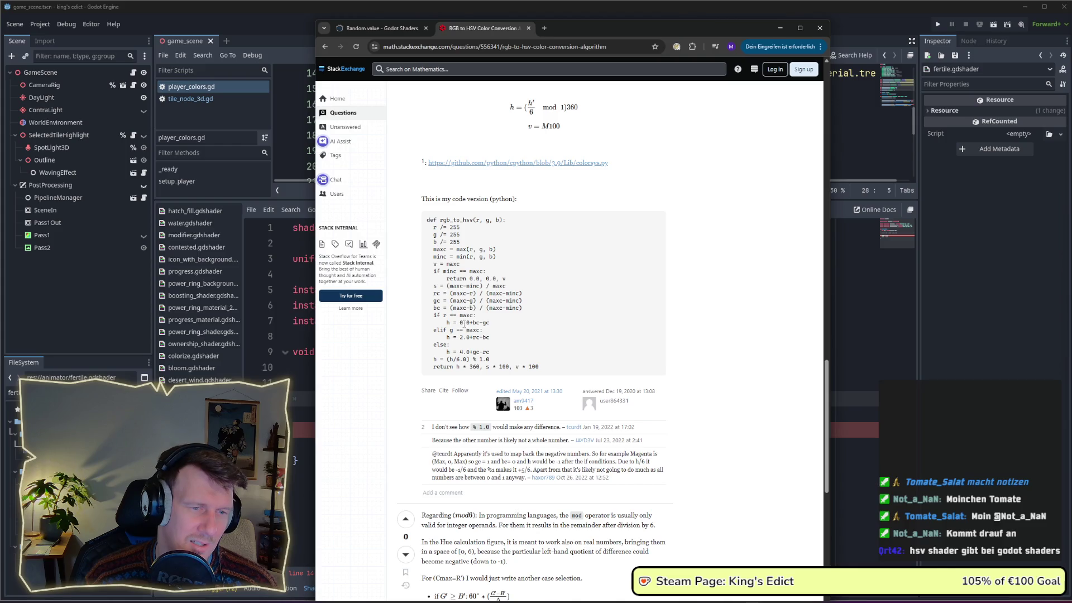
Highlight the three hue expressions, the % 1.0 modulo and the h * 360 return value.
{"action": "left_click_drag", "start_coordinate": [459, 323], "coordinate": [488, 324]}
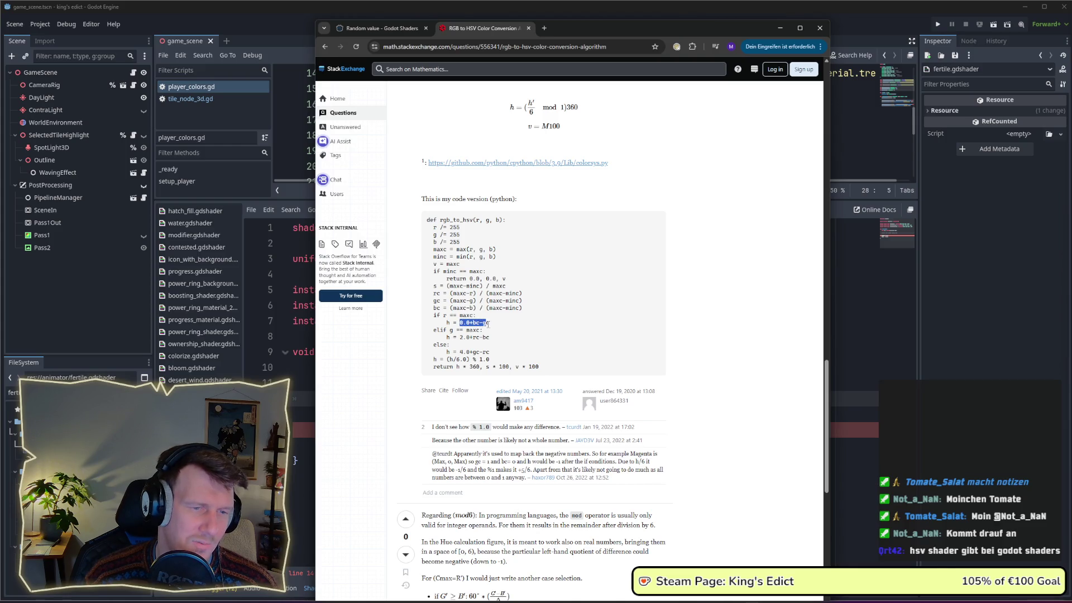
{"action": "left_click_drag", "start_coordinate": [490, 336], "coordinate": [459, 337]}
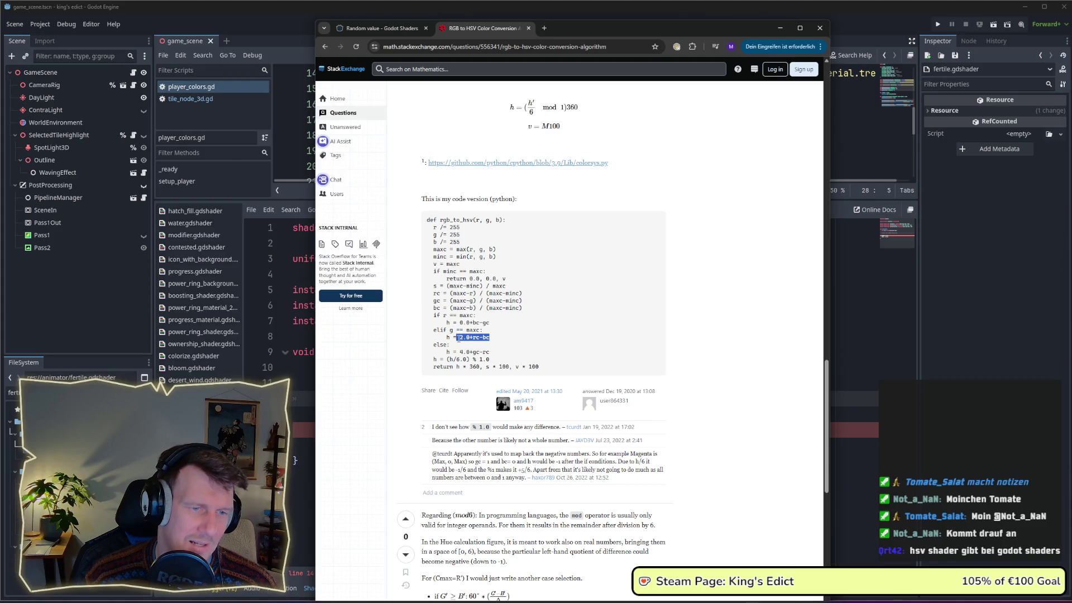
{"action": "left_click", "coordinate": [469, 353]}
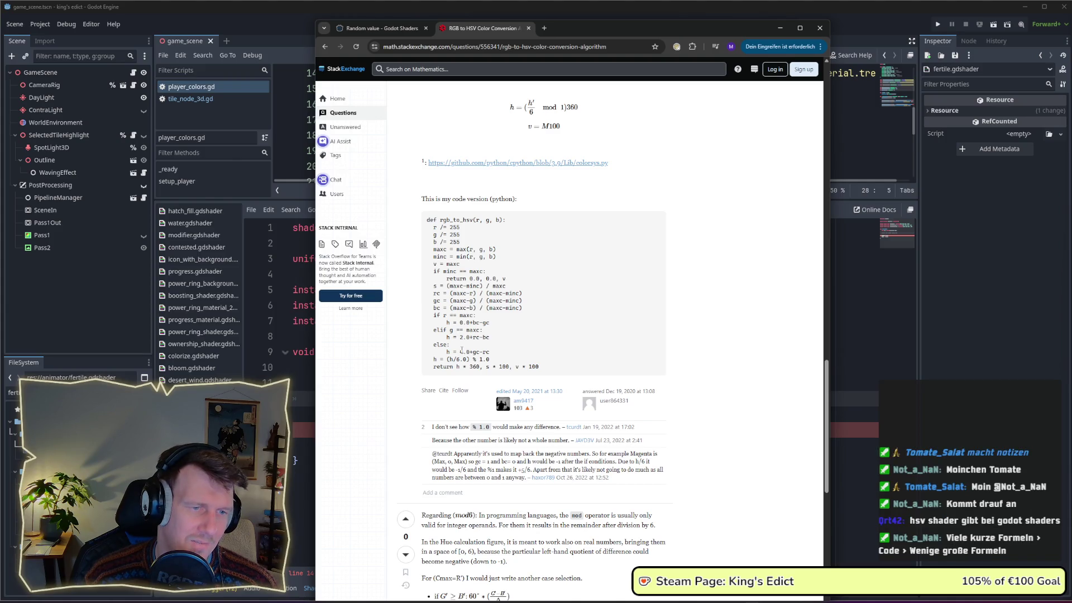
{"action": "left_click_drag", "start_coordinate": [460, 352], "coordinate": [491, 353]}
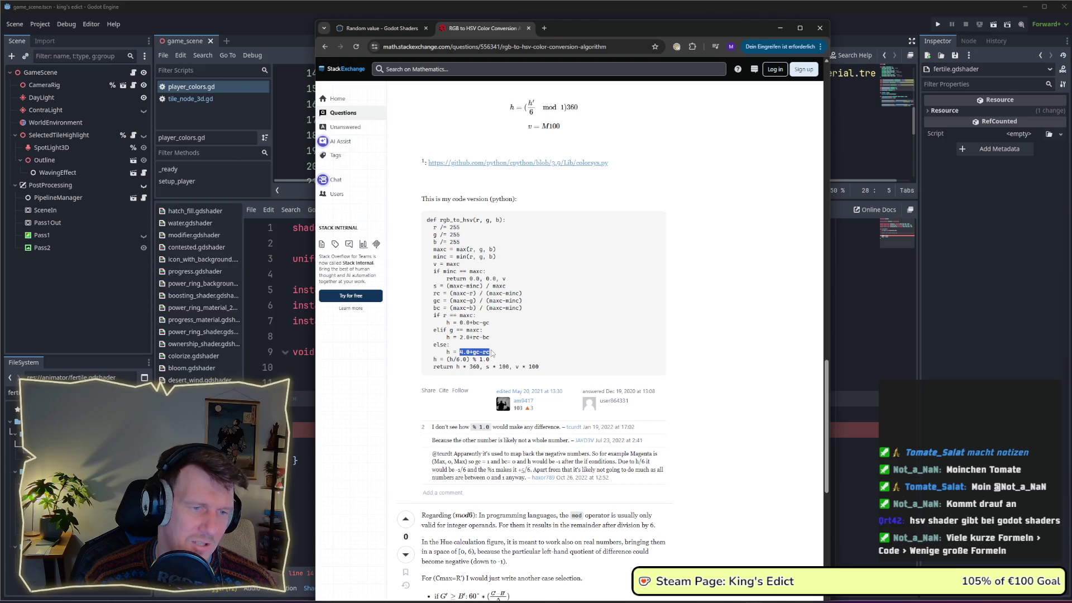
{"action": "left_click", "coordinate": [492, 352]}
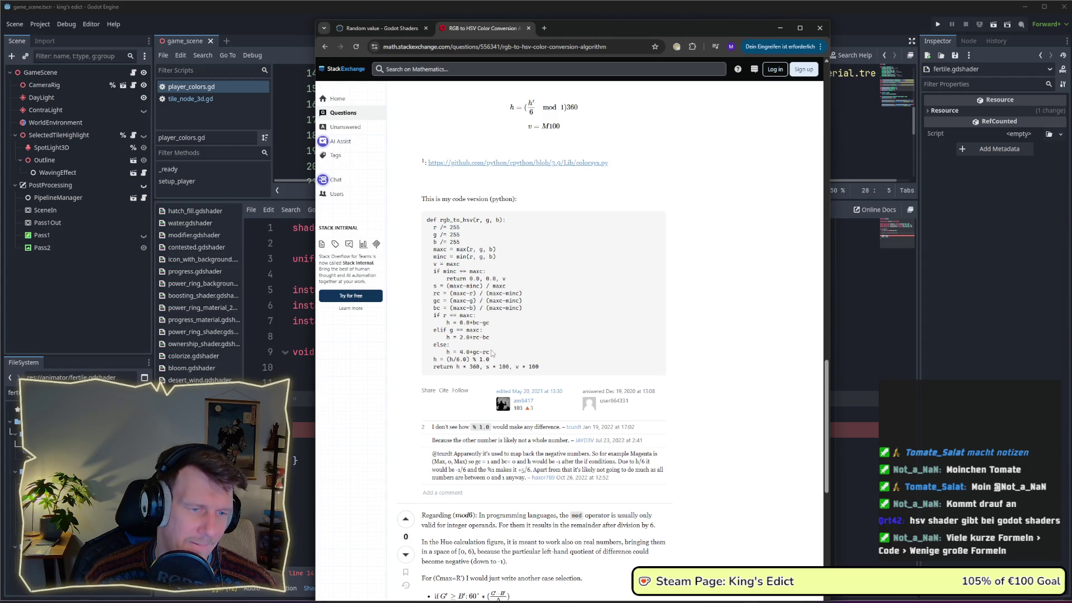
{"action": "left_click_drag", "start_coordinate": [490, 359], "coordinate": [473, 359]}
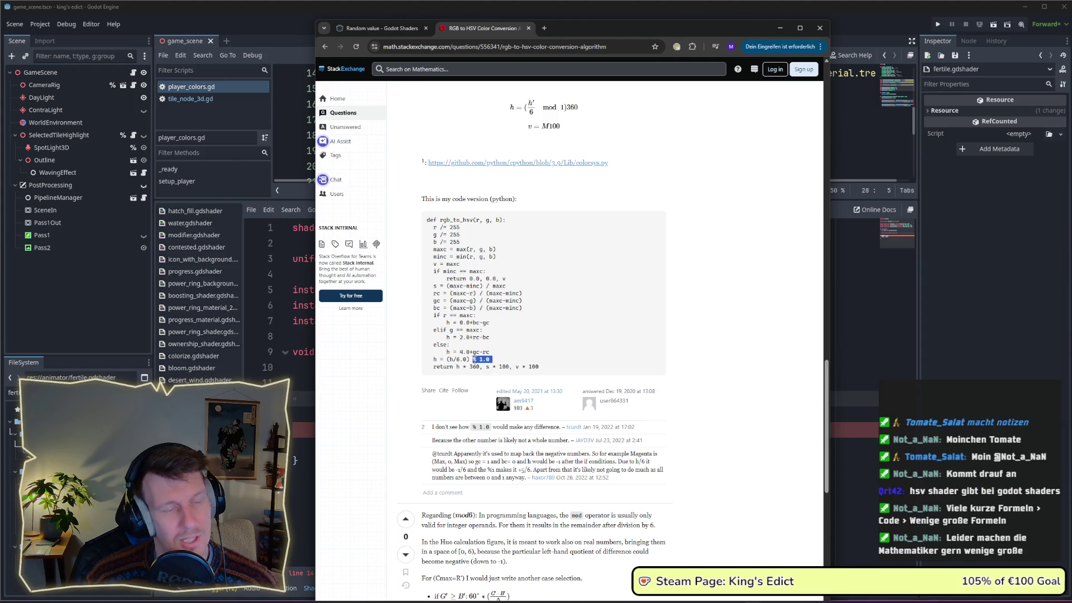
{"action": "left_click", "coordinate": [474, 358]}
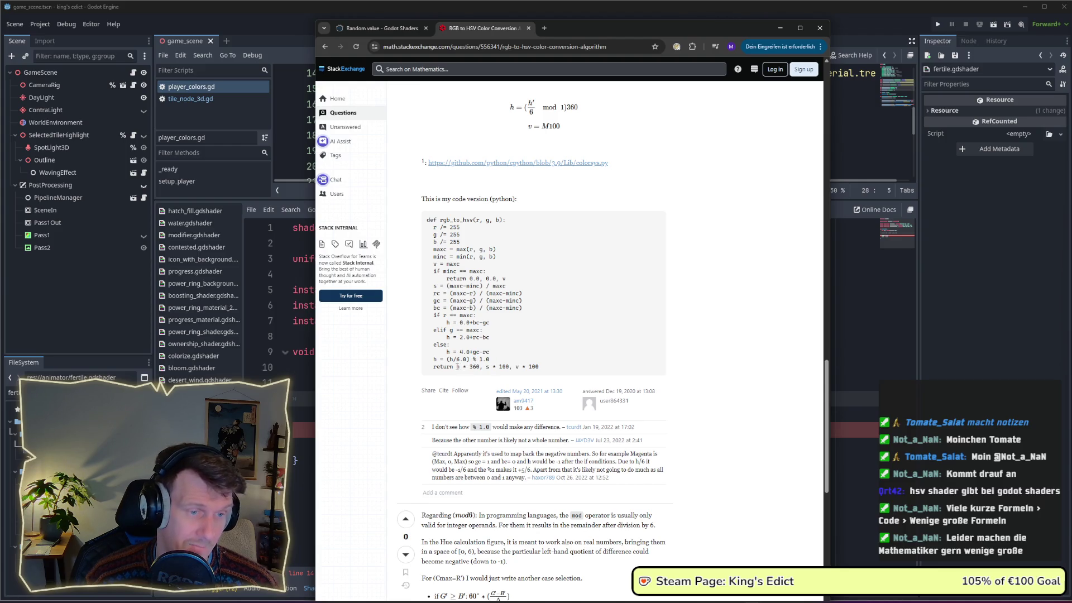
{"action": "double_click", "coordinate": [459, 366]}
{"action": "left_click_drag", "start_coordinate": [470, 366], "coordinate": [541, 370]}
{"action": "left_click", "coordinate": [486, 369]}
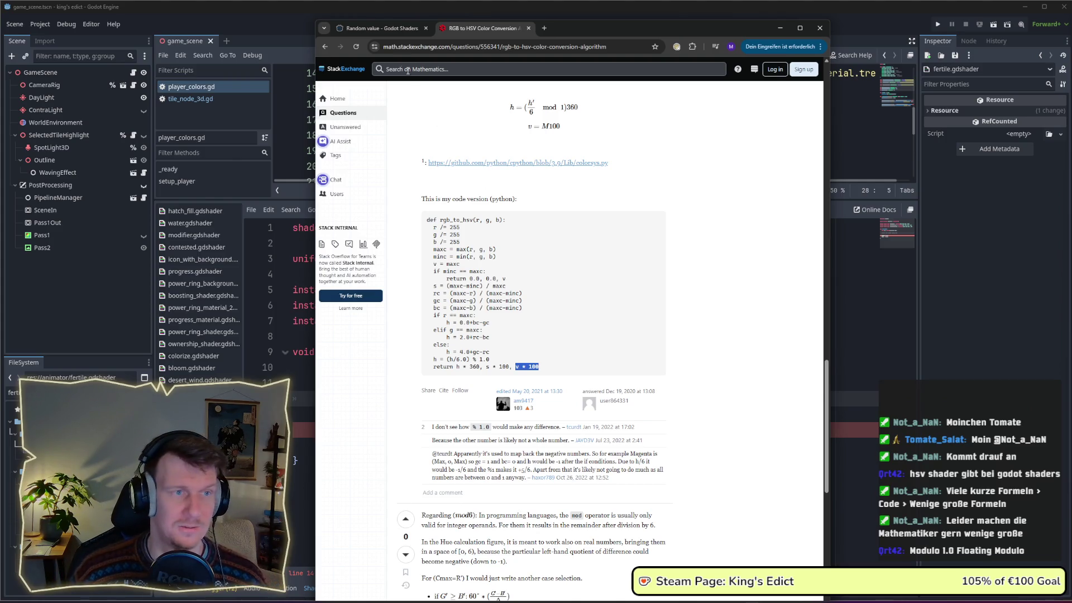
Switch back to the Random value Godot Shaders page.
{"action": "left_click", "coordinate": [392, 29]}
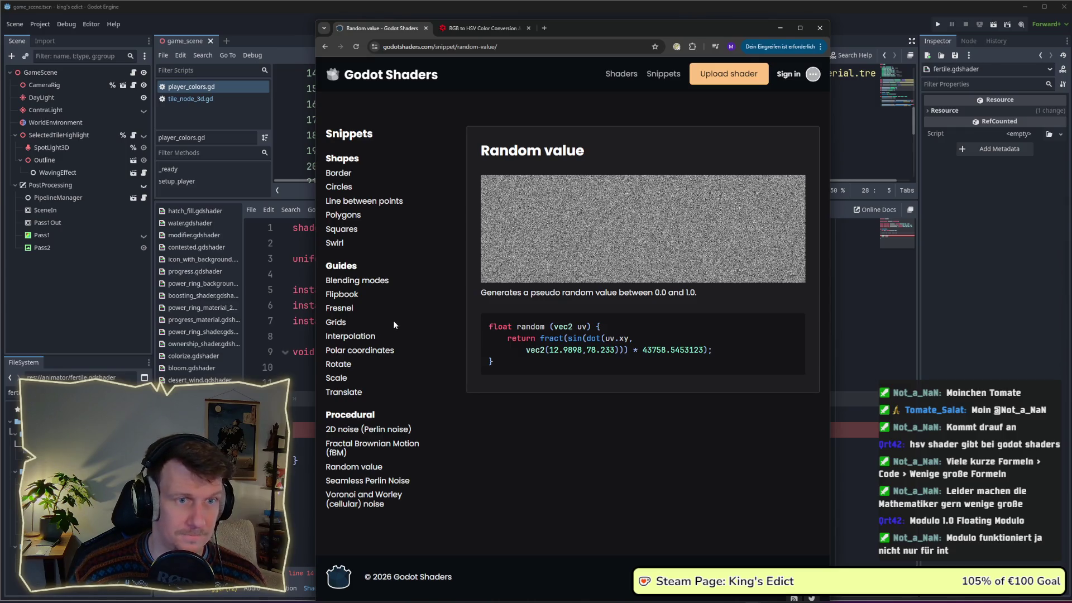
Search the Shaders list for 'hsv' and open the sprites hsv and brightness + contrast controll shader.
{"action": "left_click", "coordinate": [621, 73]}
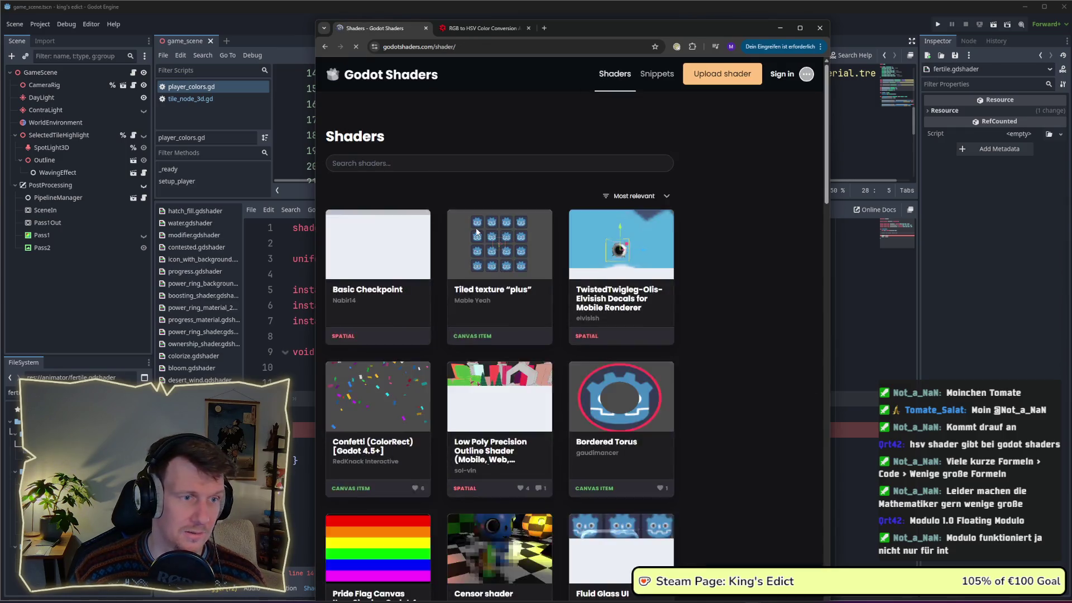
{"action": "left_click", "coordinate": [421, 163]}
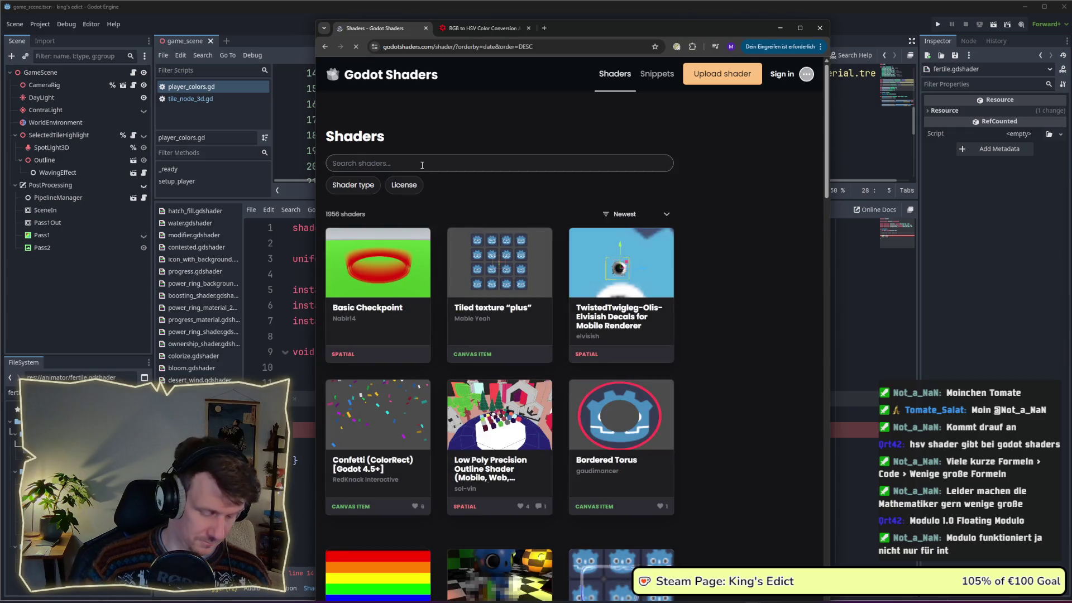
{"action": "type", "text": "hsv"}
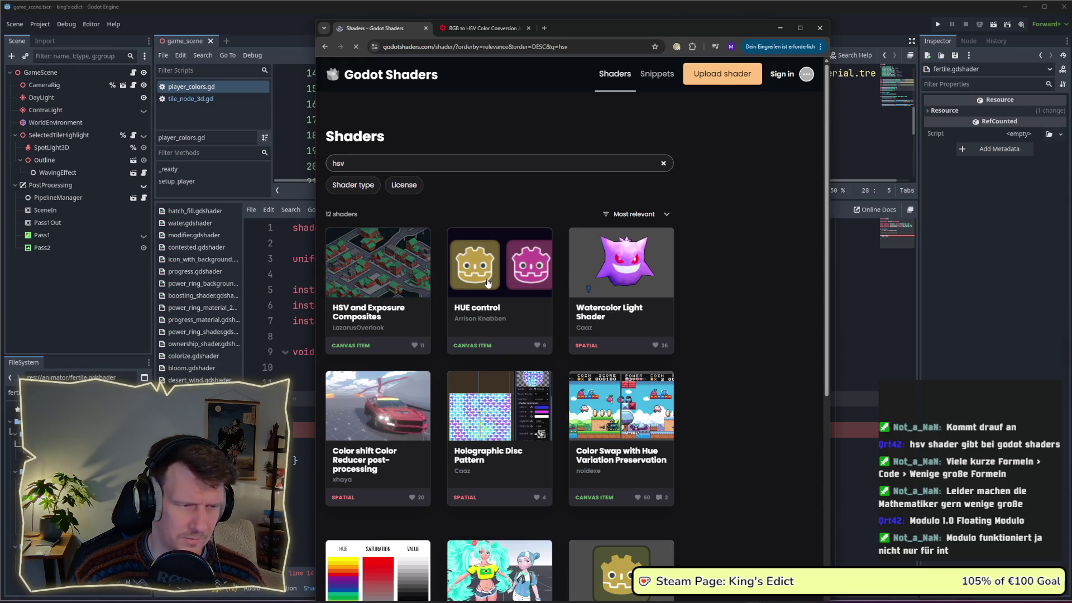
{"action": "scroll", "coordinate": [488, 284], "scroll_direction": "down", "scroll_amount": 1}
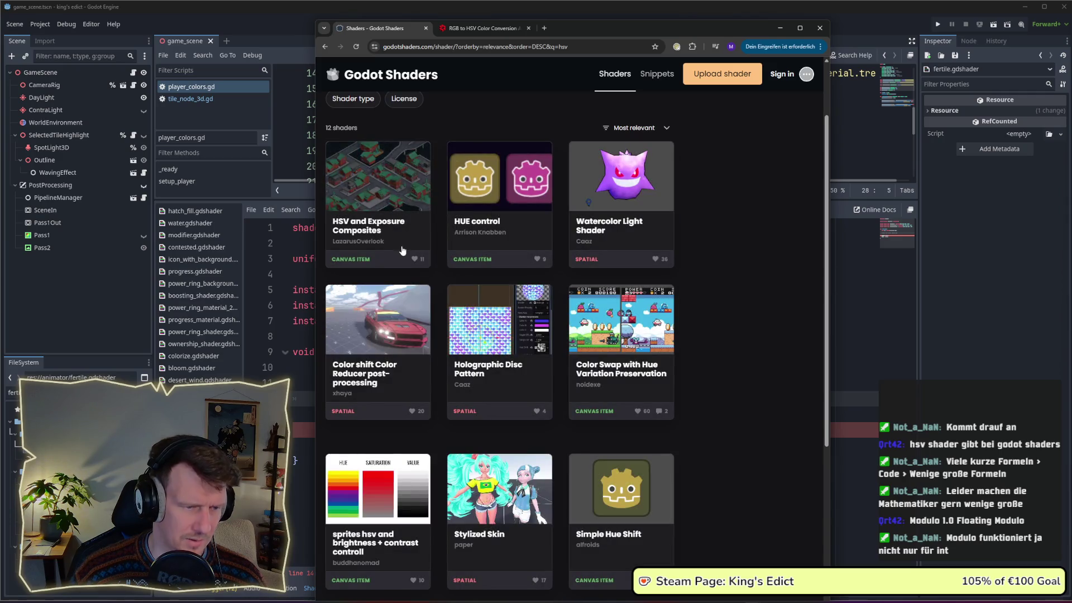
{"action": "scroll", "coordinate": [403, 247], "scroll_direction": "down", "scroll_amount": 1}
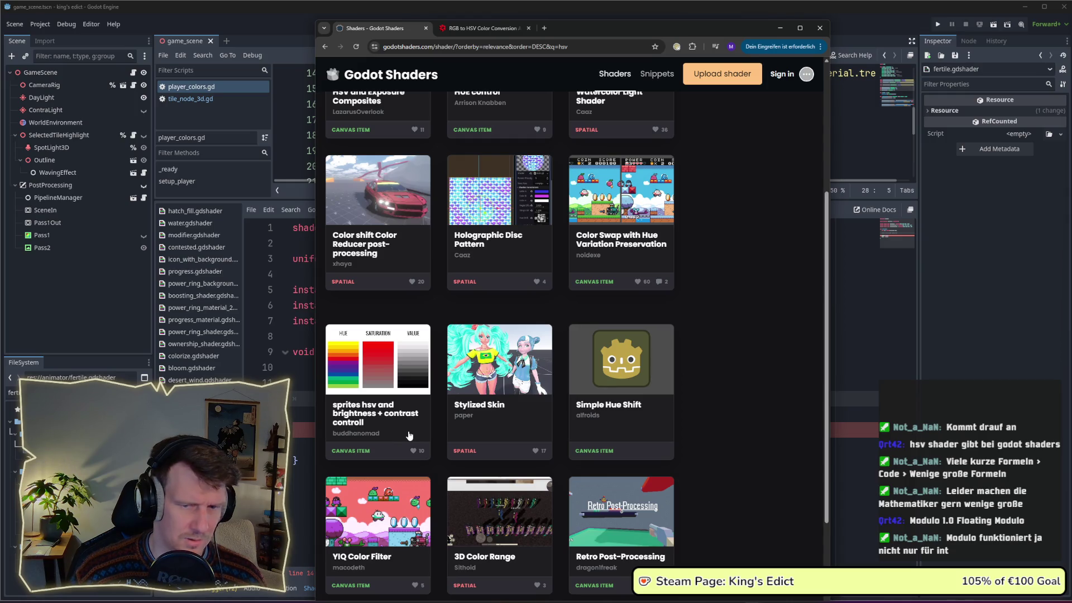
{"action": "left_click", "coordinate": [397, 426]}
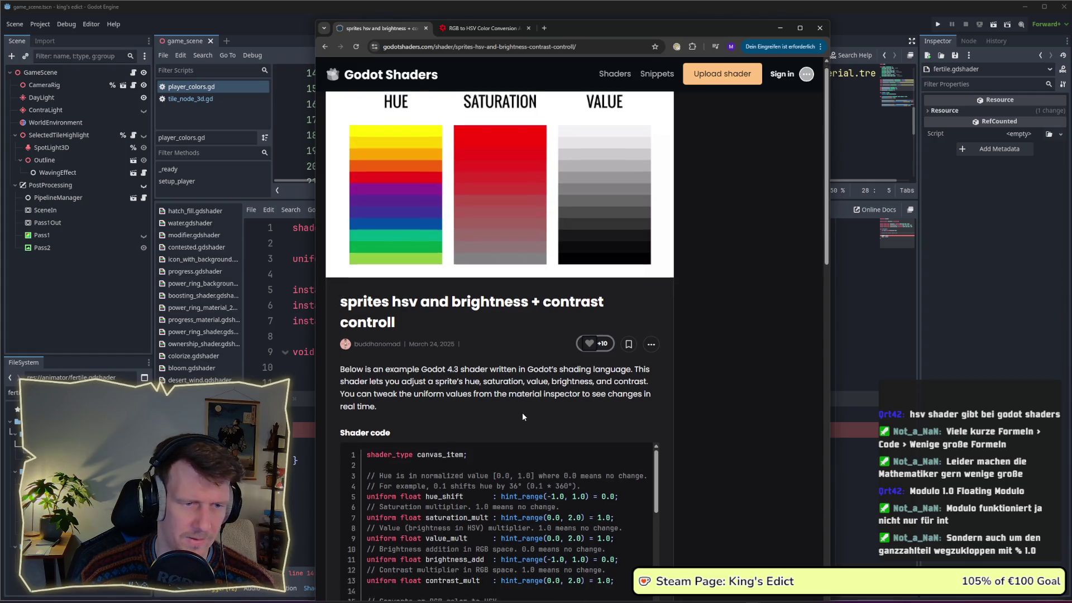
{"action": "scroll", "coordinate": [521, 412], "scroll_direction": "down", "scroll_amount": 3}
{"action": "mouse_move", "coordinate": [657, 205]}
{"action": "left_mouse_down"}
{"action": "mouse_move", "coordinate": [659, 262]}
{"action": "mouse_move", "coordinate": [658, 197]}
{"action": "left_mouse_up"}
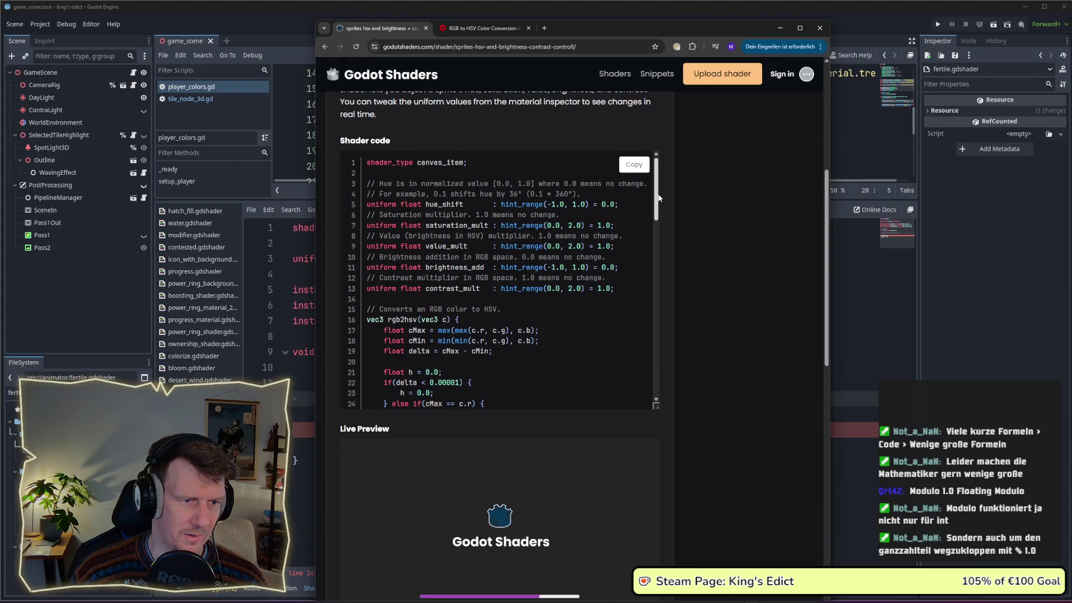
{"action": "mouse_move", "coordinate": [658, 197]}
{"action": "left_mouse_down"}
{"action": "mouse_move", "coordinate": [660, 229]}
{"action": "mouse_move", "coordinate": [659, 197]}
{"action": "left_mouse_up"}
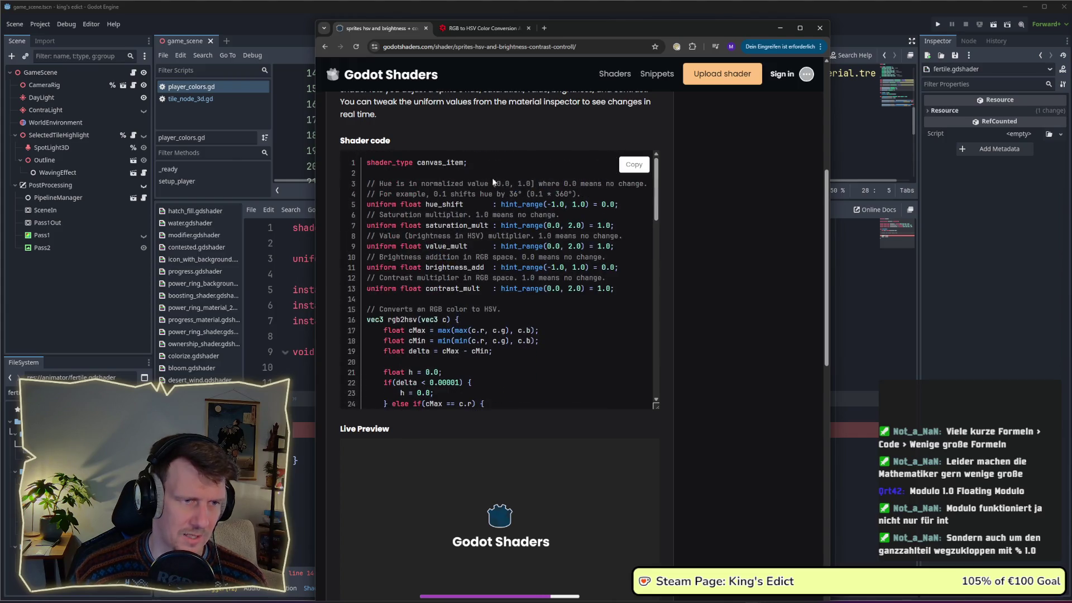
{"action": "left_click_drag", "start_coordinate": [463, 163], "coordinate": [418, 163]}
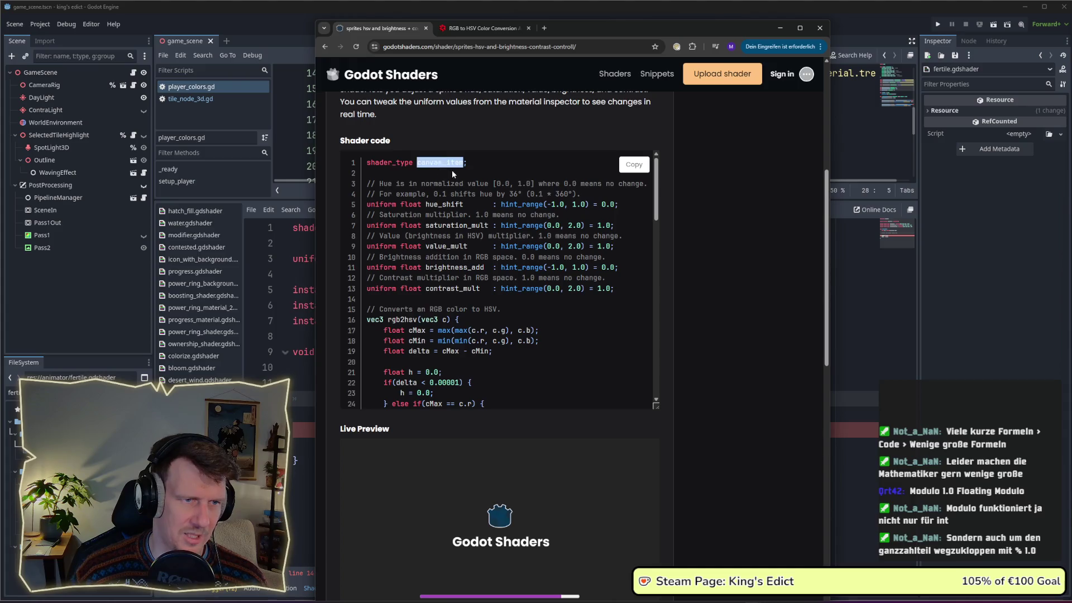
{"action": "left_click_drag", "start_coordinate": [657, 197], "coordinate": [659, 252]}
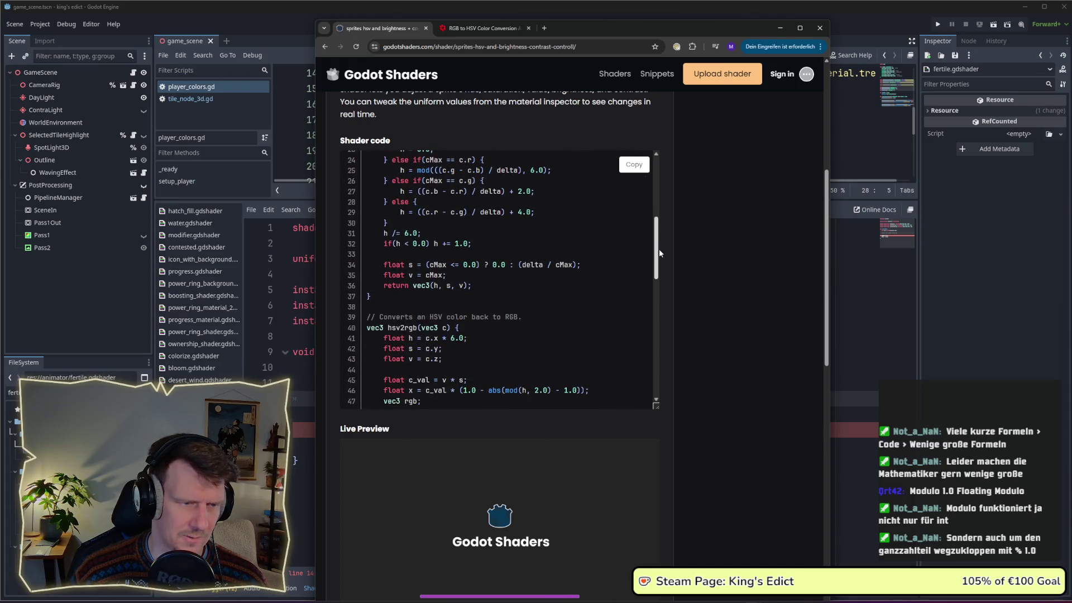
{"action": "left_click_drag", "start_coordinate": [659, 249], "coordinate": [659, 269]}
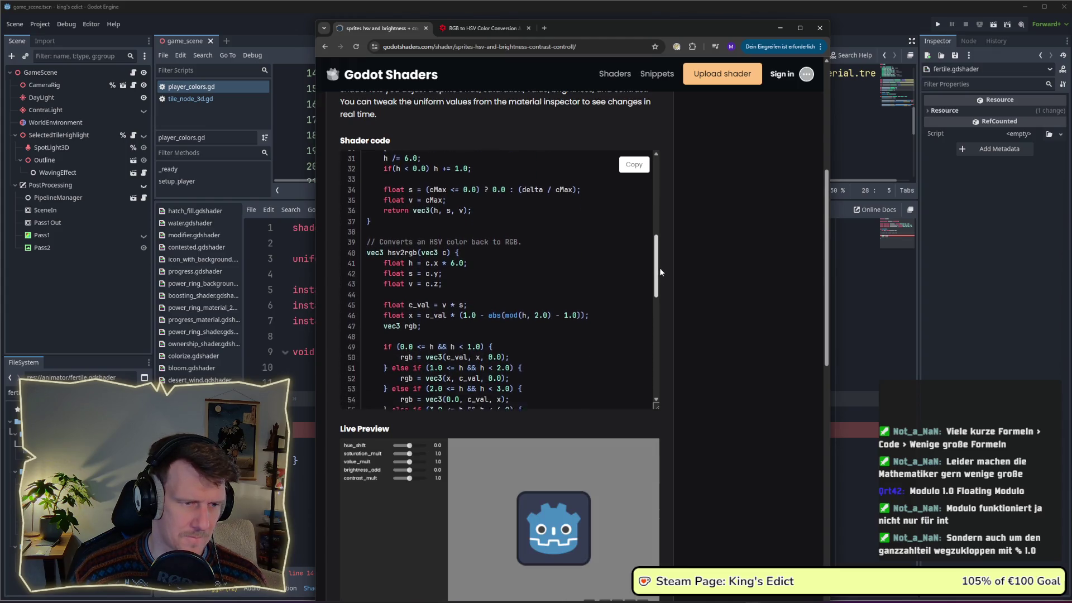
{"action": "left_click_drag", "start_coordinate": [659, 269], "coordinate": [659, 291]}
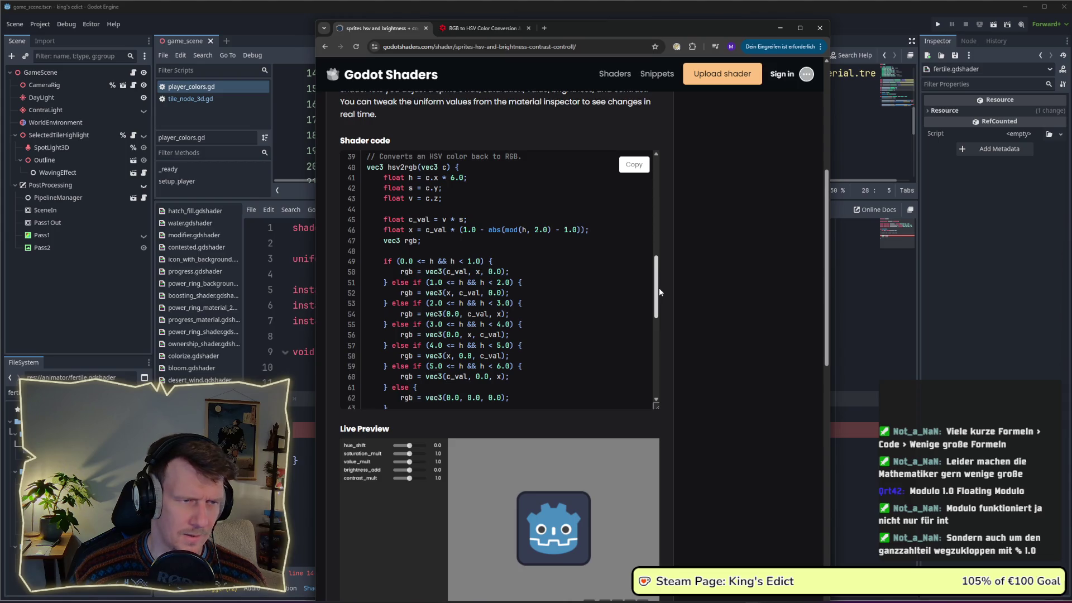
{"action": "left_click_drag", "start_coordinate": [659, 286], "coordinate": [659, 225]}
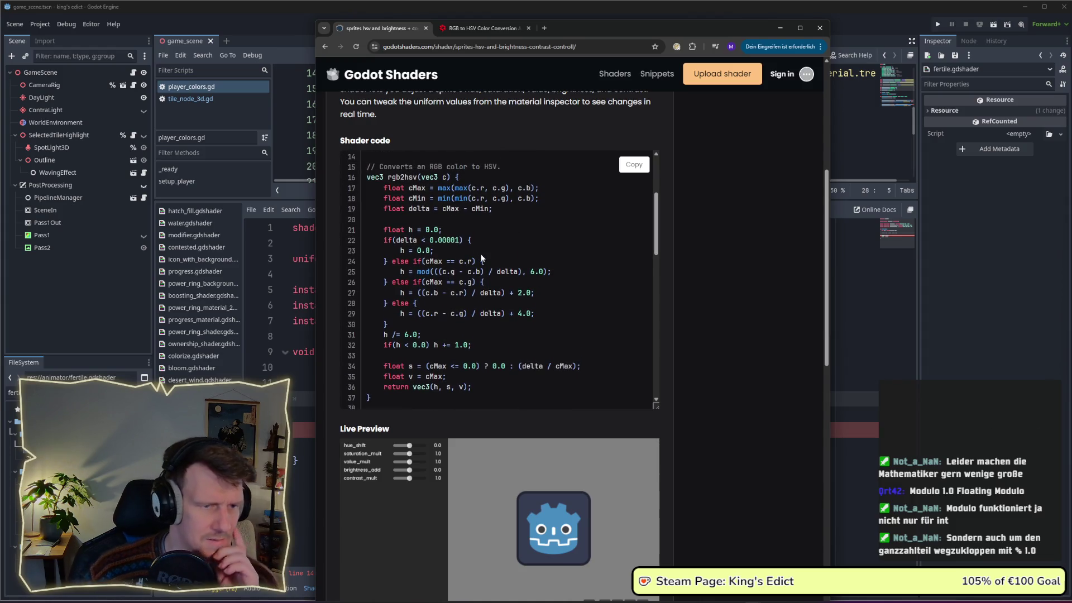
{"action": "left_click_drag", "start_coordinate": [537, 189], "coordinate": [418, 188]}
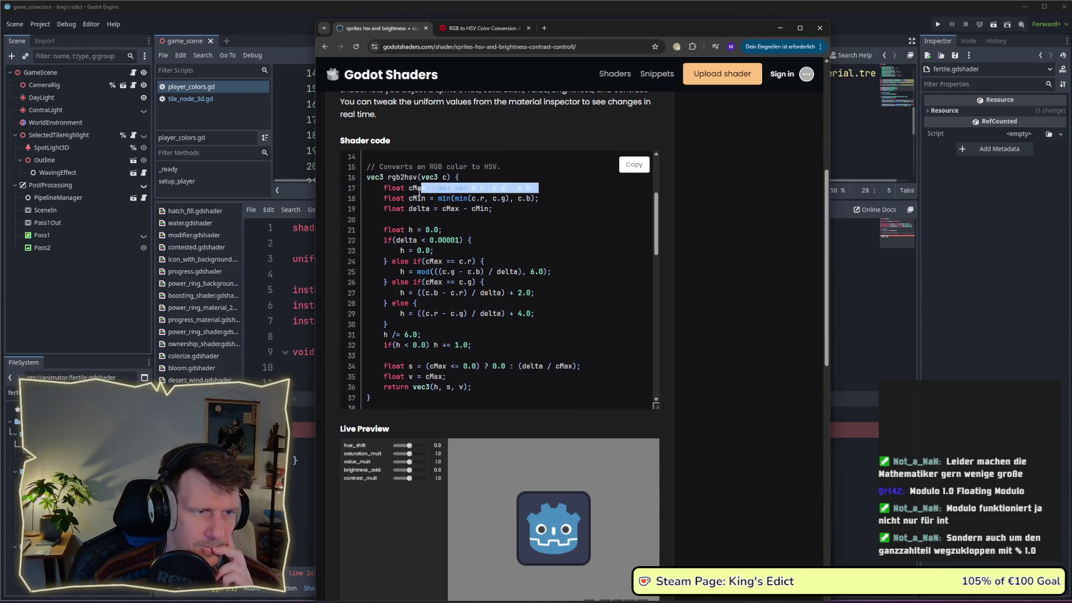
{"action": "left_click", "coordinate": [540, 197]}
{"action": "left_click_drag", "start_coordinate": [444, 229], "coordinate": [395, 231]}
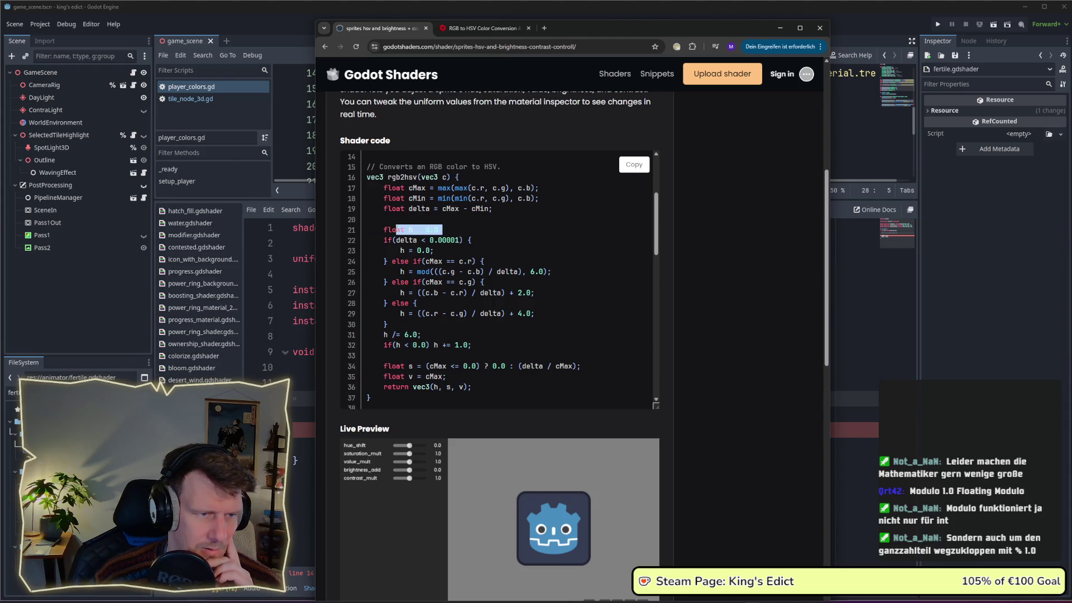
{"action": "left_click_drag", "start_coordinate": [472, 240], "coordinate": [398, 241]}
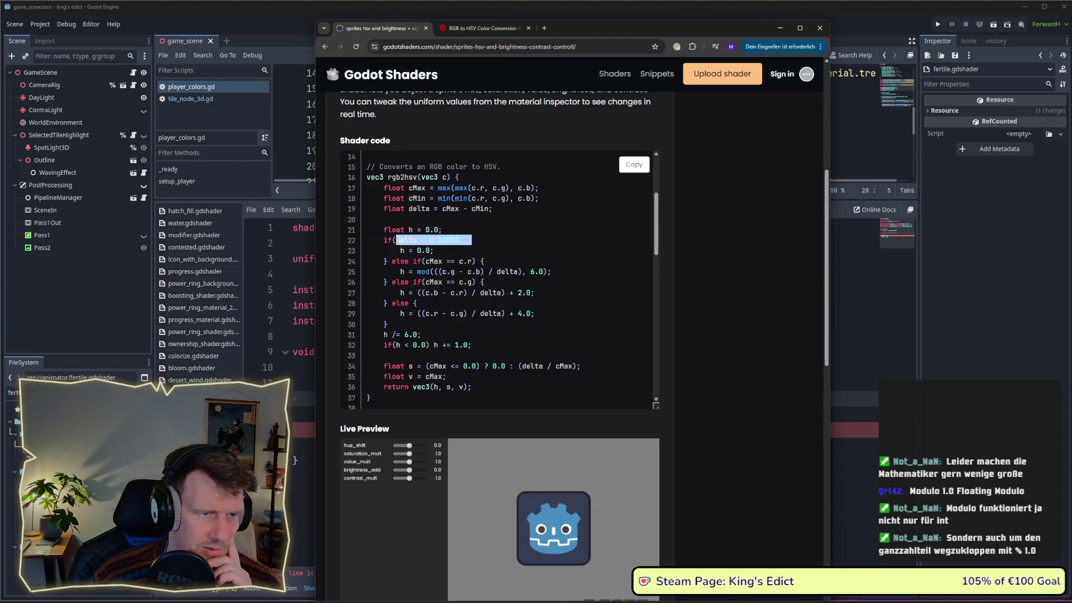
{"action": "left_click", "coordinate": [448, 236]}
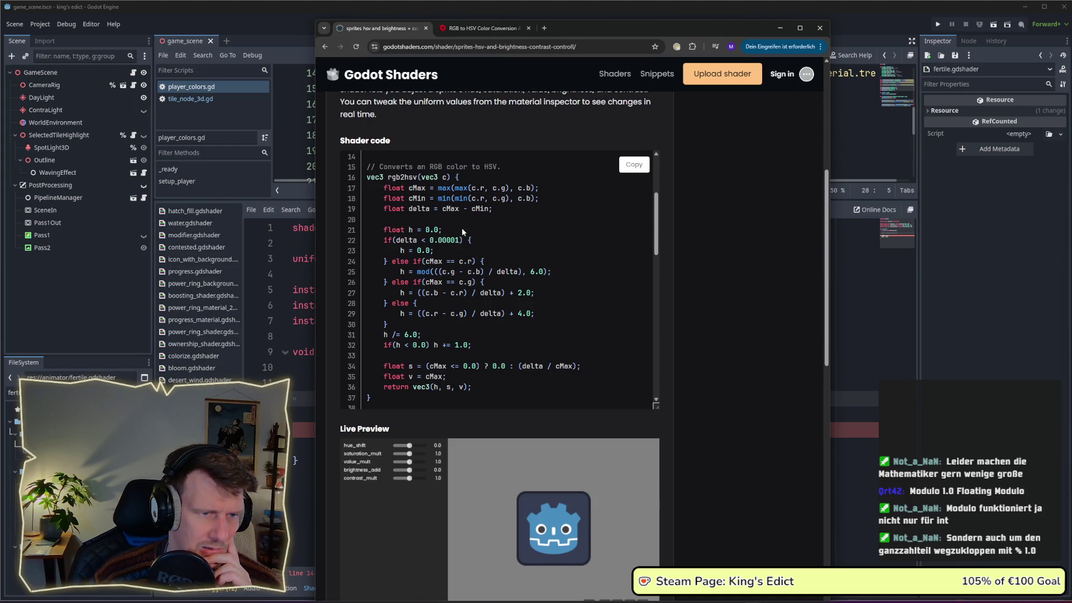
{"action": "left_click_drag", "start_coordinate": [433, 250], "coordinate": [401, 251]}
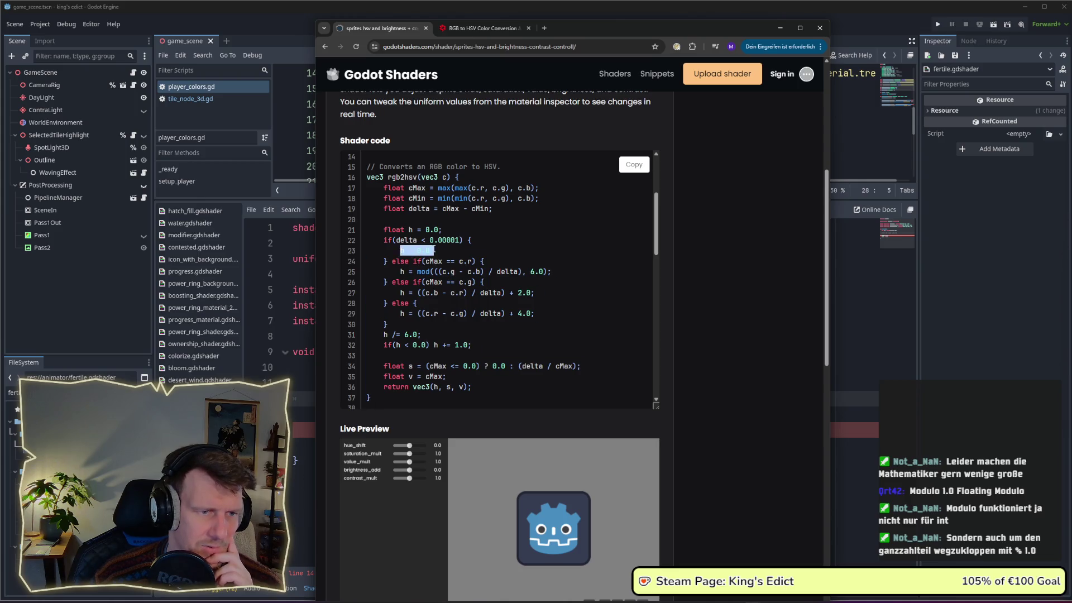
{"action": "left_click", "coordinate": [456, 252]}
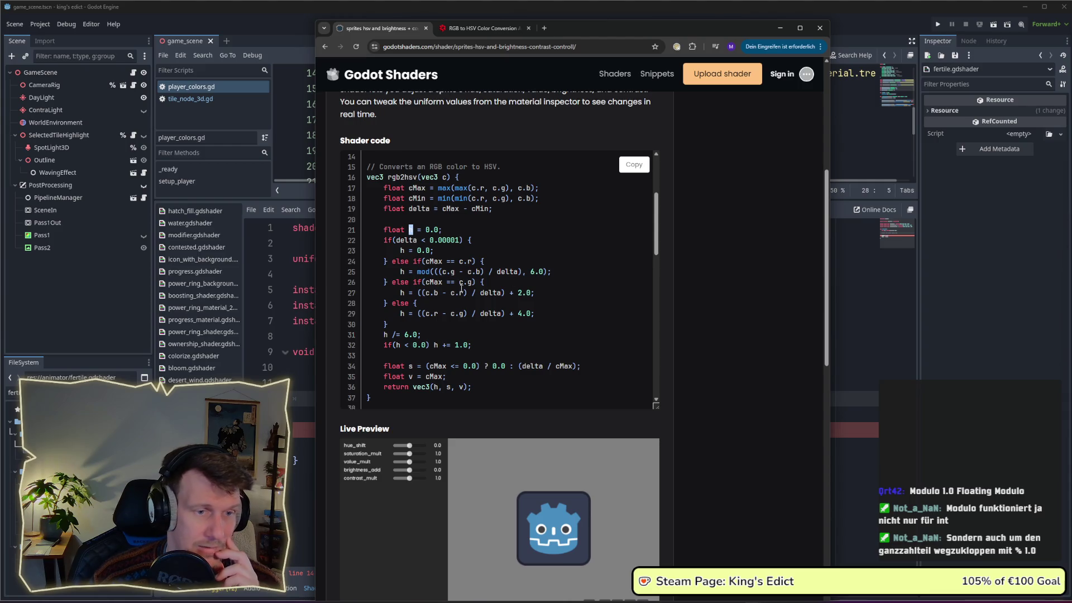
{"action": "left_click_drag", "start_coordinate": [530, 272], "coordinate": [554, 270]}
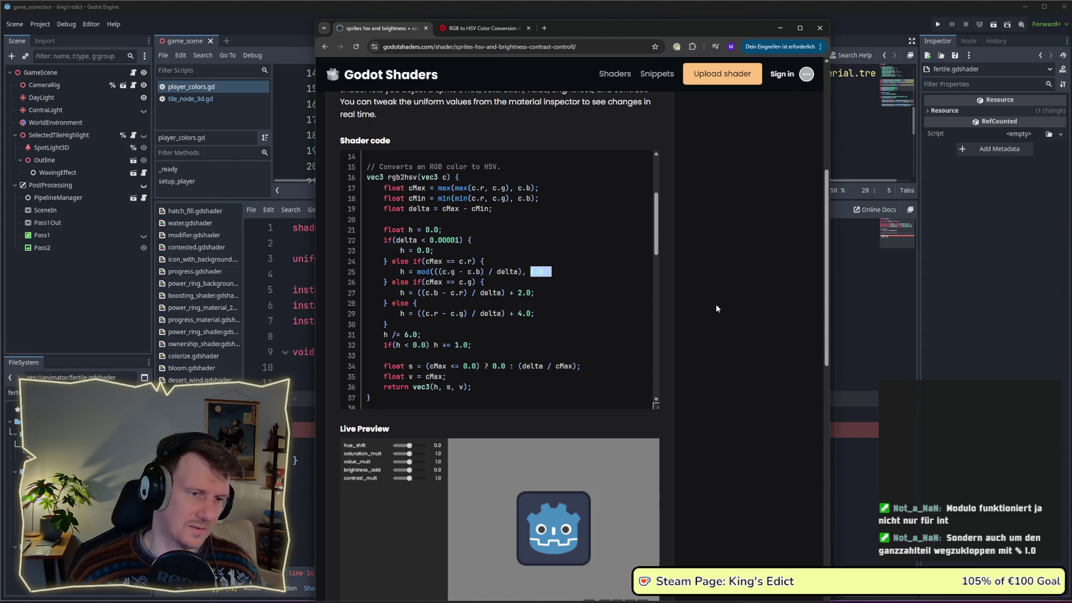
{"action": "mouse_move", "coordinate": [533, 327]}
{"action": "scroll", "coordinate": [533, 322], "scroll_direction": "down", "scroll_amount": 3}
{"action": "scroll", "coordinate": [534, 322], "scroll_direction": "down", "scroll_amount": 3}
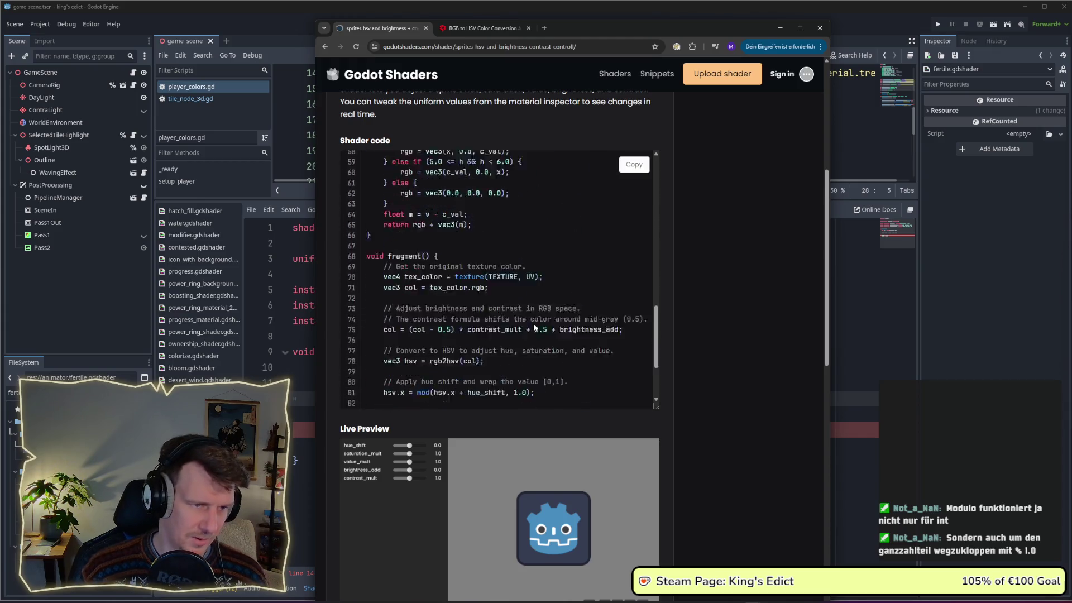
{"action": "scroll", "coordinate": [533, 322], "scroll_direction": "down", "scroll_amount": 3}
{"action": "scroll", "coordinate": [534, 322], "scroll_direction": "up", "scroll_amount": 2}
{"action": "scroll", "coordinate": [534, 318], "scroll_direction": "down", "scroll_amount": 2}
{"action": "scroll", "coordinate": [535, 320], "scroll_direction": "down", "scroll_amount": 1}
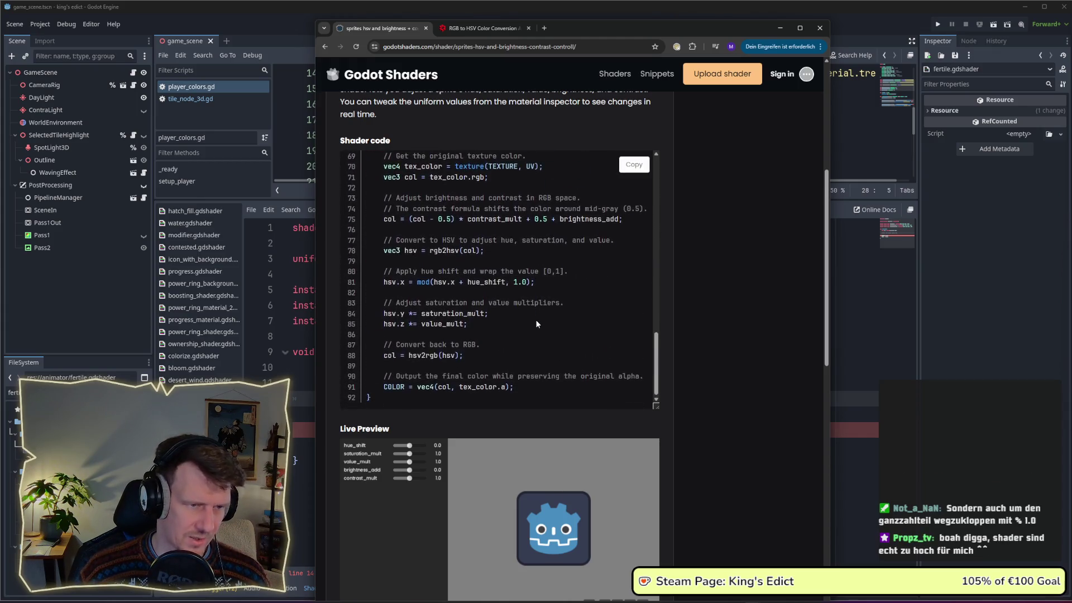
{"action": "scroll", "coordinate": [535, 320], "scroll_direction": "up", "scroll_amount": 3}
Copy the full shader code from the page and switch back to the Godot editor.
{"action": "left_click", "coordinate": [629, 165]}
{"action": "scroll", "coordinate": [456, 317], "scroll_direction": "down", "scroll_amount": 3}
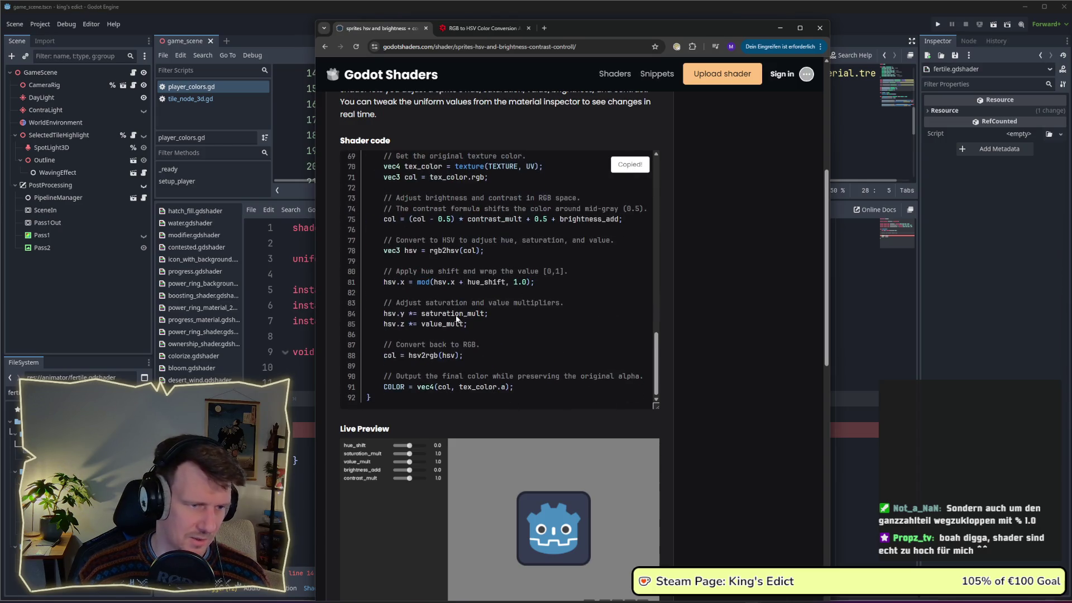
{"action": "scroll", "coordinate": [482, 321], "scroll_direction": "up", "scroll_amount": 2}
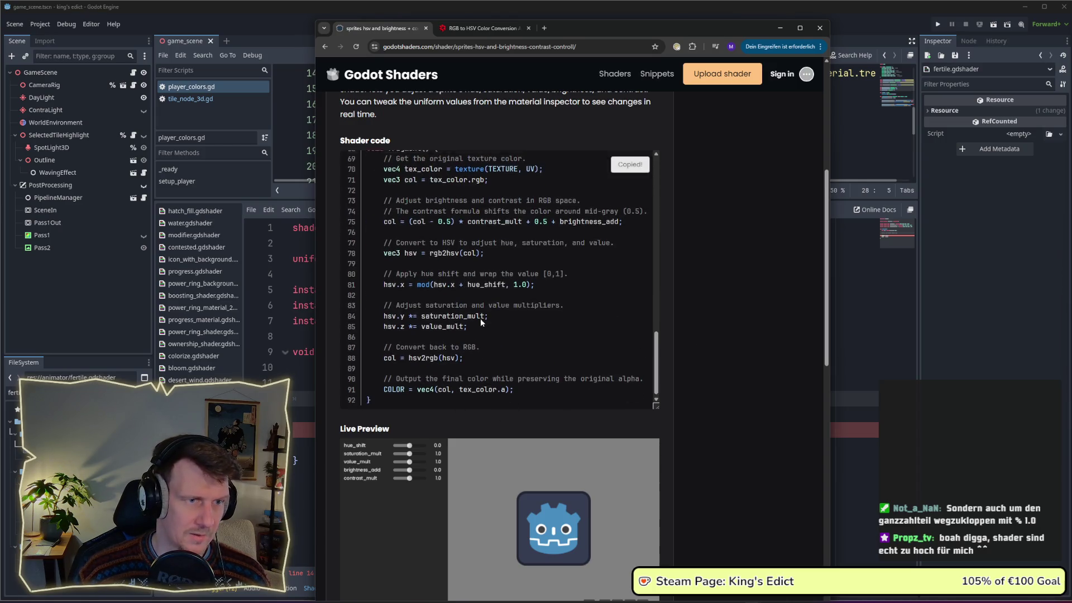
{"action": "scroll", "coordinate": [482, 321], "scroll_direction": "up", "scroll_amount": 4}
{"action": "scroll", "coordinate": [482, 321], "scroll_direction": "up", "scroll_amount": 4}
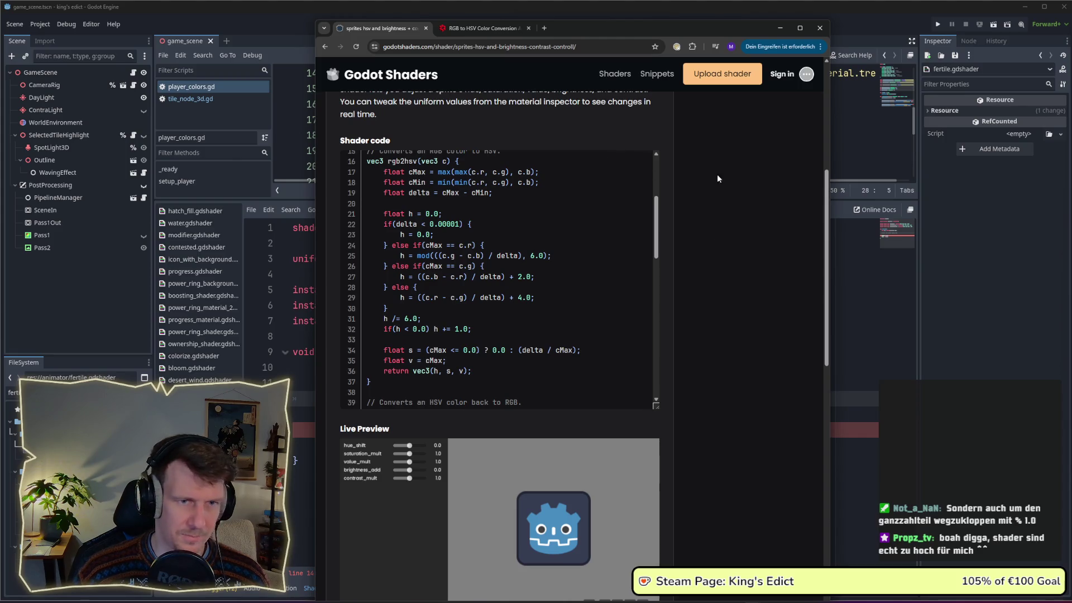
{"action": "key", "text": "alt+Tab"}
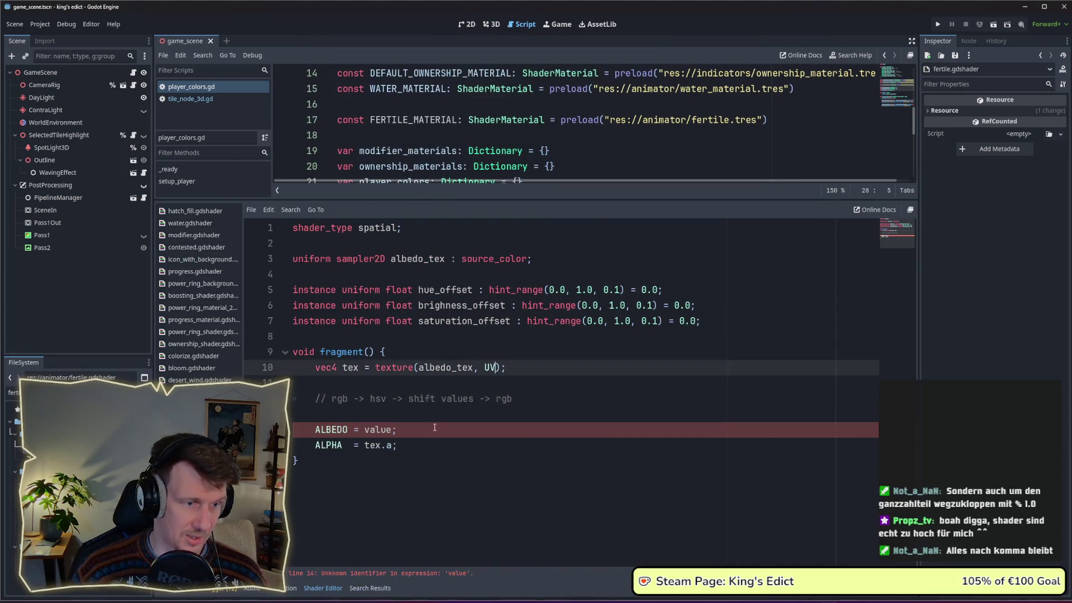
Paste the copied HSV shader at the end of fertile.gdshader and delete the old fragment function.
{"action": "left_click", "coordinate": [357, 476]}
{"action": "key", "text": "ctrl+a"}
{"action": "key", "text": "ctrl+v"}
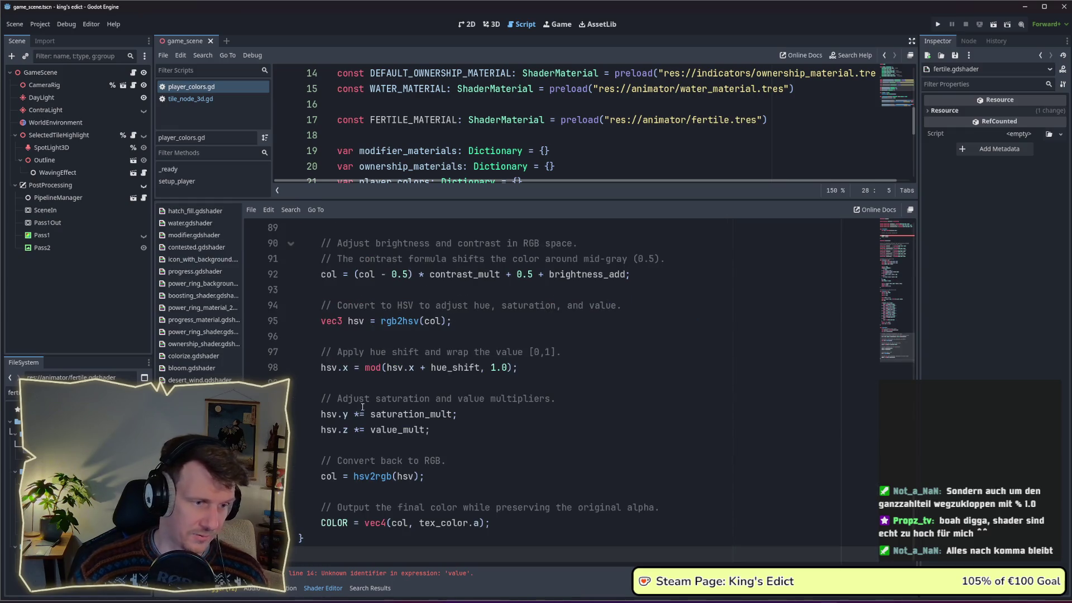
{"action": "scroll", "coordinate": [782, 351], "scroll_direction": "up", "scroll_amount": 4}
{"action": "left_click", "coordinate": [901, 236]}
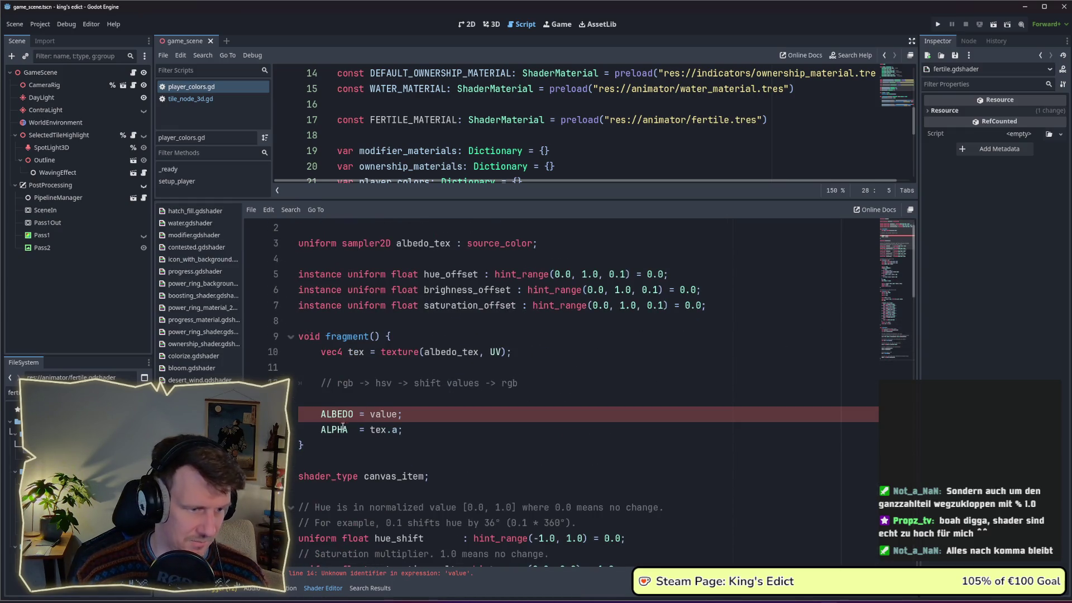
{"action": "left_click", "coordinate": [331, 446]}
{"action": "left_click_drag", "start_coordinate": [330, 447], "coordinate": [285, 339]}
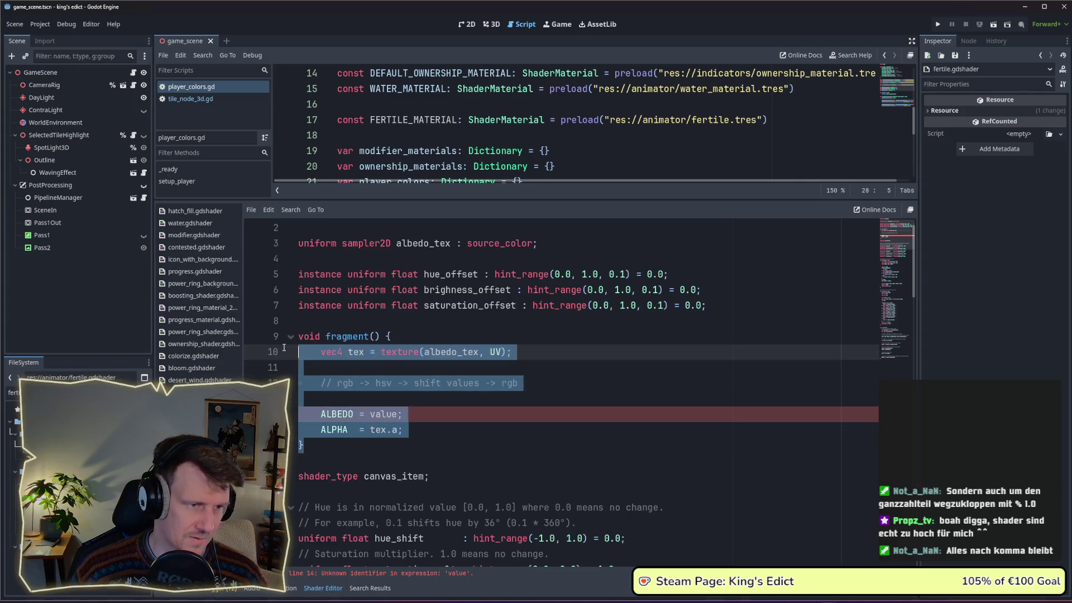
{"action": "key", "text": "Delete"}
{"action": "scroll", "coordinate": [355, 398], "scroll_direction": "down", "scroll_amount": 5}
{"action": "scroll", "coordinate": [354, 399], "scroll_direction": "down", "scroll_amount": 3}
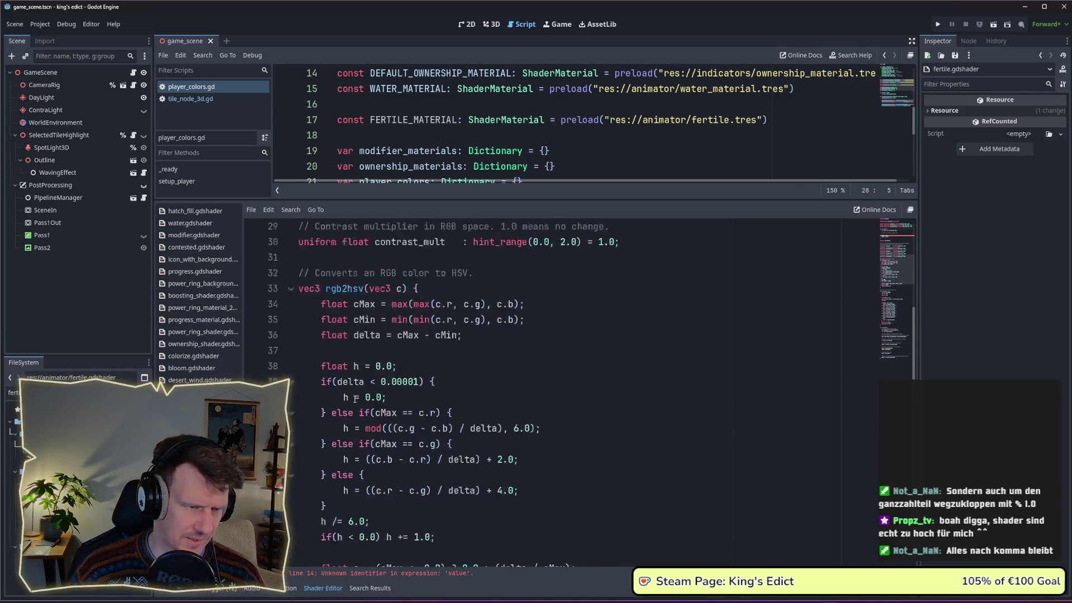
{"action": "scroll", "coordinate": [354, 398], "scroll_direction": "down", "scroll_amount": 4}
{"action": "scroll", "coordinate": [354, 399], "scroll_direction": "down", "scroll_amount": 5}
{"action": "scroll", "coordinate": [354, 399], "scroll_direction": "down", "scroll_amount": 4}
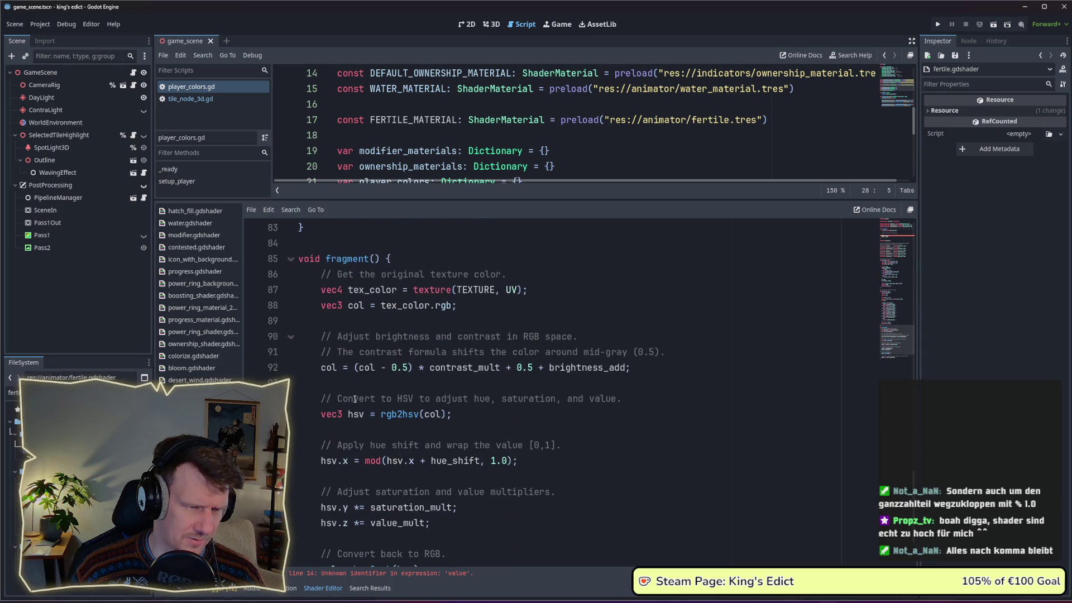
{"action": "scroll", "coordinate": [354, 398], "scroll_direction": "down", "scroll_amount": 2}
{"action": "scroll", "coordinate": [354, 399], "scroll_direction": "up", "scroll_amount": 2}
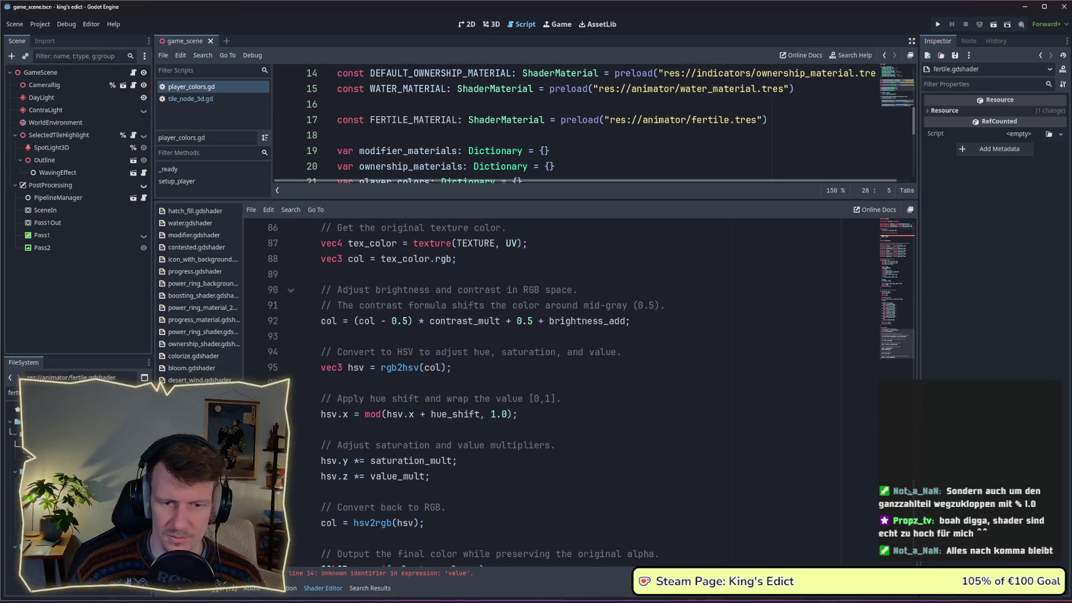
{"action": "scroll", "coordinate": [909, 451], "scroll_direction": "up", "scroll_amount": 3}
Redo the fragment deletion cleanly and remove the duplicate canvas_item shader type and blank lines.
{"action": "key", "text": "ctrl+z"}
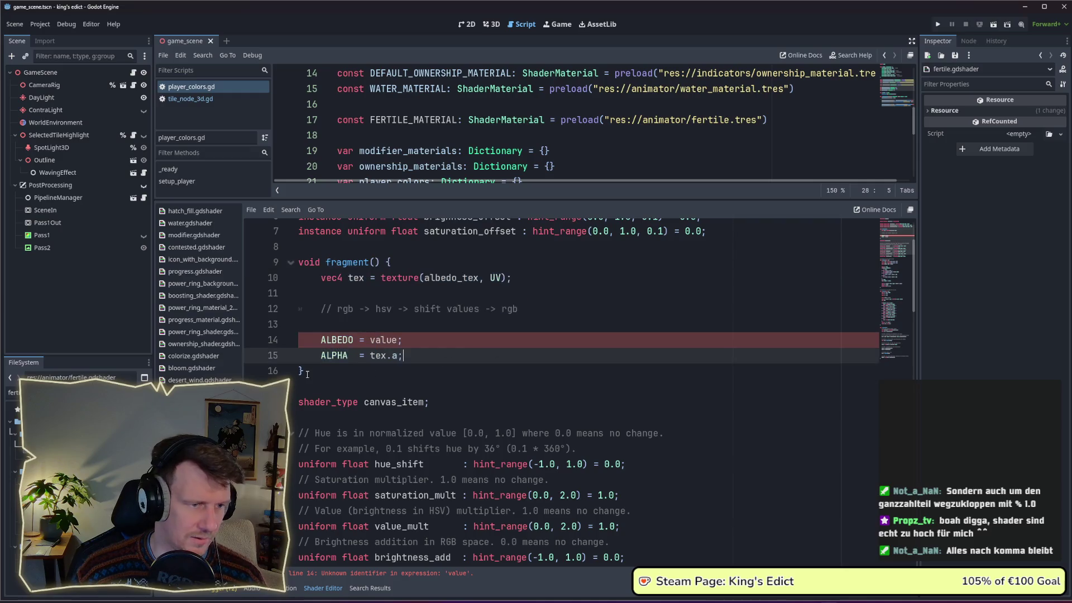
{"action": "left_click_drag", "start_coordinate": [303, 372], "coordinate": [290, 266]}
{"action": "key", "text": "Delete"}
{"action": "key", "text": "Delete"}
{"action": "key", "text": "shift+End"}
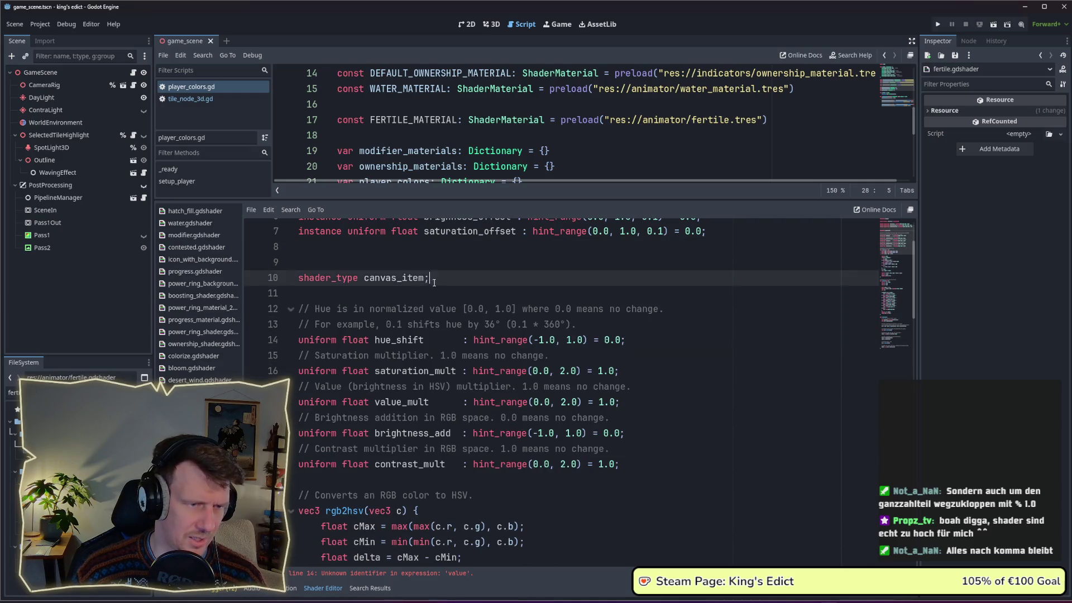
{"action": "key", "text": "Delete"}
{"action": "key", "text": "Delete"}
{"action": "key", "text": "BackSpace"}
{"action": "scroll", "coordinate": [405, 341], "scroll_direction": "up", "scroll_amount": 3}
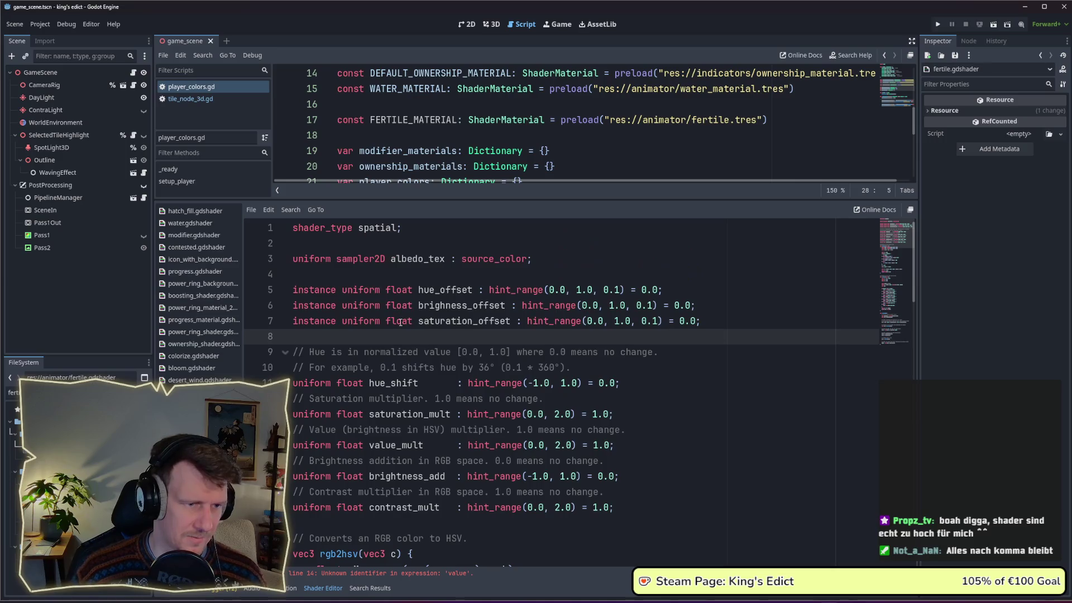
Save, then rename hue_offset to hue_shift and give it the copied range and default.
{"action": "key", "text": "ctrl+s"}
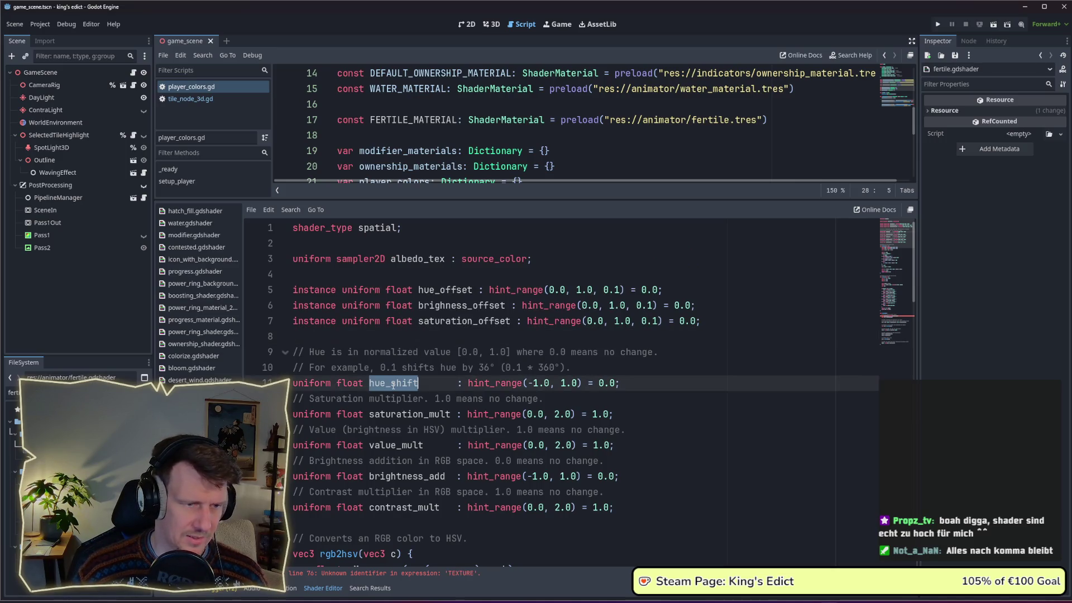
{"action": "double_click", "coordinate": [394, 383]}
{"action": "double_click", "coordinate": [445, 290]}
{"action": "key", "text": "ctrl+v"}
{"action": "double_click", "coordinate": [390, 413]}
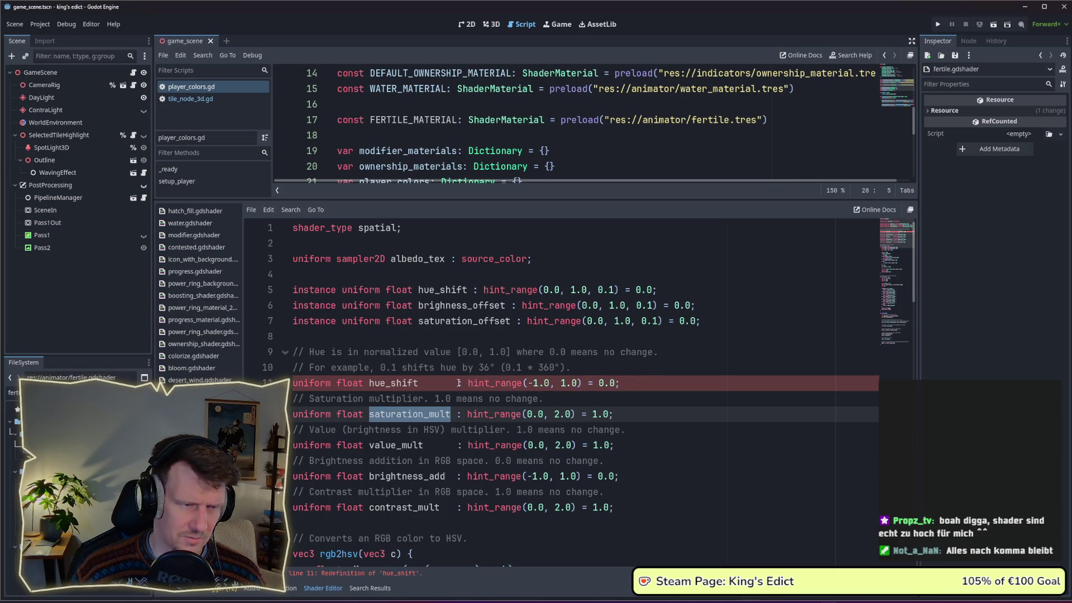
{"action": "left_click_drag", "start_coordinate": [379, 383], "coordinate": [633, 386]}
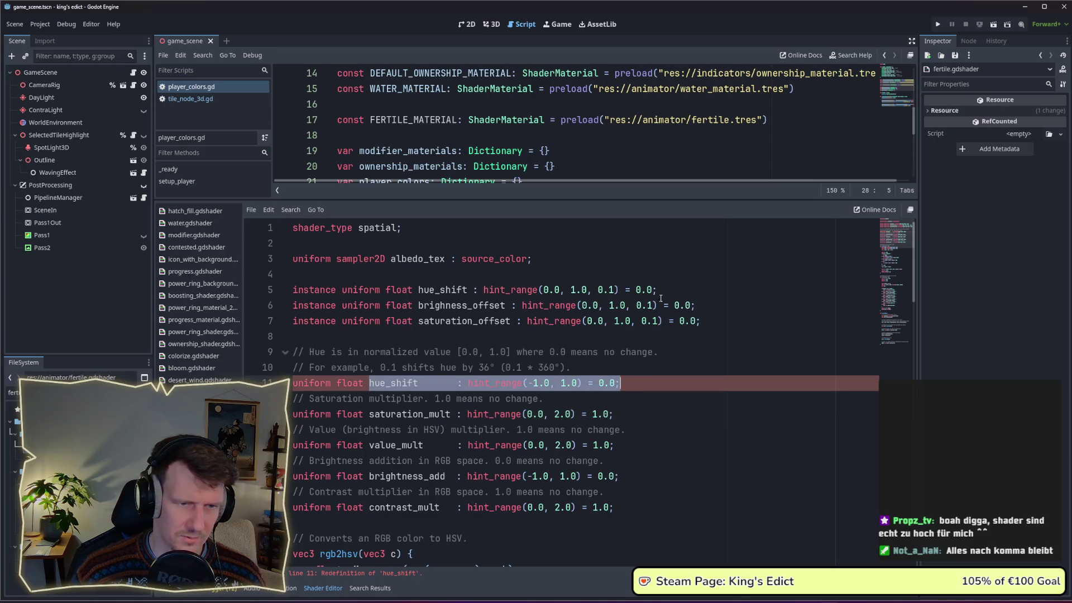
{"action": "key", "text": "ctrl+c"}
{"action": "left_click_drag", "start_coordinate": [658, 290], "coordinate": [418, 291]}
{"action": "key", "text": "ctrl+v"}
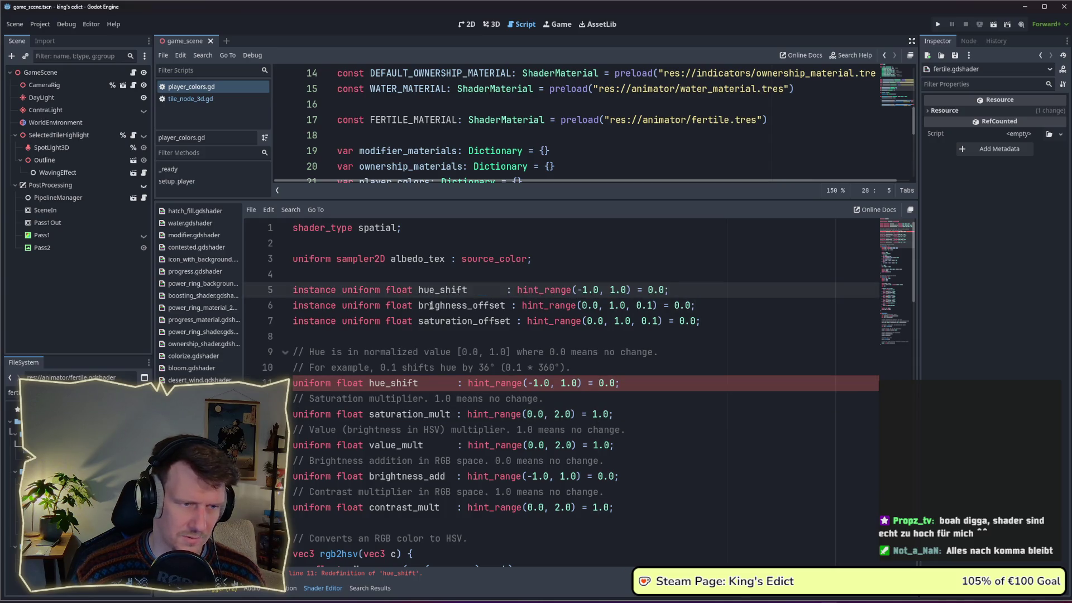
Replace the brightness and saturation offset lines with the saturation_mult and value_mult declarations.
{"action": "left_click", "coordinate": [418, 306]}
{"action": "left_click_drag", "start_coordinate": [372, 414], "coordinate": [632, 415]}
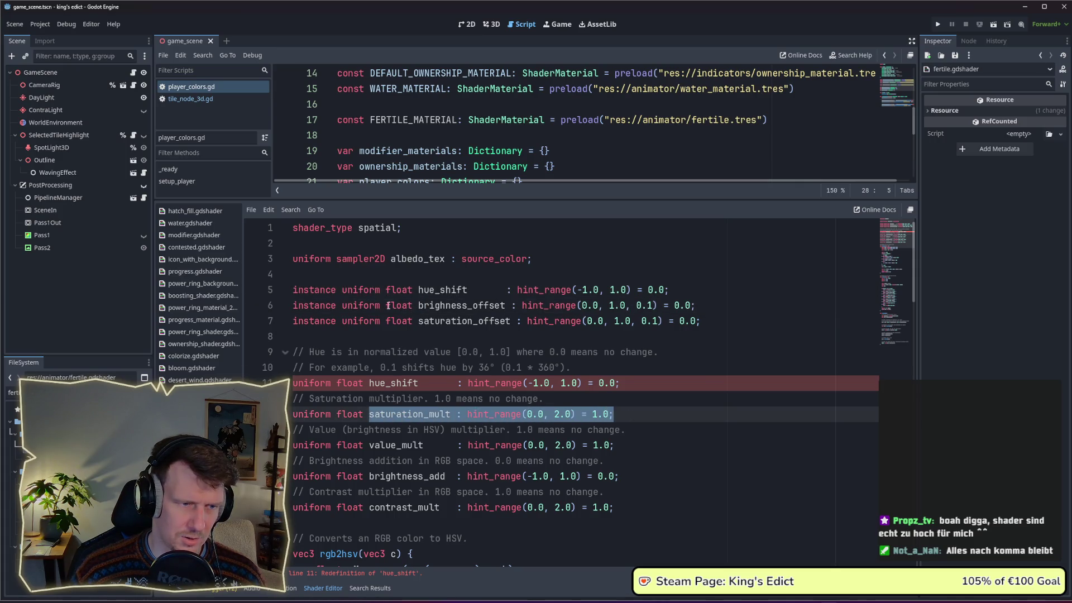
{"action": "key", "text": "ctrl+c"}
{"action": "left_click_drag", "start_coordinate": [420, 306], "coordinate": [700, 306]}
{"action": "key", "text": "ctrl+v"}
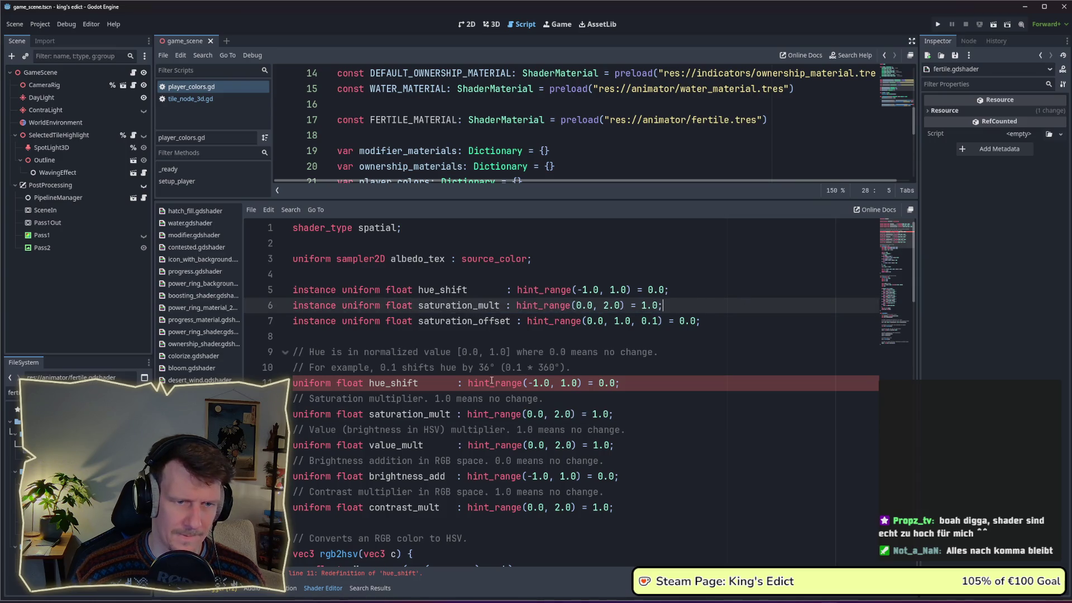
{"action": "left_click_drag", "start_coordinate": [369, 445], "coordinate": [655, 445]}
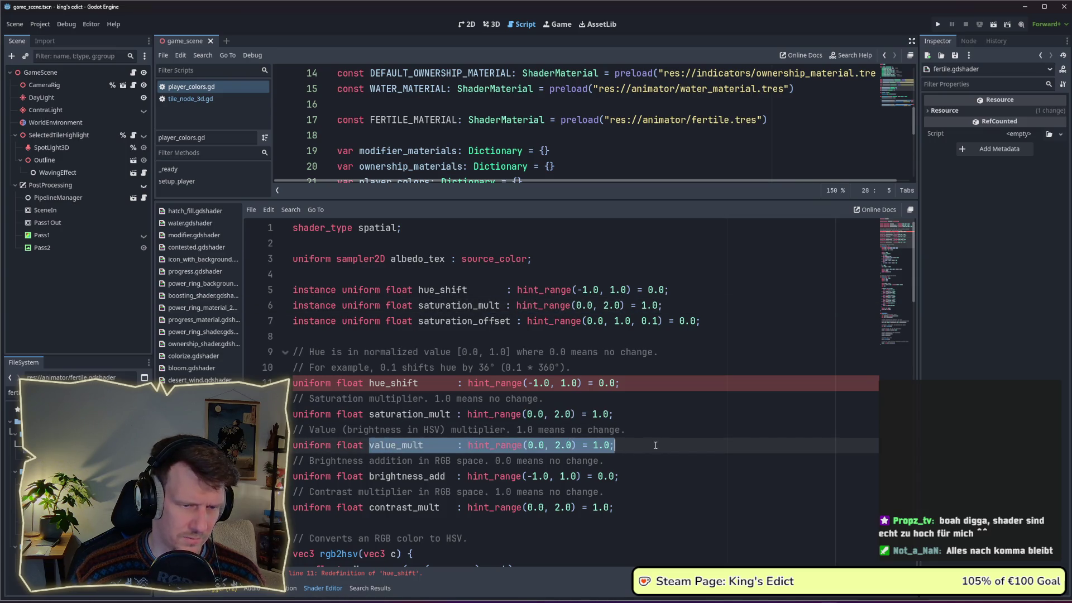
{"action": "key", "text": "ctrl+c"}
{"action": "left_click_drag", "start_coordinate": [418, 321], "coordinate": [701, 320]}
{"action": "key", "text": "ctrl+v"}
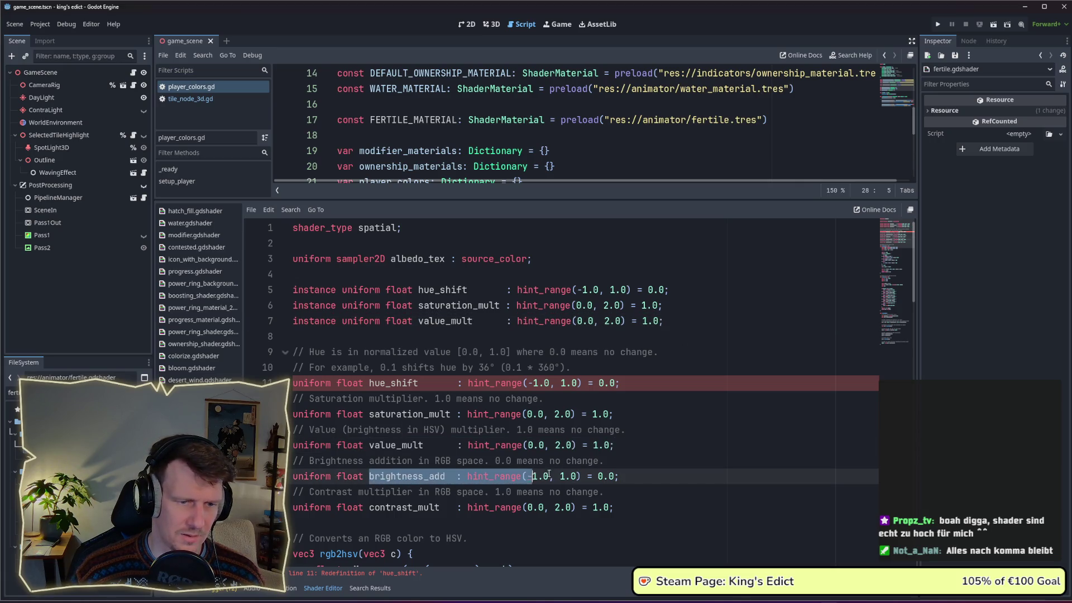
Duplicate the value_mult instance line and paste brightness_add and contrast_mult over the duplicates.
{"action": "left_click_drag", "start_coordinate": [372, 475], "coordinate": [620, 476]}
{"action": "left_click", "coordinate": [681, 322]}
{"action": "key", "text": "ctrl+shift+d"}
{"action": "key", "text": "ctrl+shift+d"}
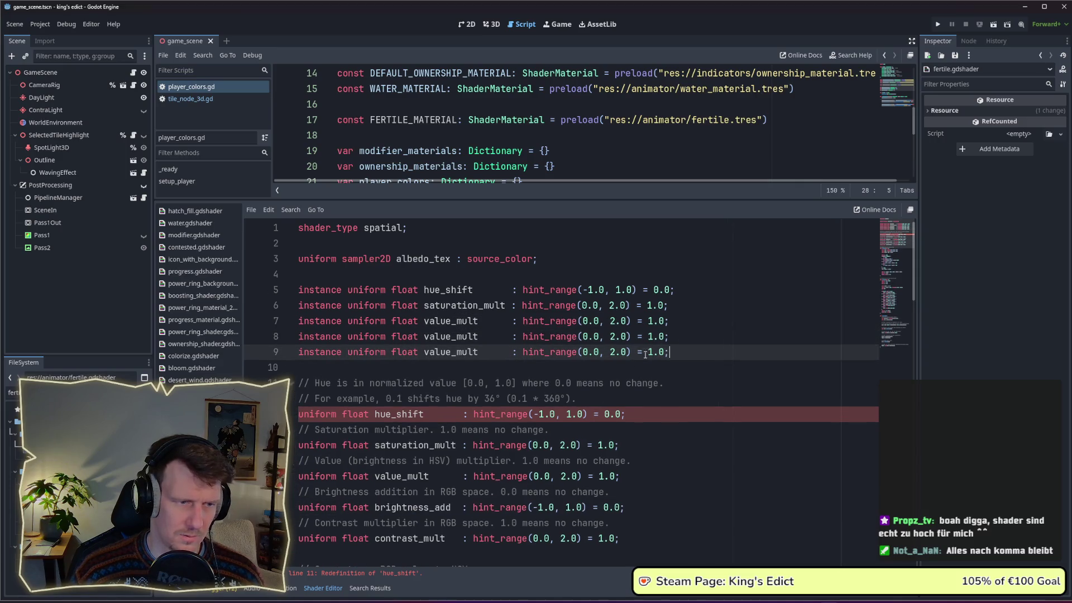
{"action": "left_click_drag", "start_coordinate": [375, 507], "coordinate": [644, 508]}
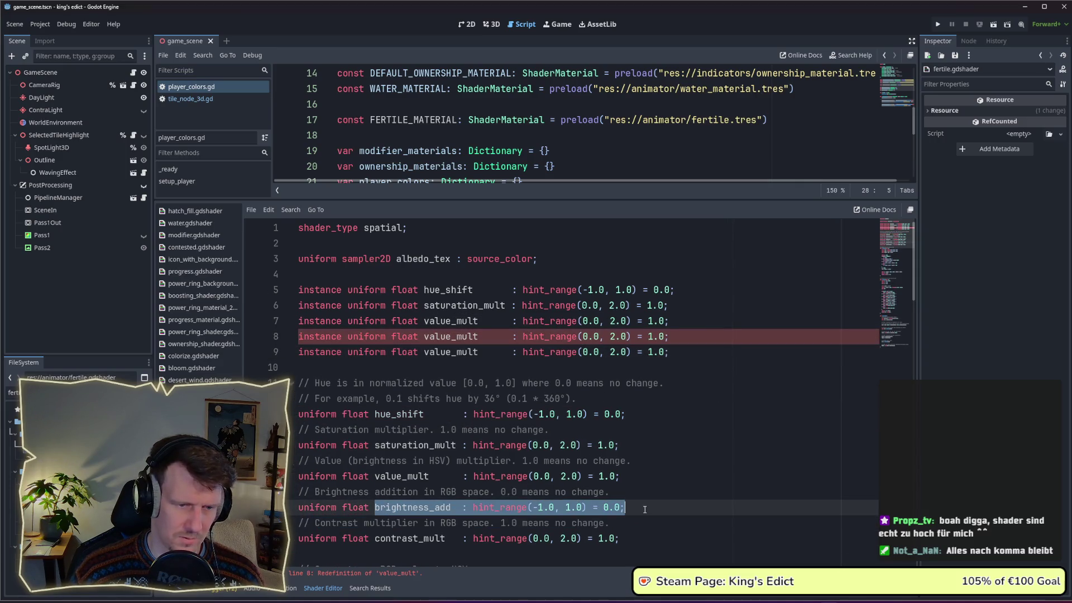
{"action": "key", "text": "ctrl+c"}
{"action": "left_click_drag", "start_coordinate": [670, 336], "coordinate": [424, 336]}
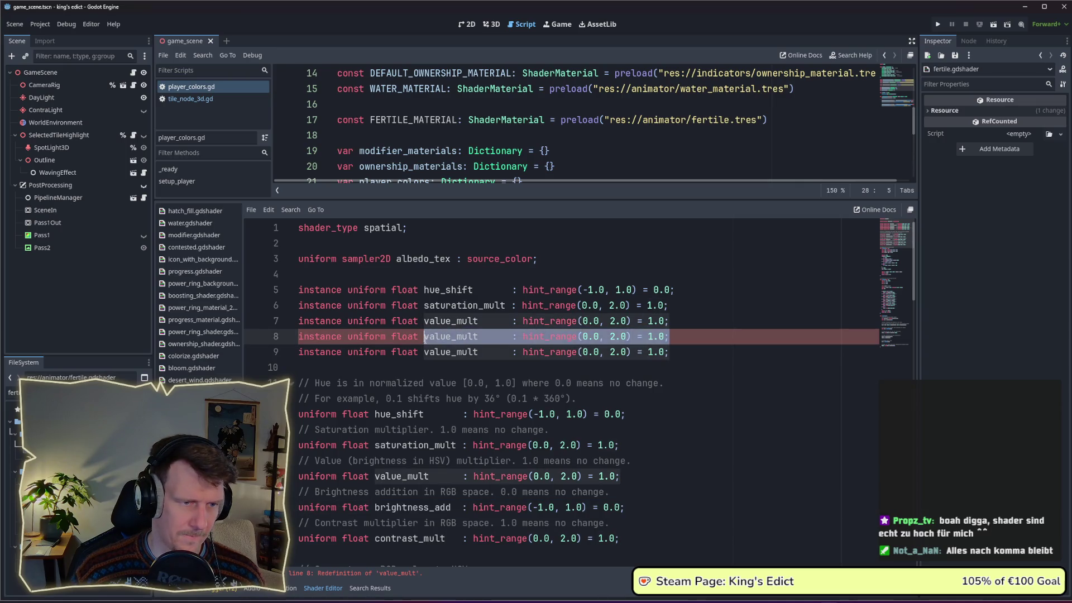
{"action": "key", "text": "ctrl+v"}
{"action": "left_click_drag", "start_coordinate": [374, 539], "coordinate": [619, 539]}
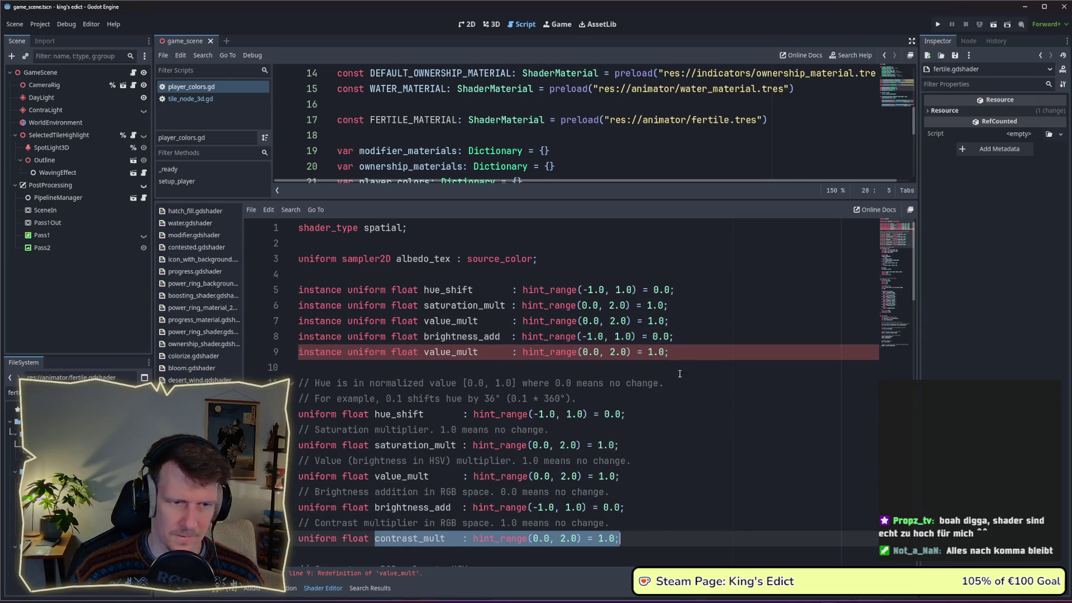
{"action": "left_click", "coordinate": [674, 351]}
{"action": "left_click_drag", "start_coordinate": [669, 351], "coordinate": [423, 352]}
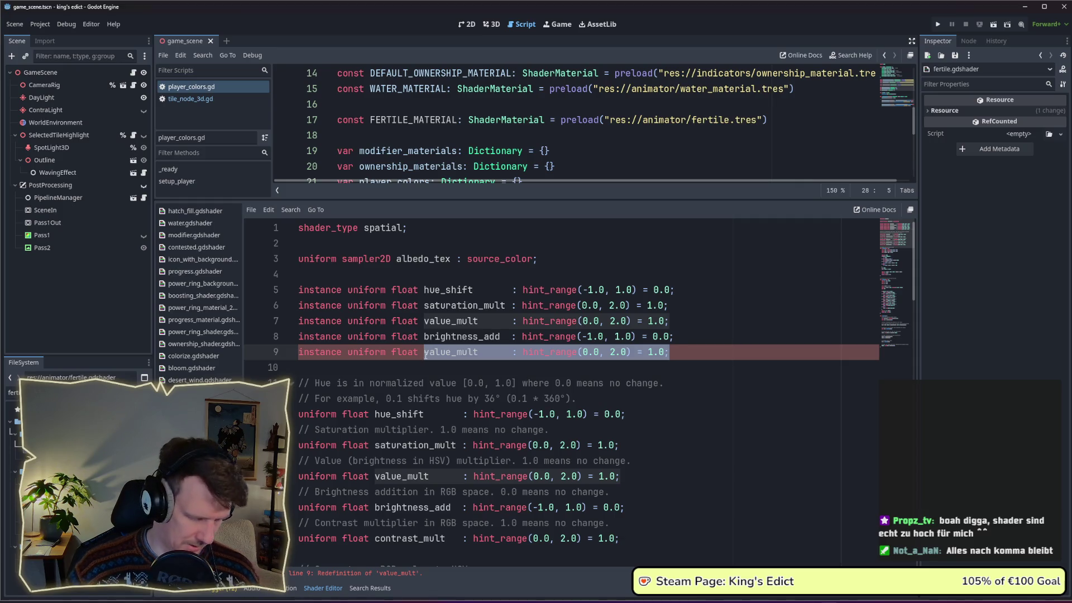
{"action": "key", "text": "ctrl+v"}
{"action": "scroll", "coordinate": [587, 420], "scroll_direction": "down", "scroll_amount": 2}
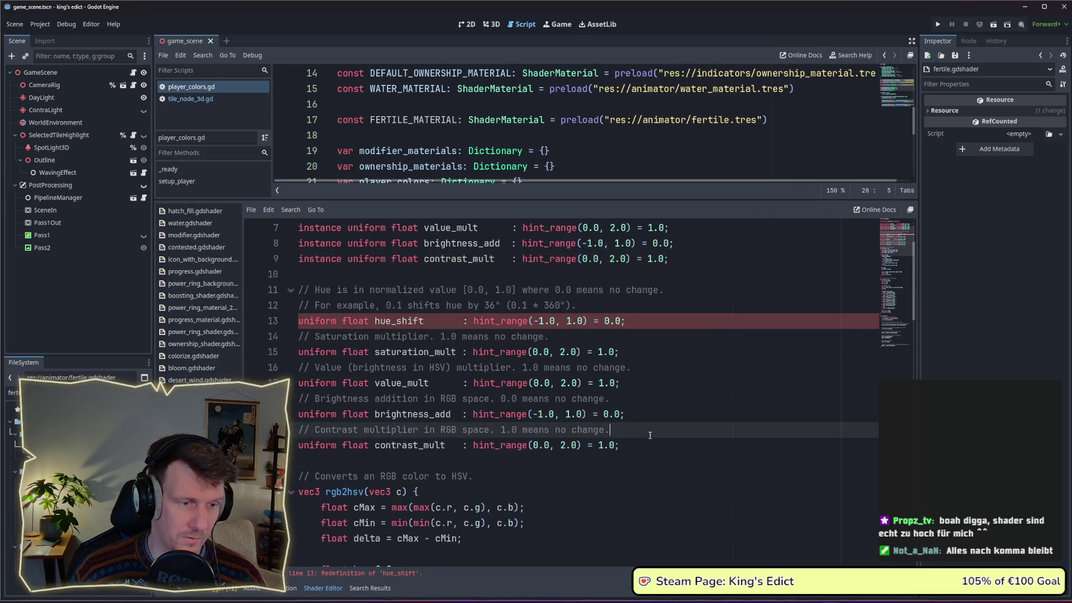
Select the old commented uniform block, then place the caret at the For example comment.
{"action": "left_click", "coordinate": [647, 444]}
{"action": "left_click_drag", "start_coordinate": [647, 444], "coordinate": [257, 290]}
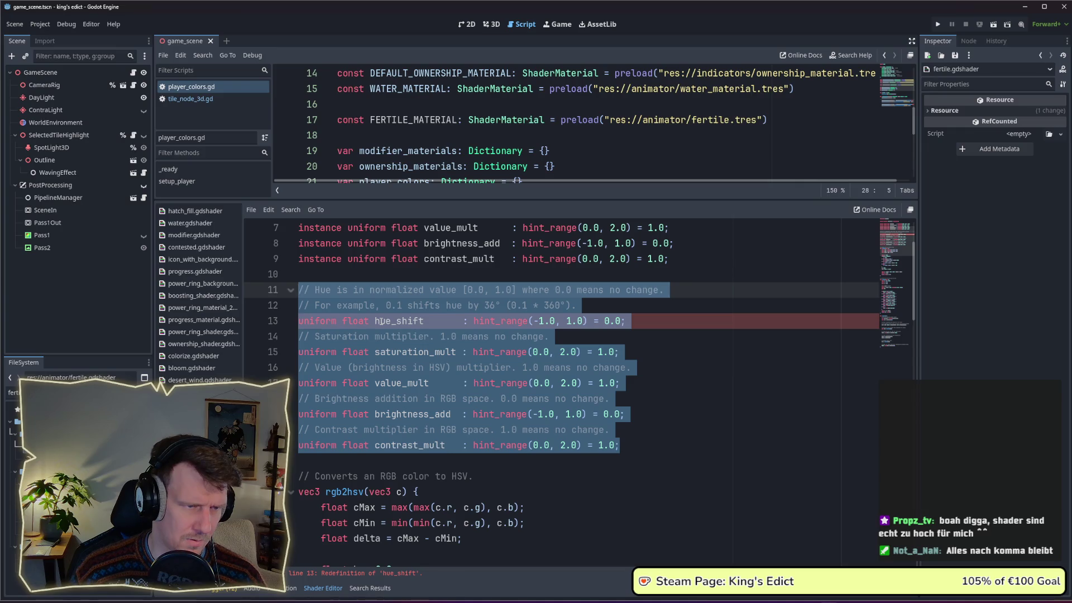
{"action": "left_click", "coordinate": [544, 336]}
{"action": "left_click", "coordinate": [625, 309]}
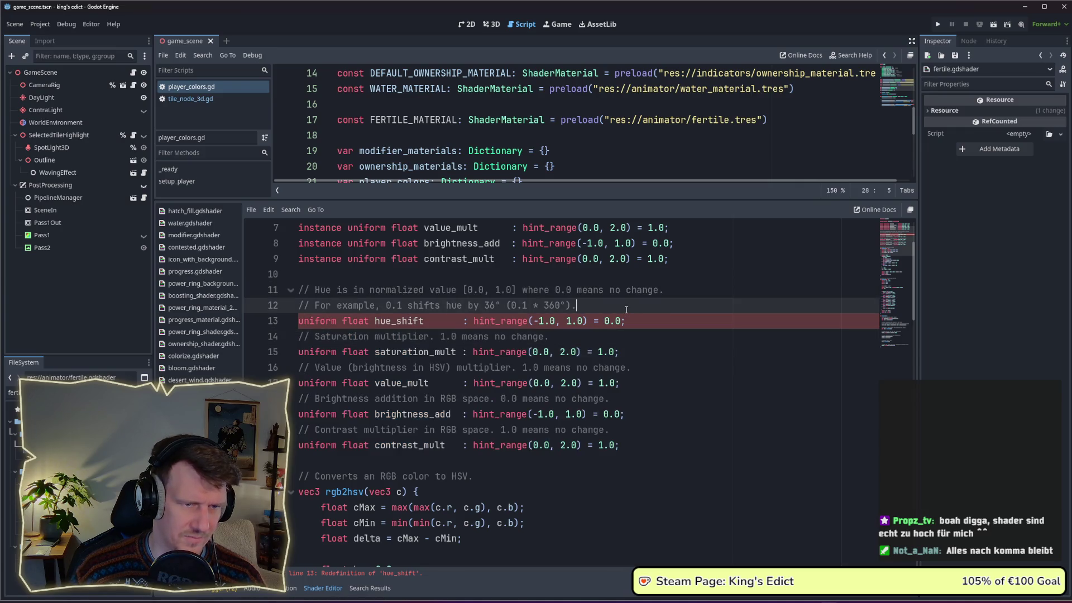
{"action": "scroll", "coordinate": [626, 309], "scroll_direction": "up", "scroll_amount": 2}
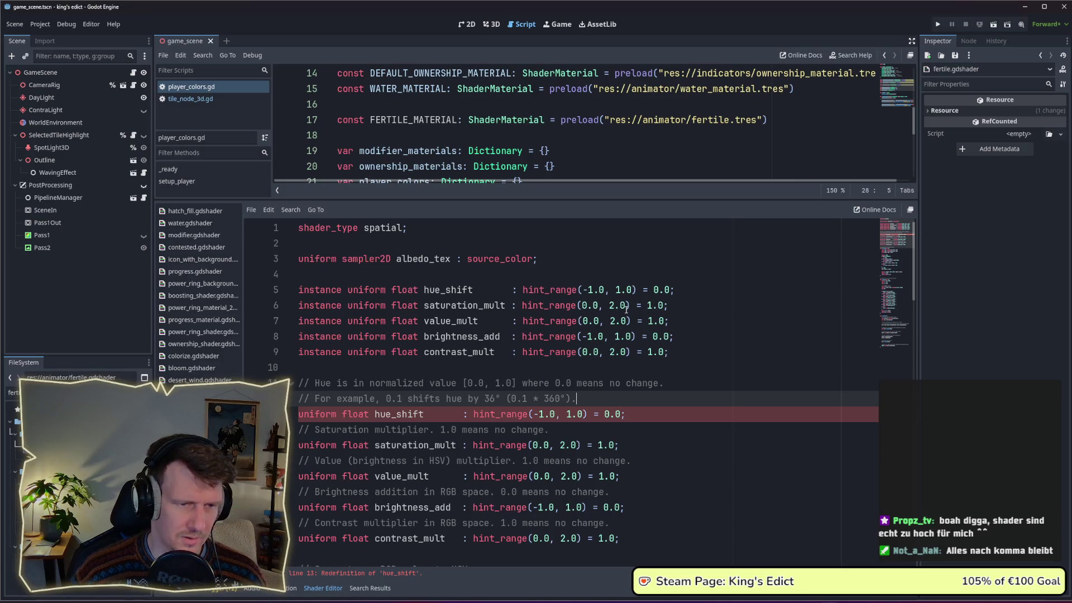
Move the For example, Hue and Saturation comments above their instance uniforms.
{"action": "key", "text": "alt+Up"}
{"action": "key", "text": "alt+Up"}
{"action": "key", "text": "alt+Up"}
{"action": "key", "text": "alt+Up"}
{"action": "key", "text": "alt+Up"}
{"action": "key", "text": "alt+Up"}
{"action": "key", "text": "alt+Up"}
{"action": "key", "text": "alt+Up"}
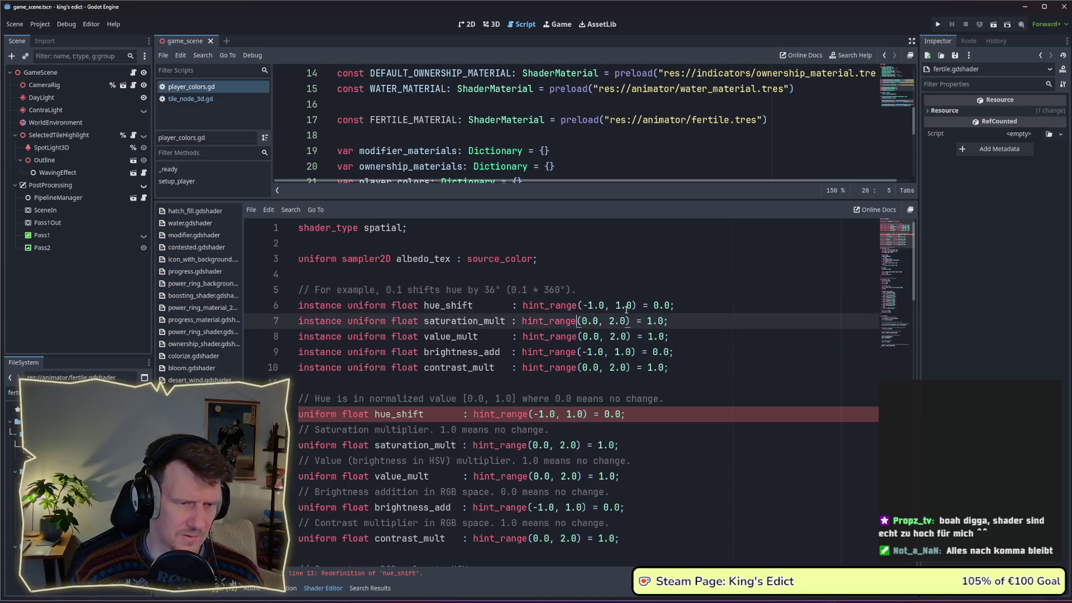
{"action": "key", "text": "Down"}
{"action": "key", "text": "Down"}
{"action": "key", "text": "Down"}
{"action": "key", "text": "Down"}
{"action": "key", "text": "Down"}
{"action": "key", "text": "Down"}
{"action": "key", "text": "alt+Up"}
{"action": "key", "text": "alt+Up"}
{"action": "key", "text": "alt+Up"}
{"action": "key", "text": "alt+Up"}
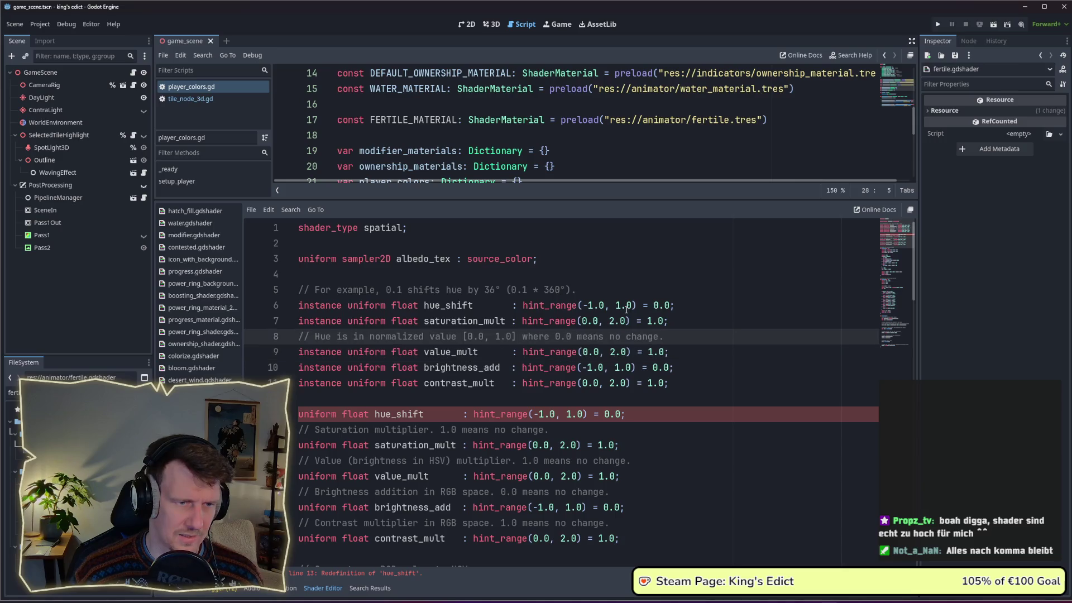
{"action": "key", "text": "alt+Up"}
{"action": "key", "text": "alt+Up"}
{"action": "key", "text": "alt+Up"}
{"action": "key", "text": "Down"}
{"action": "key", "text": "Down"}
{"action": "key", "text": "Down"}
{"action": "key", "text": "Down"}
{"action": "key", "text": "Down"}
{"action": "key", "text": "Down"}
{"action": "key", "text": "Down"}
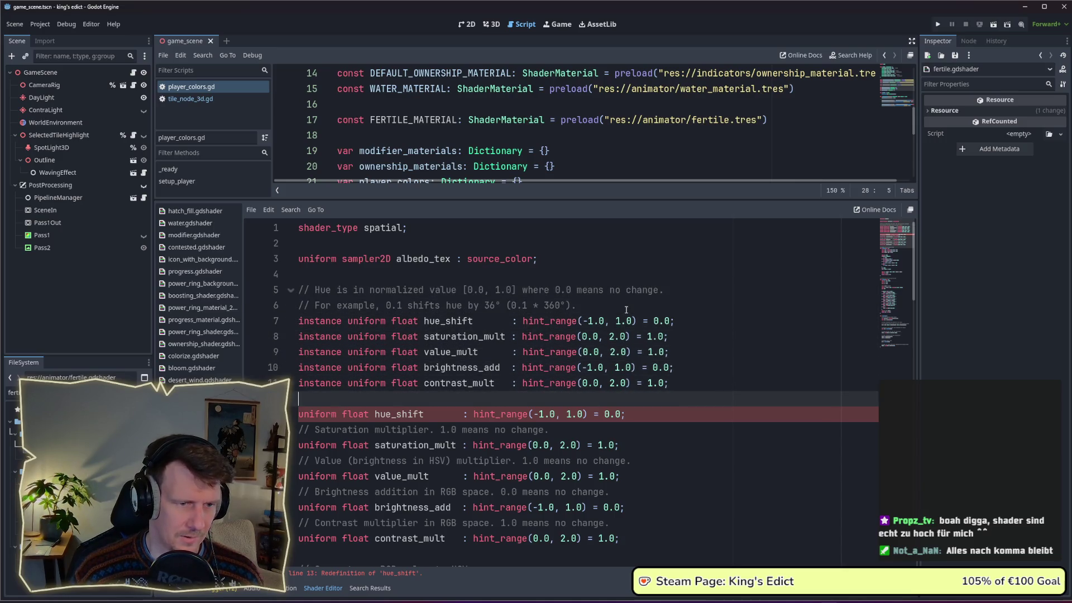
{"action": "key", "text": "Down"}
{"action": "key", "text": "Down"}
{"action": "key", "text": "alt+Up"}
{"action": "key", "text": "alt+Up"}
{"action": "key", "text": "alt+Up"}
{"action": "key", "text": "alt+Up"}
{"action": "key", "text": "alt+Up"}
{"action": "key", "text": "alt+Up"}
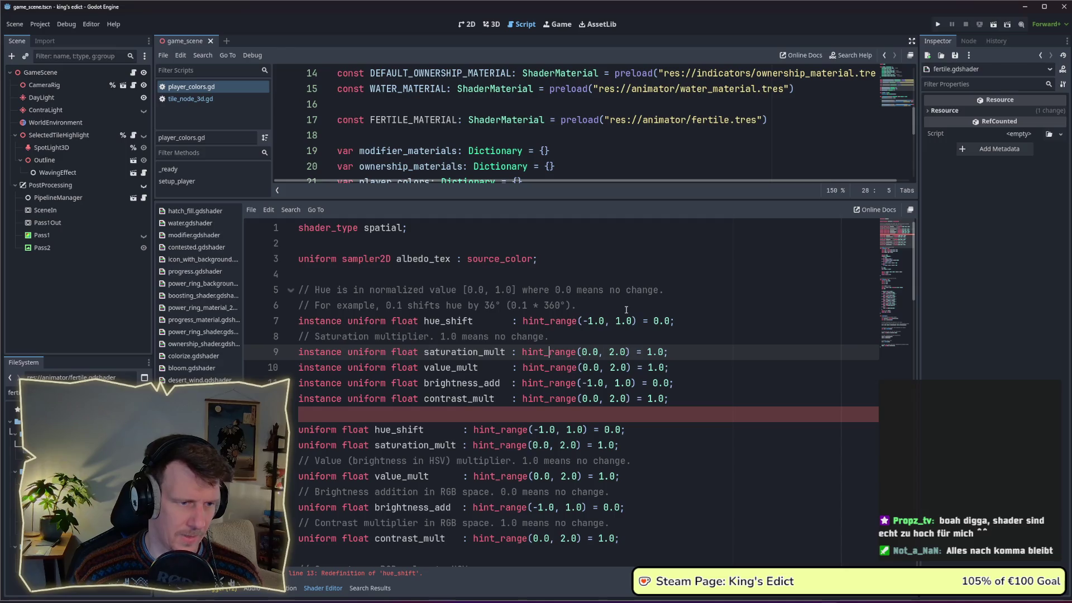
{"action": "key", "text": "Down"}
{"action": "key", "text": "Down"}
{"action": "key", "text": "Down"}
{"action": "key", "text": "alt+Up"}
Move the Value, Brightness and Contrast comments up and delete the old plain uniform declarations.
{"action": "key", "text": "alt+Up"}
{"action": "key", "text": "alt+Up"}
{"action": "key", "text": "alt+Up"}
{"action": "key", "text": "alt+Up"}
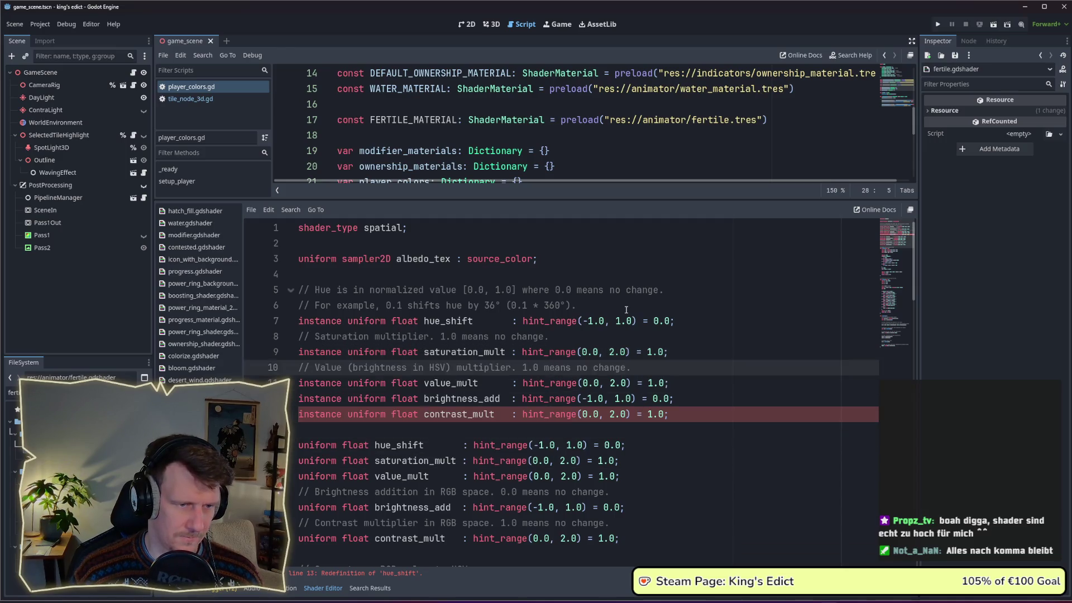
{"action": "key", "text": "alt+Up"}
{"action": "key", "text": "Down"}
{"action": "key", "text": "Down"}
{"action": "key", "text": "Down"}
{"action": "key", "text": "Down"}
{"action": "key", "text": "Down"}
{"action": "key", "text": "alt+Up"}
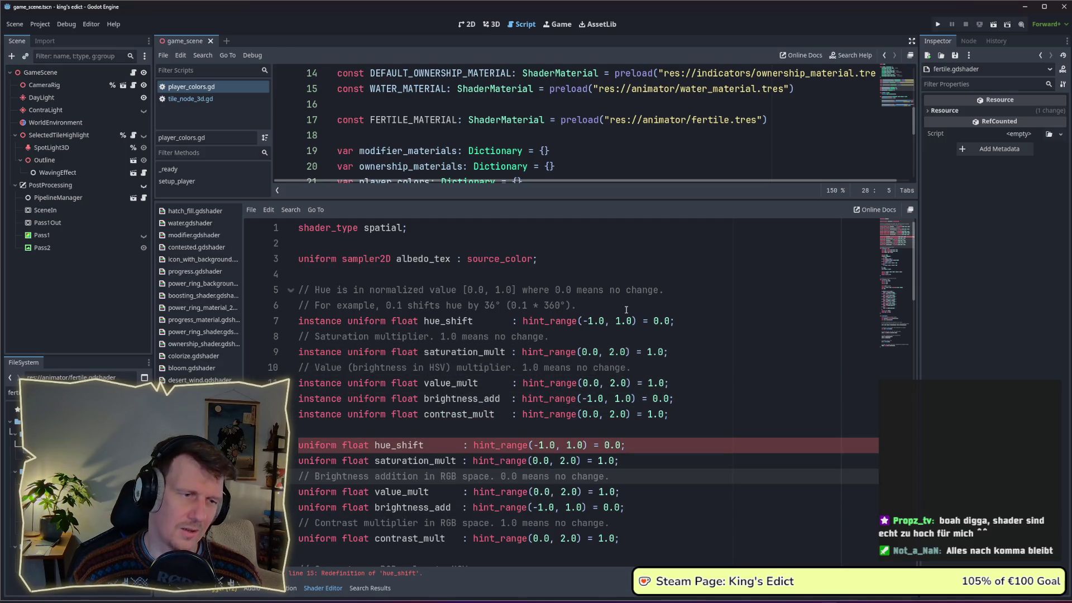
{"action": "key", "text": "alt+Up"}
{"action": "key", "text": "alt+Up"}
{"action": "key", "text": "alt+Up"}
{"action": "key", "text": "alt+Up"}
{"action": "key", "text": "alt+Up"}
{"action": "key", "text": "Down"}
{"action": "key", "text": "Down"}
{"action": "key", "text": "Down"}
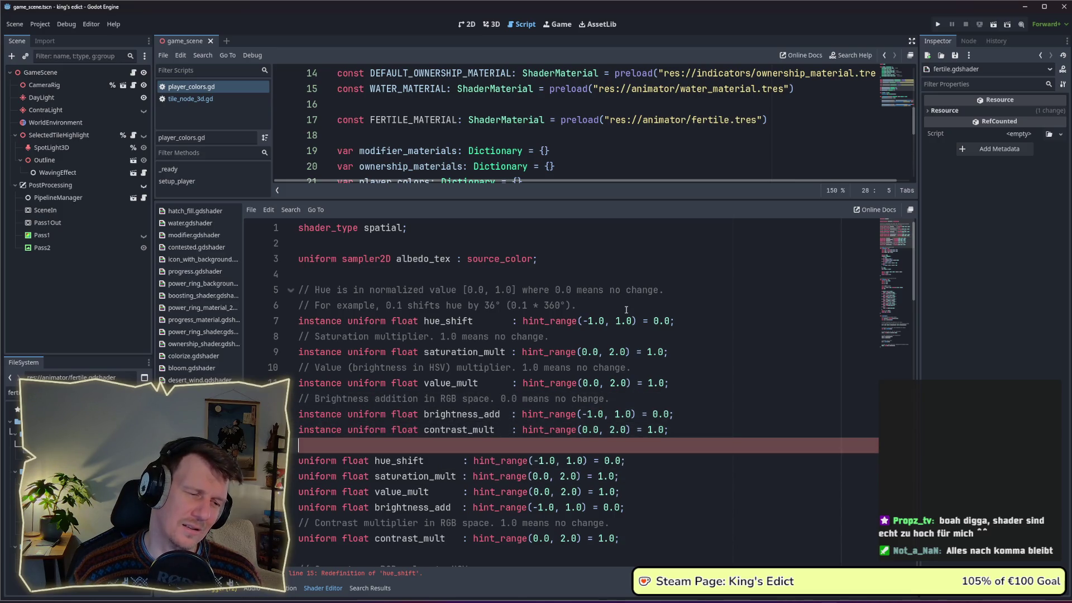
{"action": "key", "text": "Down"}
{"action": "key", "text": "Down"}
{"action": "key", "text": "Down"}
{"action": "key", "text": "Down"}
{"action": "key", "text": "Down"}
{"action": "key", "text": "alt+Up"}
{"action": "key", "text": "alt+Up"}
{"action": "key", "text": "alt+Up"}
{"action": "key", "text": "alt+Up"}
{"action": "key", "text": "alt+Up"}
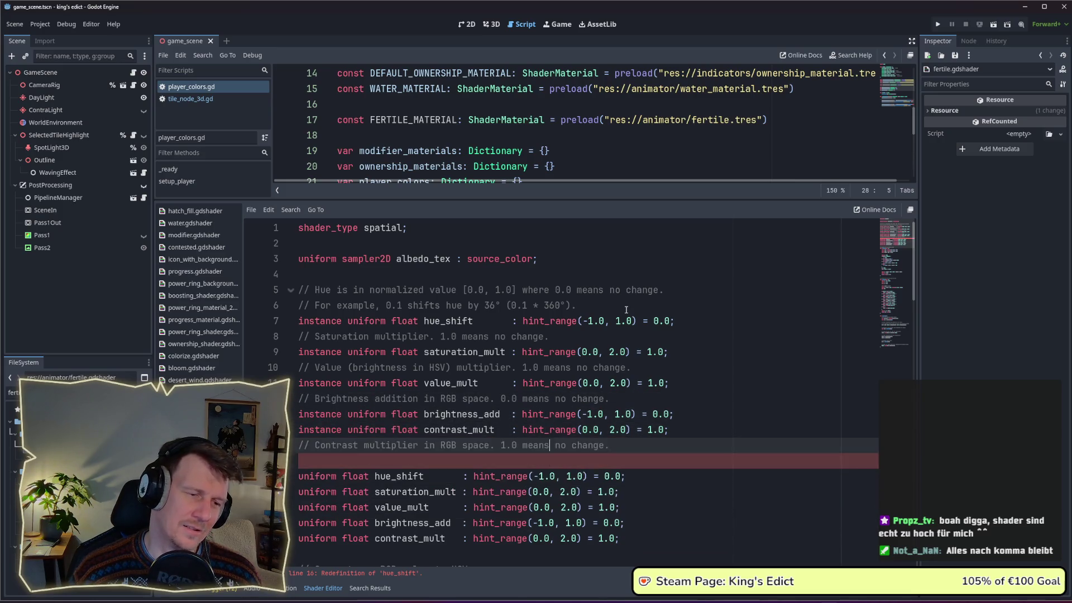
{"action": "key", "text": "alt+Up"}
{"action": "scroll", "coordinate": [626, 310], "scroll_direction": "down", "scroll_amount": 1}
{"action": "scroll", "coordinate": [626, 309], "scroll_direction": "down", "scroll_amount": 2}
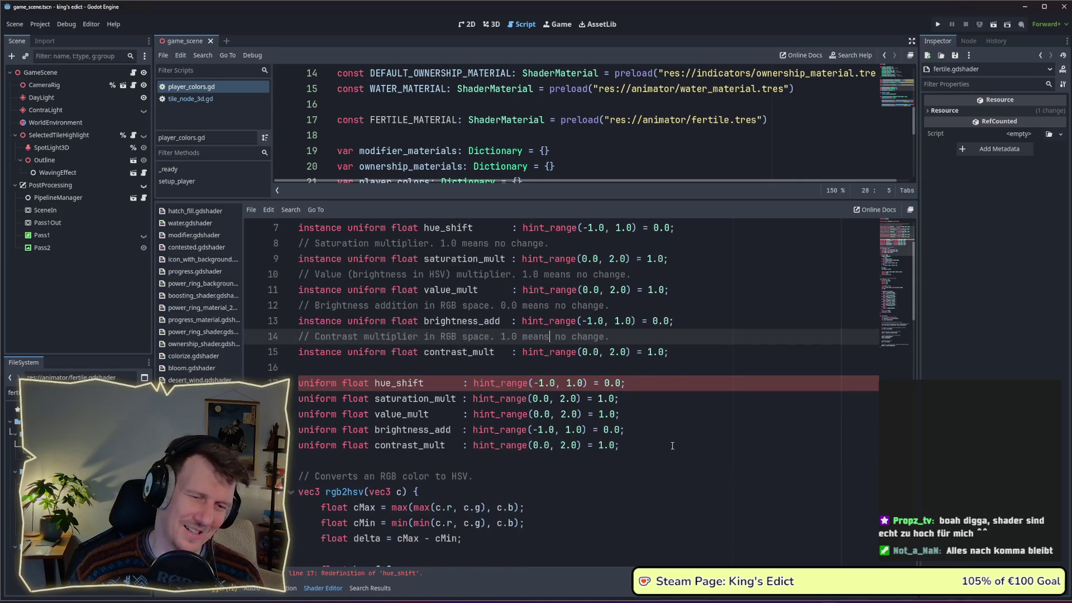
{"action": "left_click_drag", "start_coordinate": [620, 445], "coordinate": [298, 383]}
{"action": "key", "text": "BackSpace"}
{"action": "key", "text": "BackSpace"}
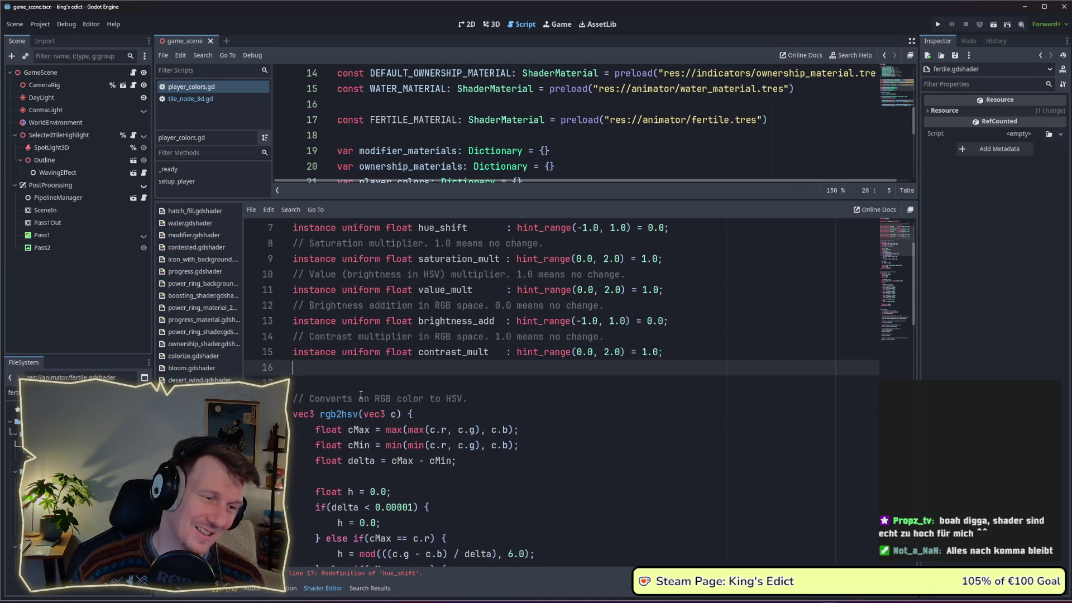
{"action": "key", "text": "BackSpace"}
{"action": "left_click", "coordinate": [418, 383]}
{"action": "left_click", "coordinate": [413, 365]}
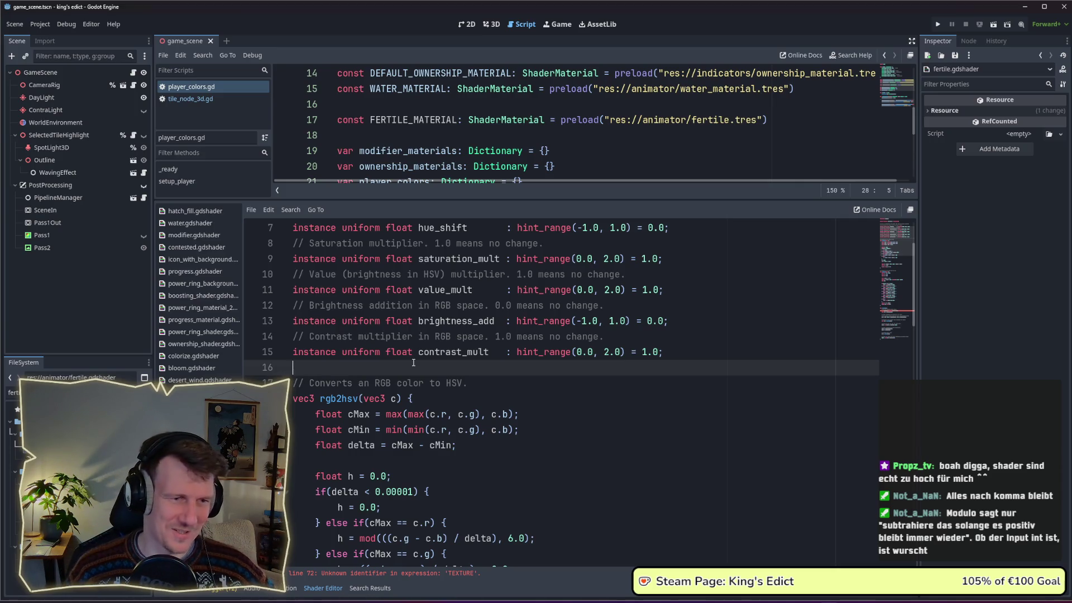
{"action": "scroll", "coordinate": [412, 363], "scroll_direction": "down", "scroll_amount": 2}
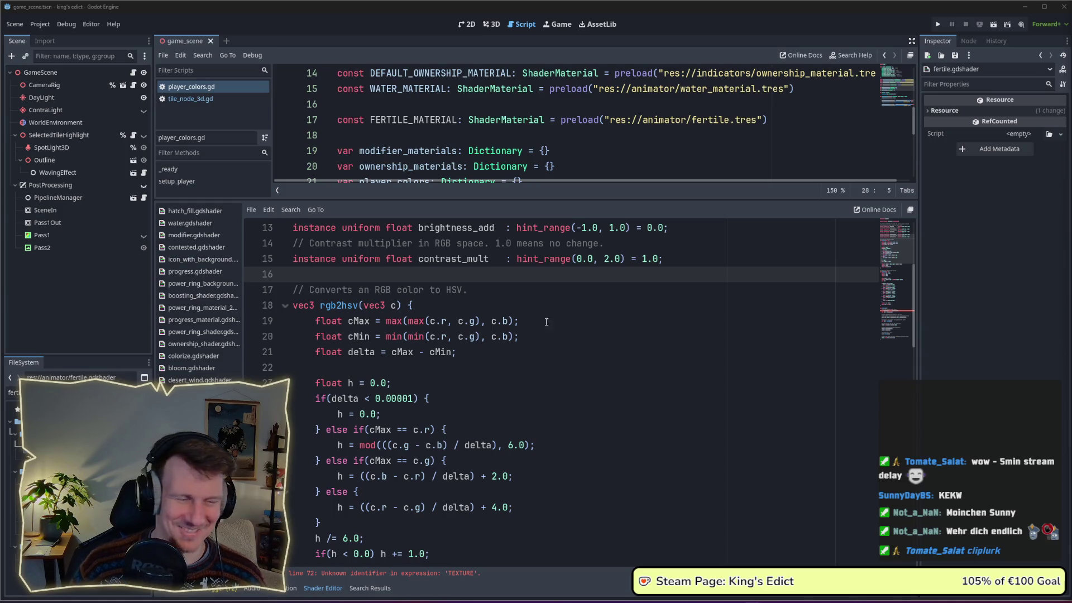
{"action": "scroll", "coordinate": [546, 323], "scroll_direction": "down", "scroll_amount": 2}
{"action": "scroll", "coordinate": [546, 322], "scroll_direction": "down", "scroll_amount": 5}
{"action": "scroll", "coordinate": [546, 322], "scroll_direction": "down", "scroll_amount": 2}
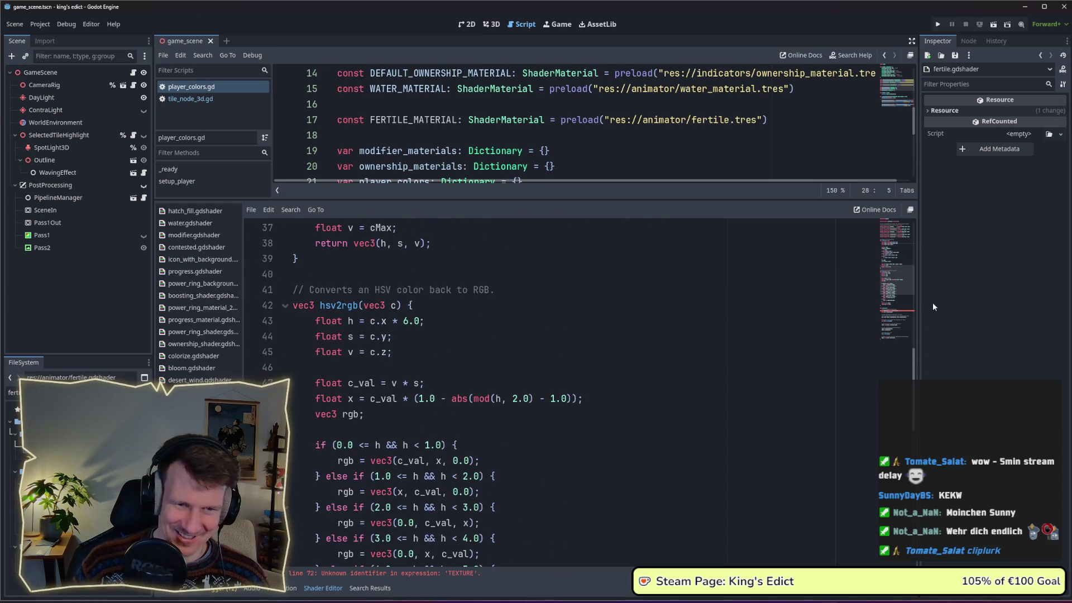
{"action": "scroll", "coordinate": [502, 400], "scroll_direction": "down", "scroll_amount": 8}
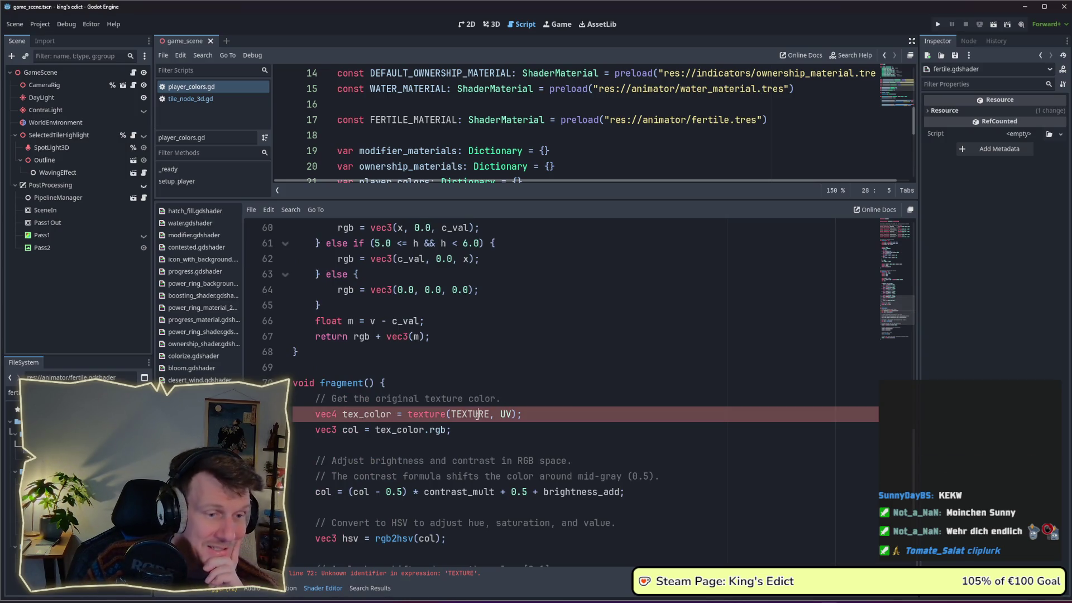
Replace TEXTURE with albedo_tex in the fragment function's texture lookup.
{"action": "double_click", "coordinate": [477, 413]}
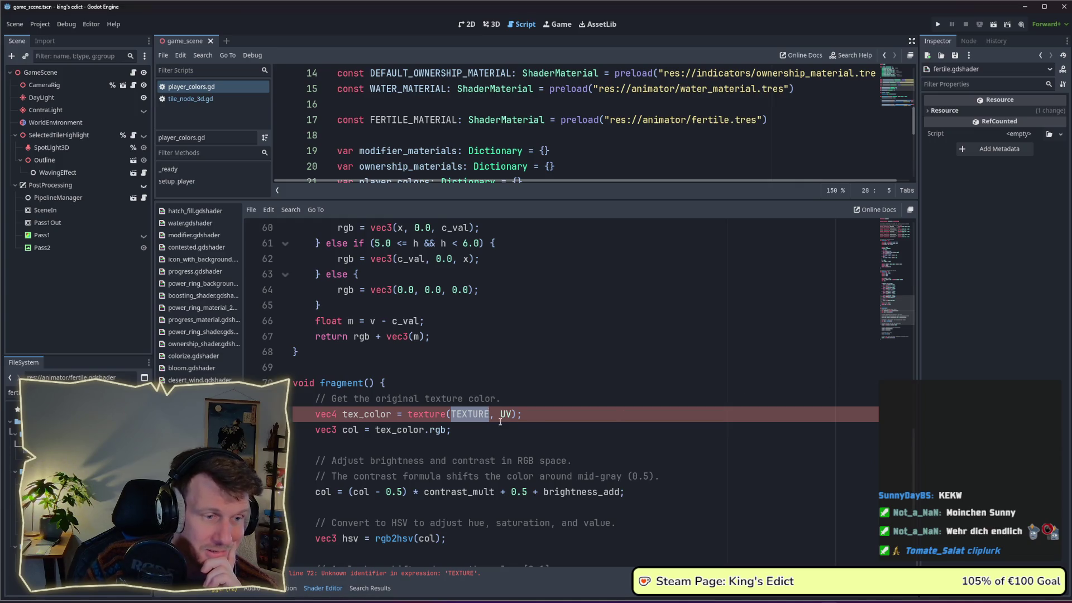
{"action": "scroll", "coordinate": [500, 422], "scroll_direction": "down", "scroll_amount": 1}
{"action": "left_click_drag", "start_coordinate": [915, 455], "coordinate": [907, 235]}
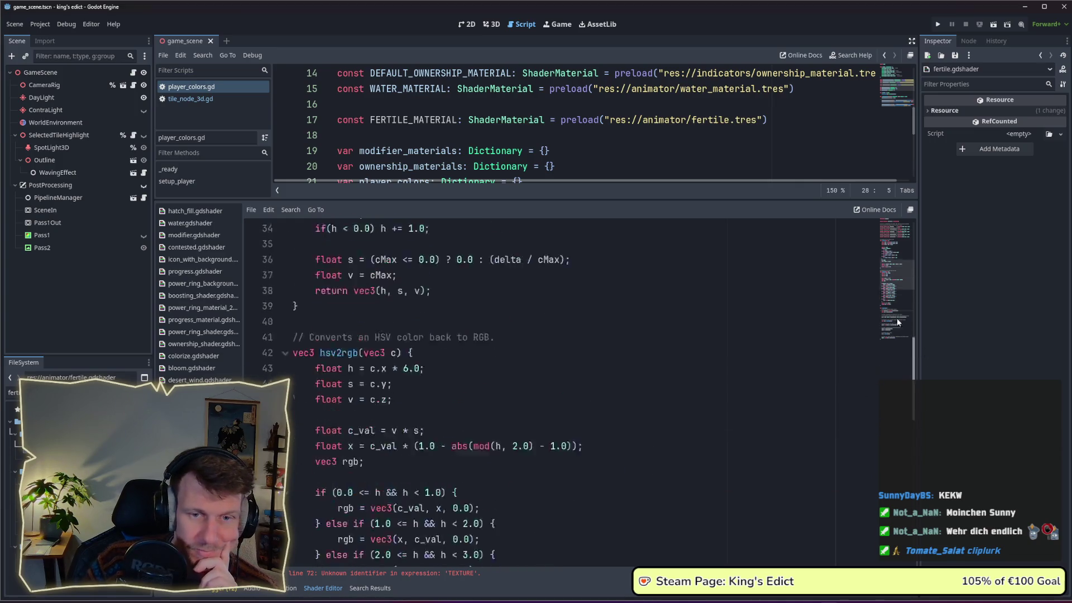
{"action": "double_click", "coordinate": [437, 259]}
{"action": "key", "text": "ctrl+c"}
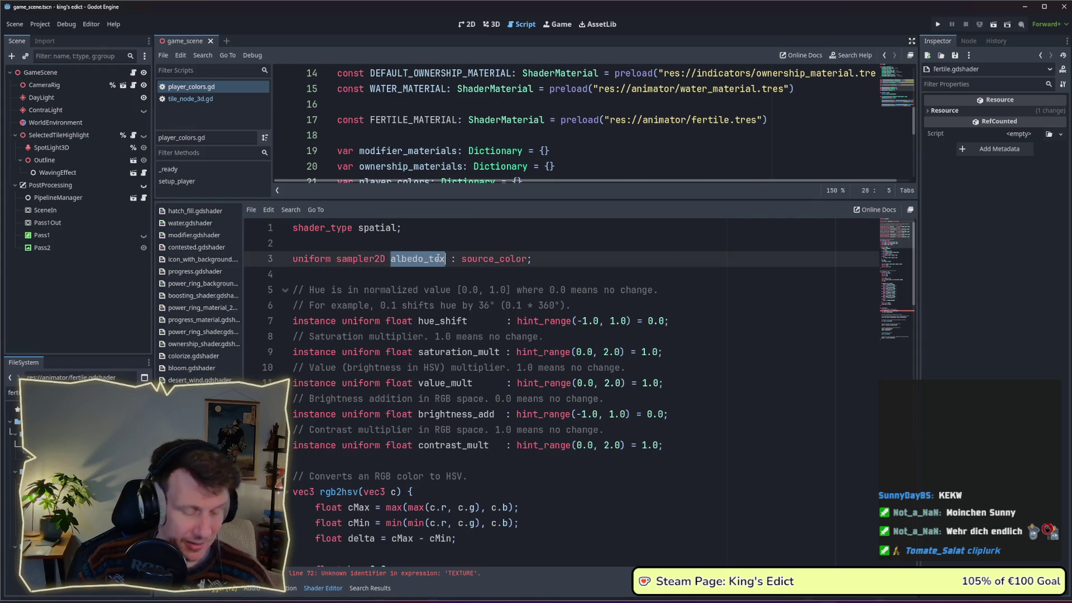
{"action": "left_click", "coordinate": [893, 316]}
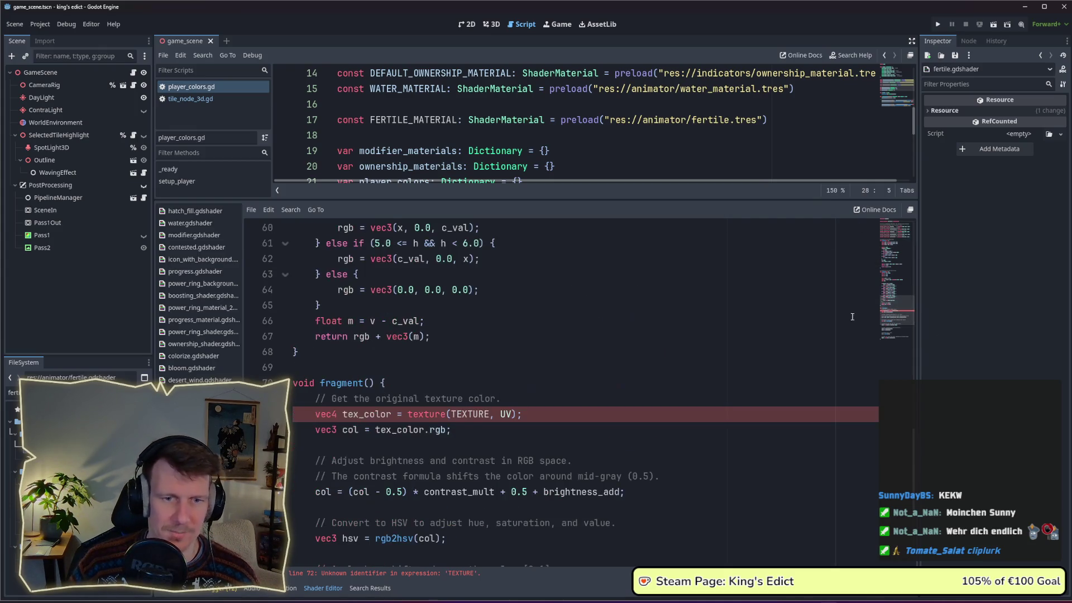
{"action": "double_click", "coordinate": [462, 413]}
{"action": "key", "text": "ctrl+v"}
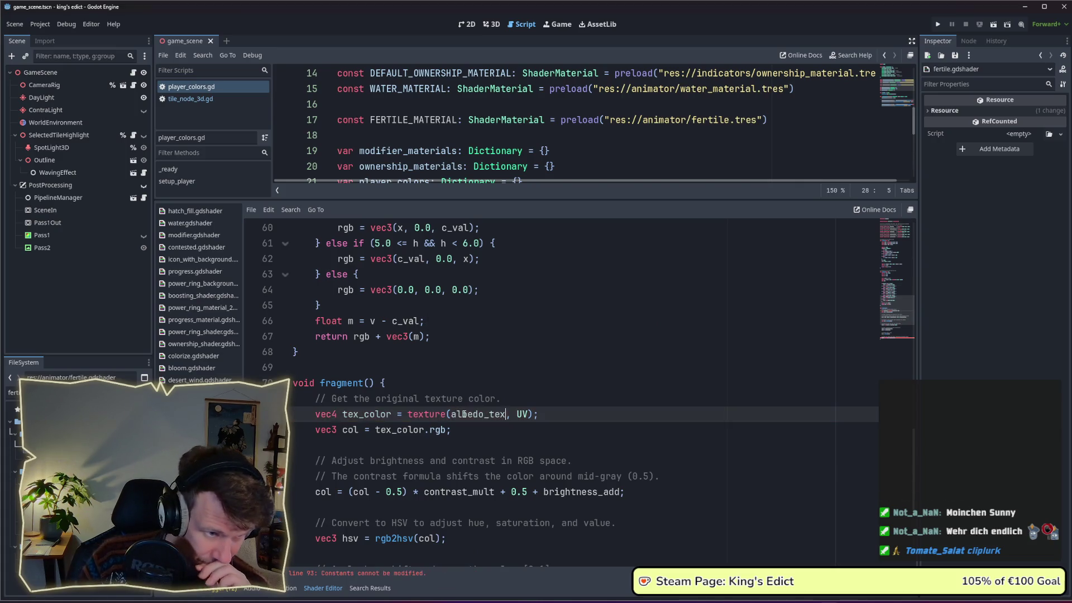
{"action": "scroll", "coordinate": [463, 414], "scroll_direction": "down", "scroll_amount": 2}
{"action": "scroll", "coordinate": [464, 414], "scroll_direction": "down", "scroll_amount": 3}
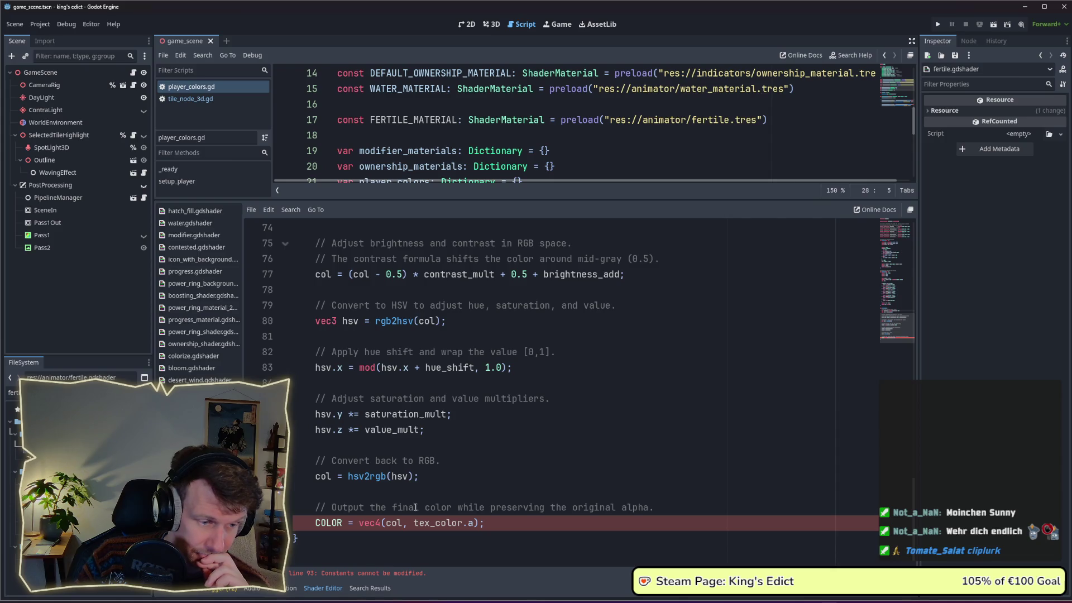
Replace the COLOR = vec4(...) output with 'ALBEDO = col;' via autocomplete.
{"action": "double_click", "coordinate": [389, 523]}
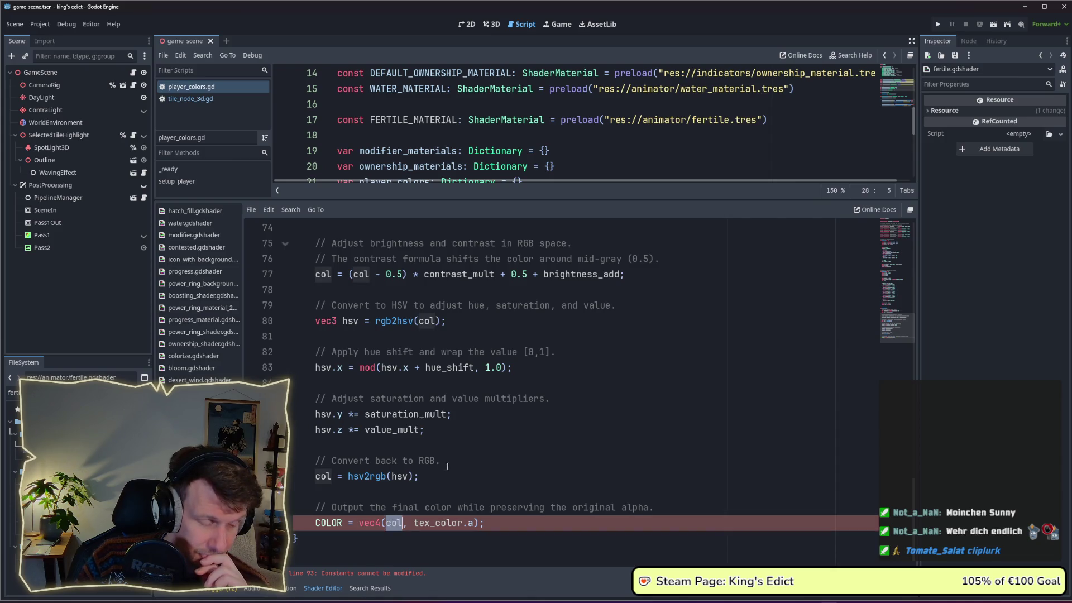
{"action": "double_click", "coordinate": [329, 523]}
{"action": "type", "text": "AL"}
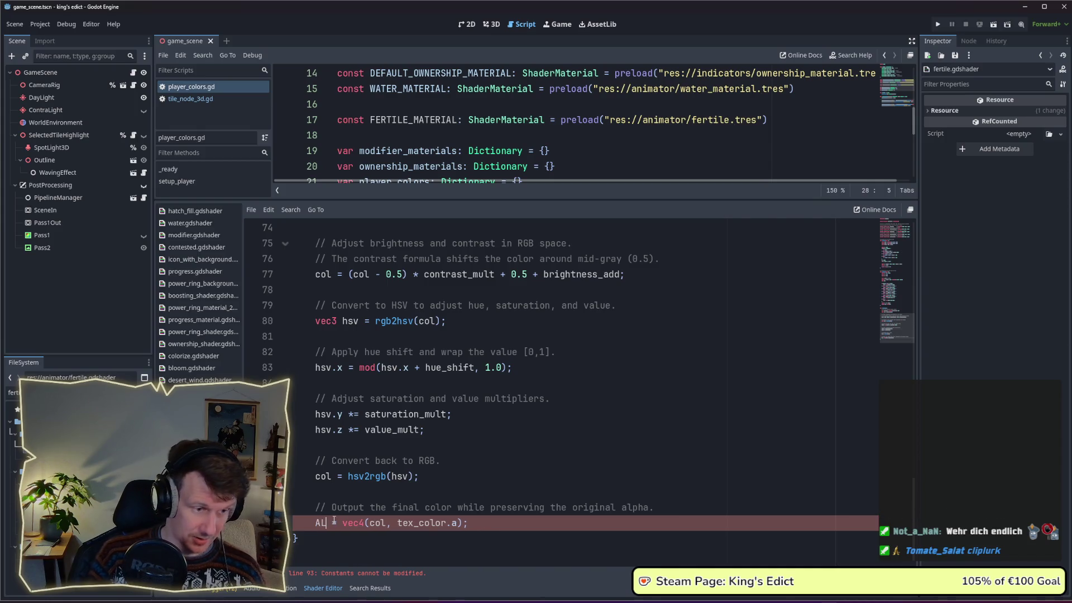
{"action": "type", "text": "BE"}
{"action": "key", "text": "Return"}
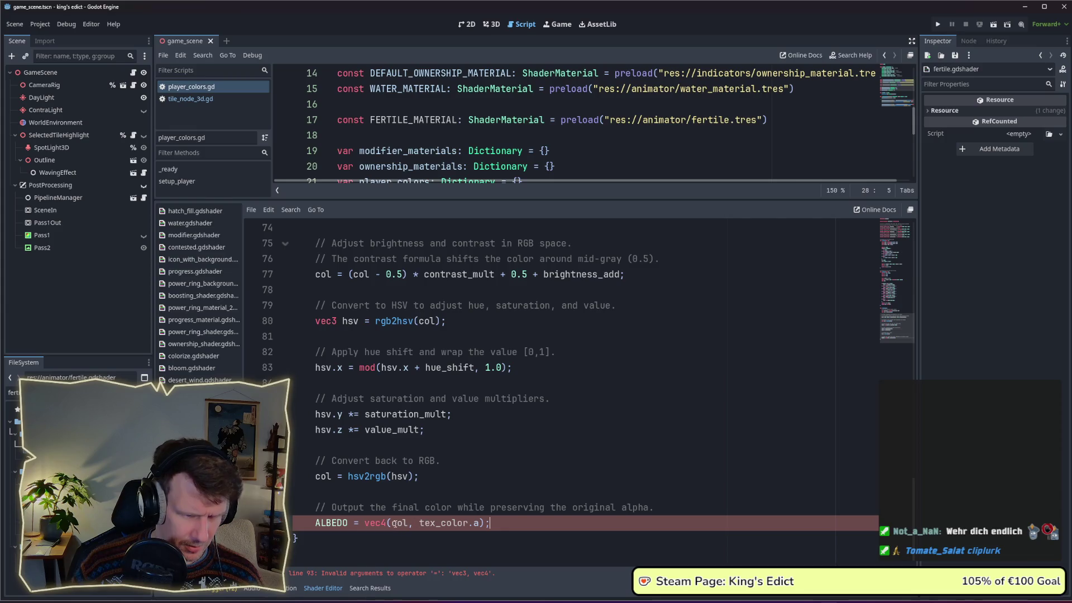
{"action": "key", "text": "BackSpace"}
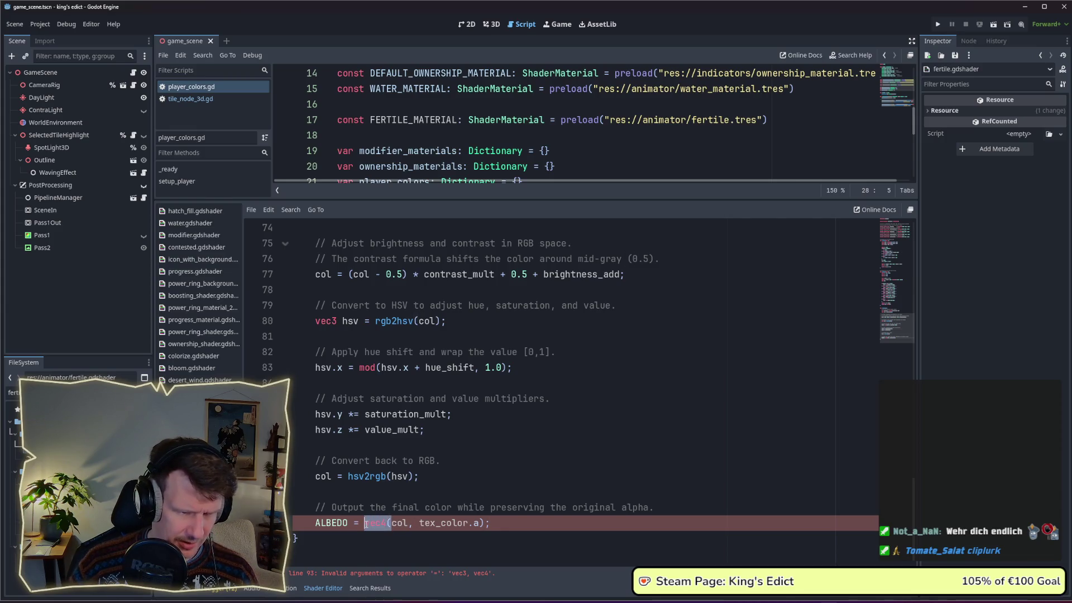
{"action": "left_click_drag", "start_coordinate": [365, 523], "coordinate": [392, 525]}
{"action": "key", "text": "BackSpace"}
{"action": "type", "text": ";"}
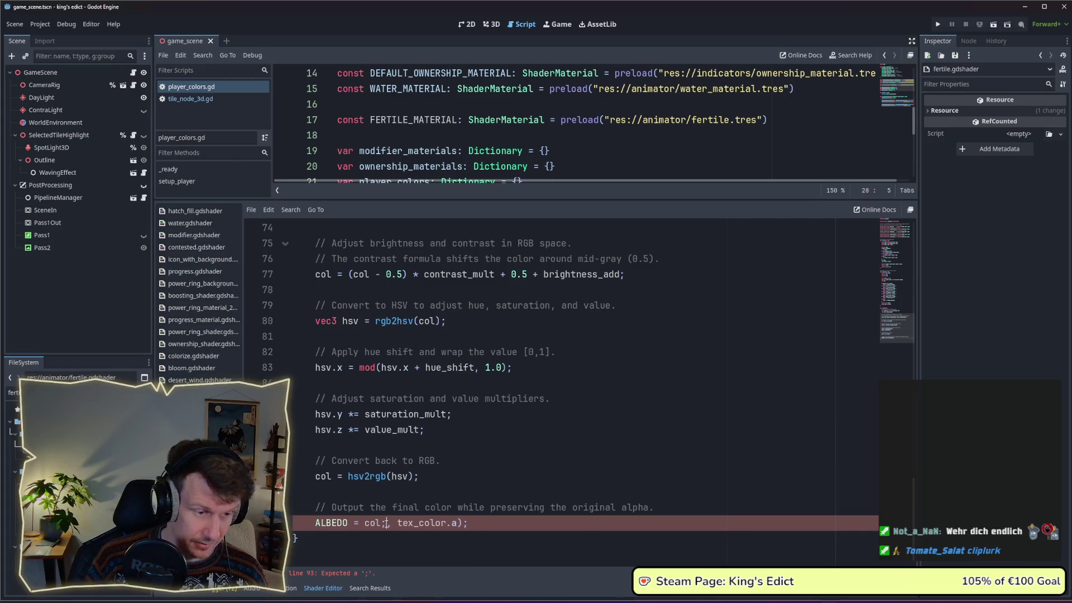
Add 'ALPHA = tex_color.a;' on its own line and run the game to test.
{"action": "key", "text": "Return"}
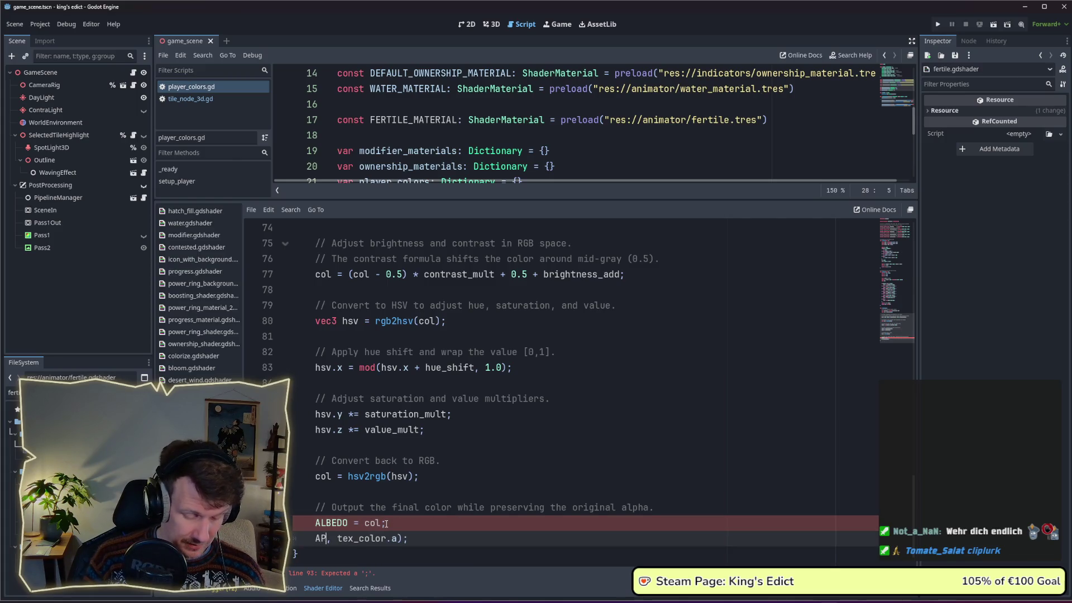
{"action": "type", "text": "AP"}
{"action": "key", "text": "BackSpace"}
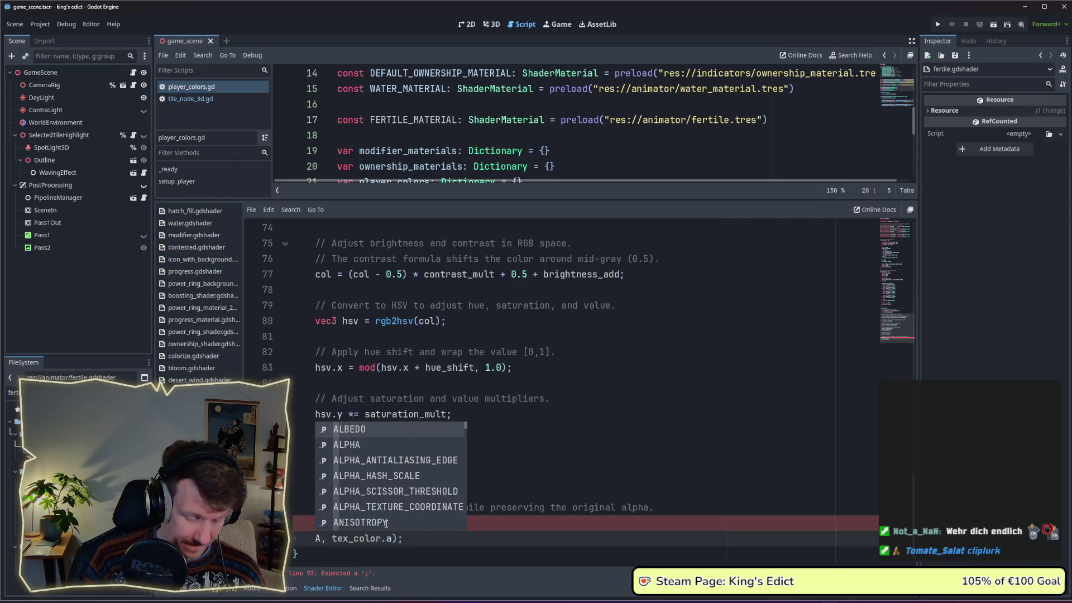
{"action": "type", "text": "LPHA ="}
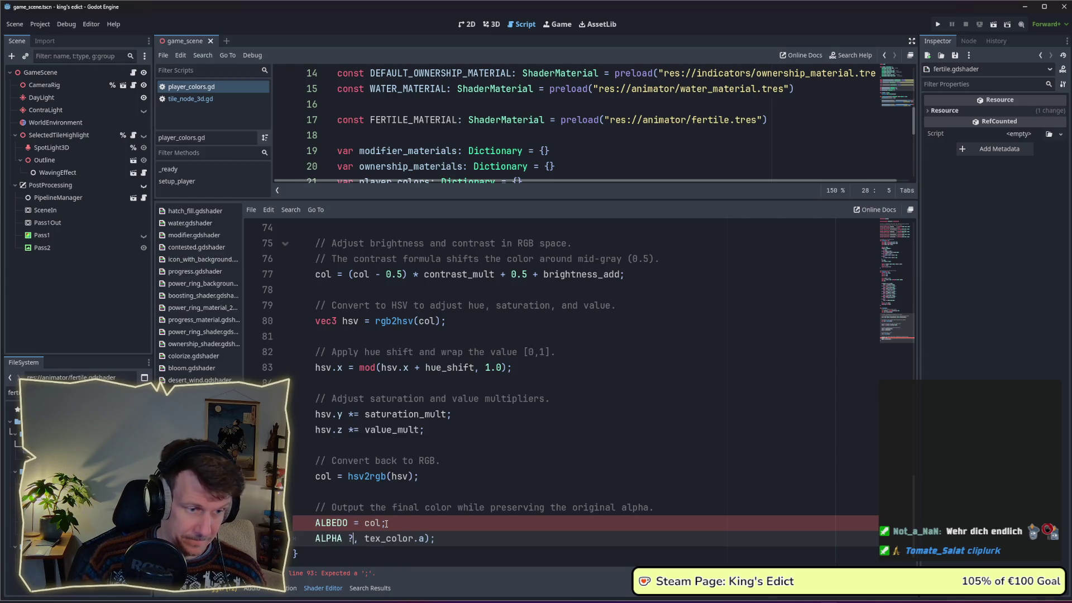
{"action": "key", "text": "Delete"}
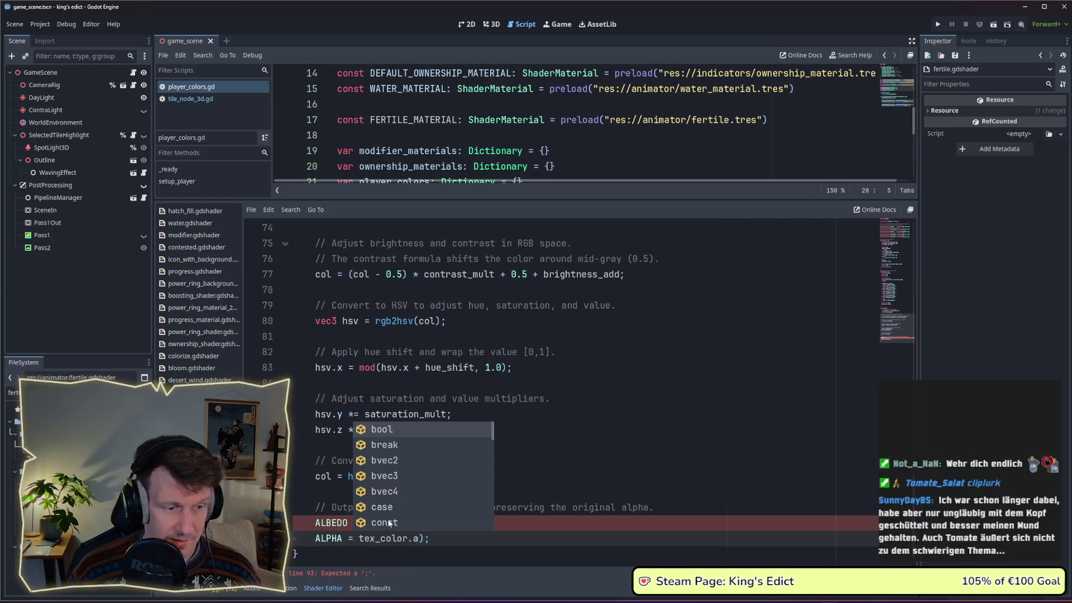
{"action": "left_click", "coordinate": [418, 538]}
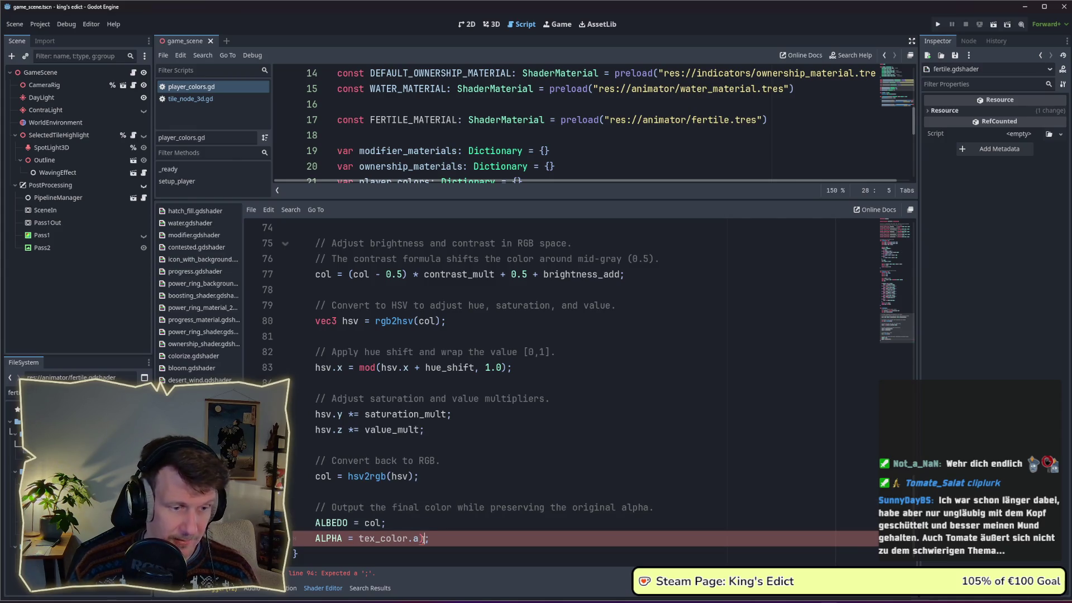
{"action": "left_click", "coordinate": [441, 523]}
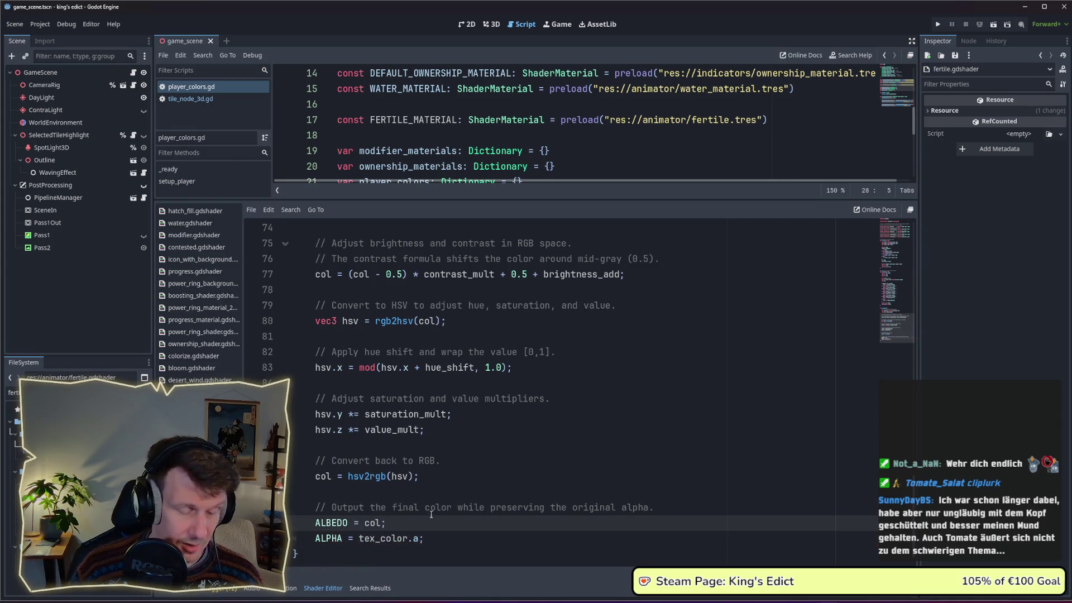
{"action": "left_click_drag", "start_coordinate": [913, 503], "coordinate": [923, 226]}
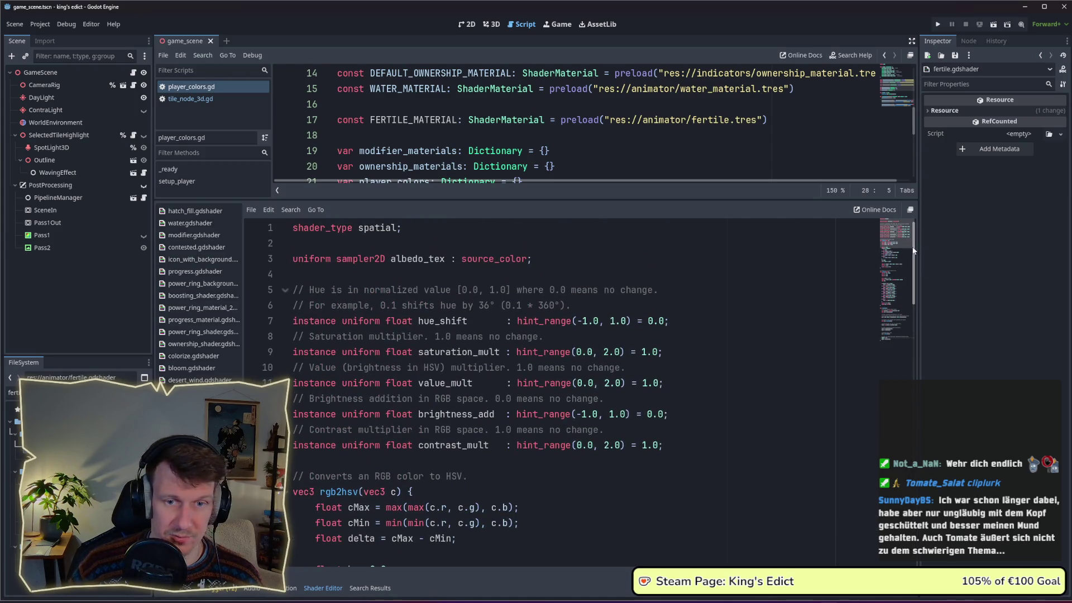
{"action": "left_click_drag", "start_coordinate": [913, 249], "coordinate": [915, 486]}
{"action": "left_click", "coordinate": [384, 517]}
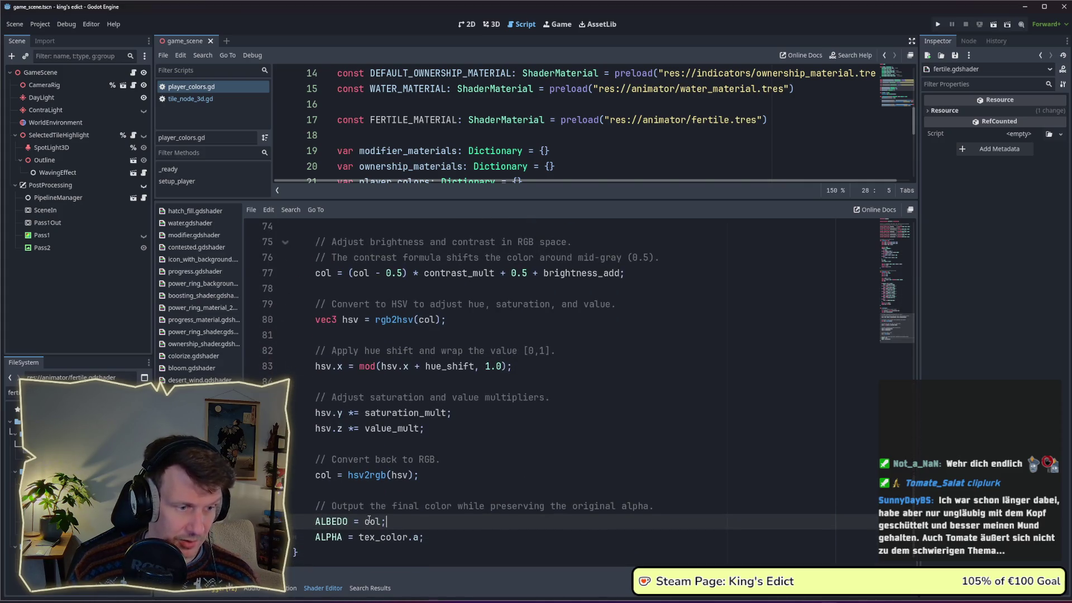
{"action": "scroll", "coordinate": [366, 521], "scroll_direction": "down", "scroll_amount": 1}
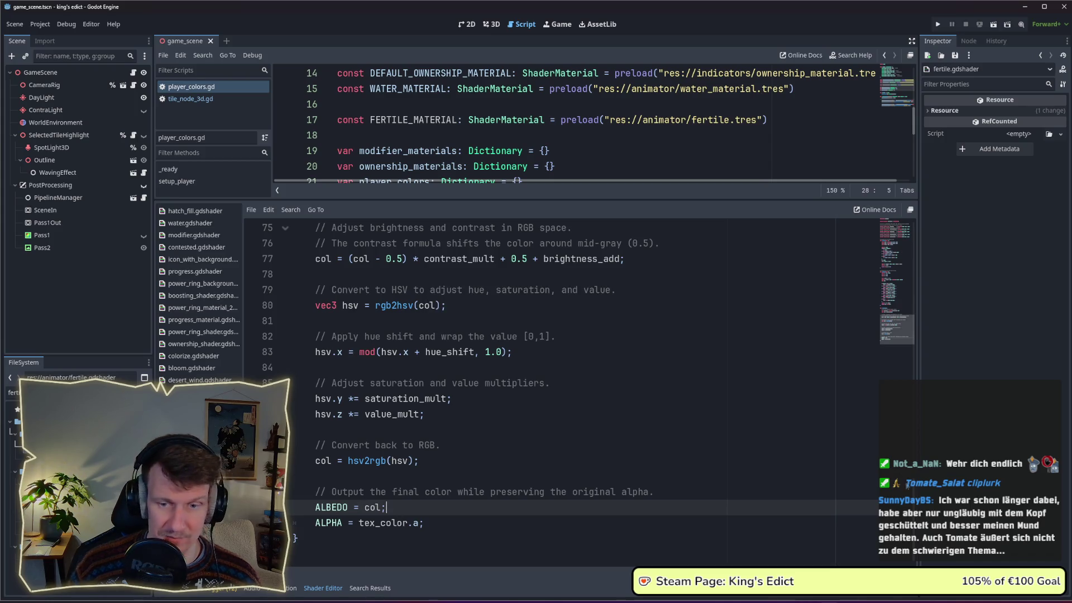
{"action": "scroll", "coordinate": [502, 351], "scroll_direction": "up", "scroll_amount": 13}
{"action": "scroll", "coordinate": [501, 351], "scroll_direction": "up", "scroll_amount": 12}
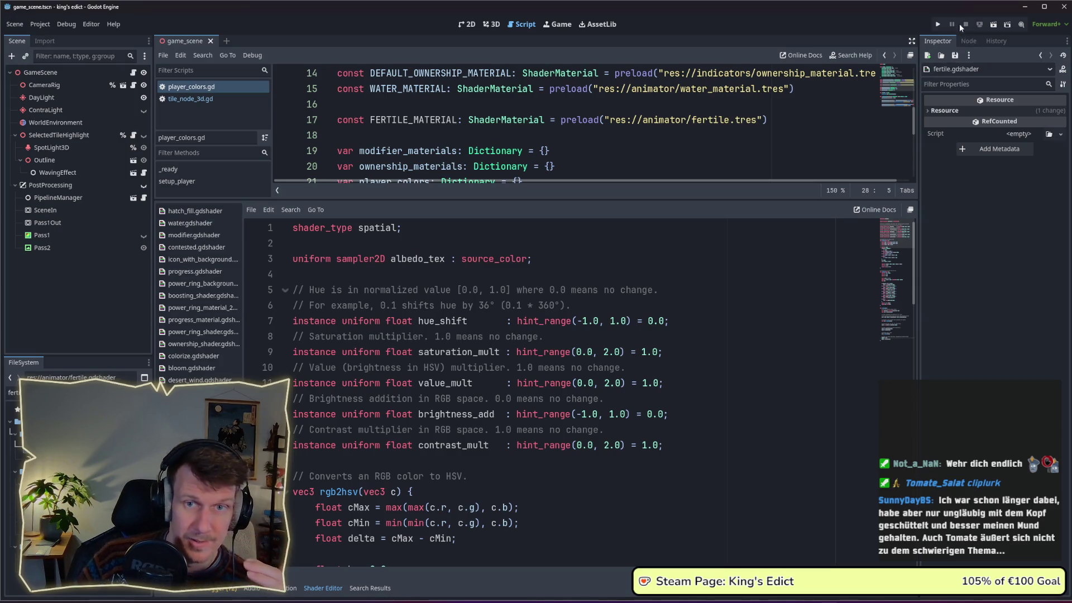
{"action": "key", "text": "F5"}
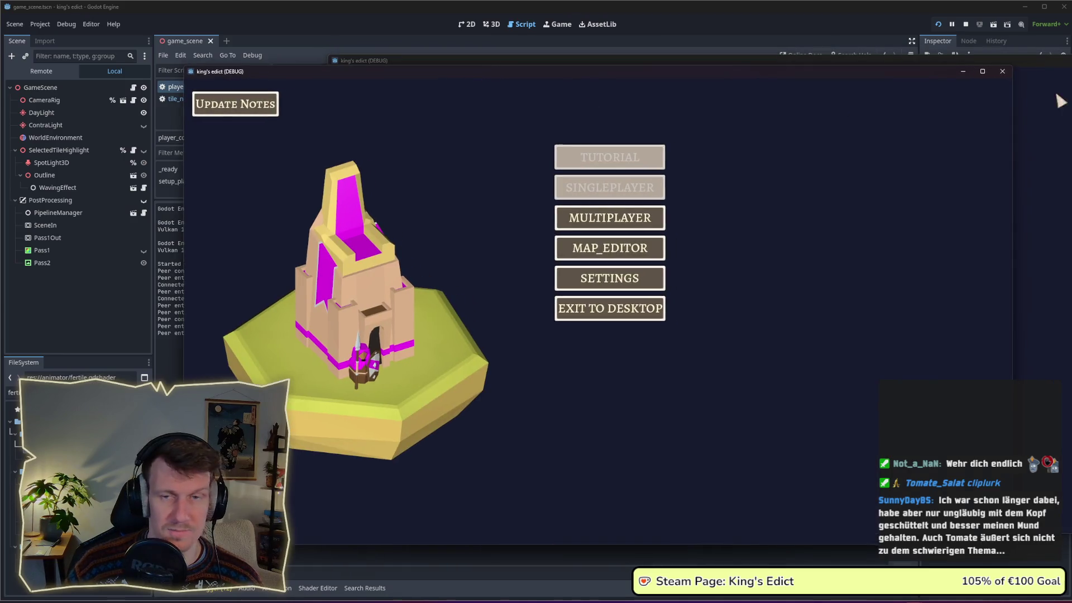
Create a multiplayer game on i_know_this_place.map with start position 3.
{"action": "left_click", "coordinate": [610, 218]}
{"action": "left_click", "coordinate": [670, 220]}
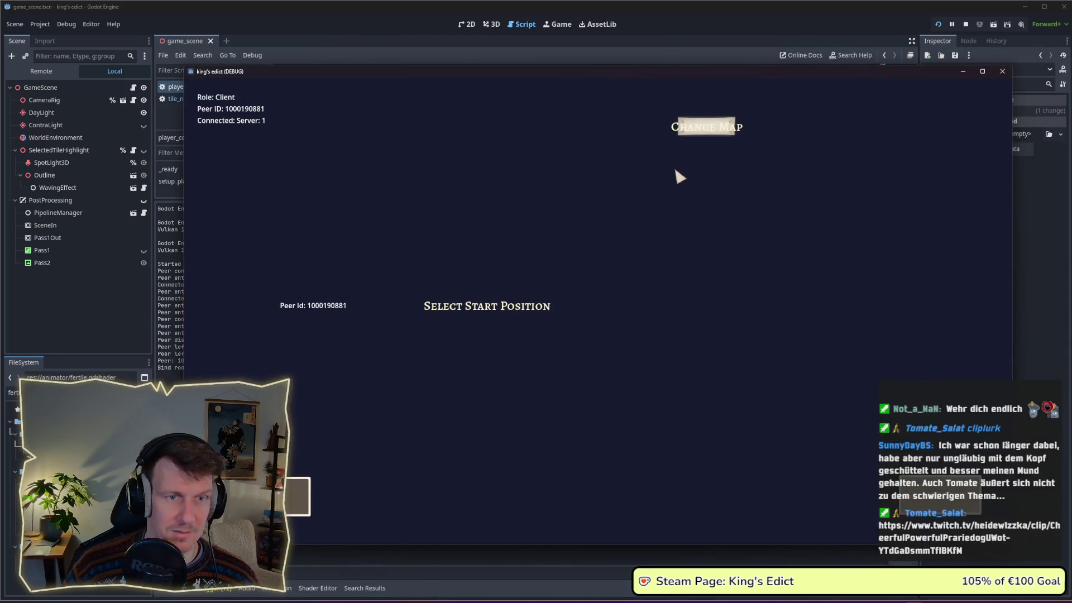
{"action": "left_click", "coordinate": [686, 126]}
{"action": "left_click", "coordinate": [687, 182]}
{"action": "left_click", "coordinate": [424, 328]}
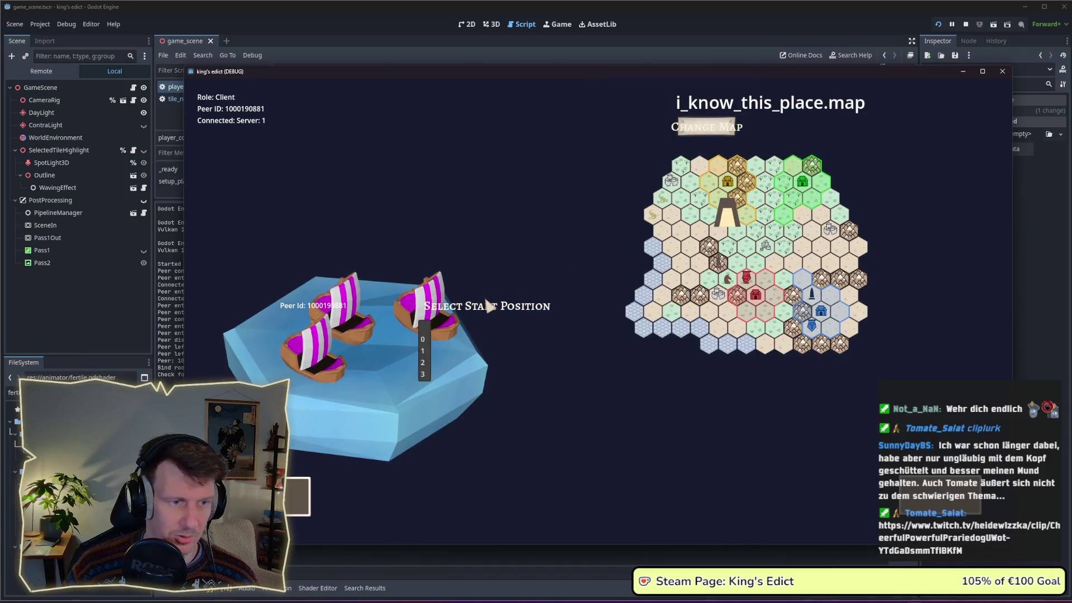
{"action": "left_click", "coordinate": [423, 372]}
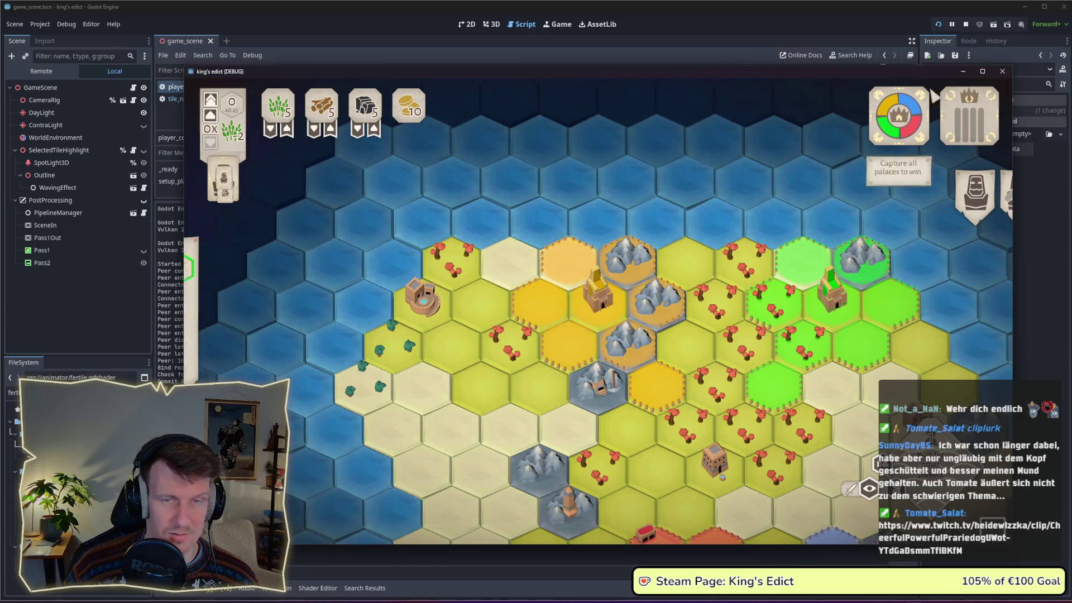
Close the running game and enlarge the script editor over the output panel.
{"action": "left_click", "coordinate": [965, 23]}
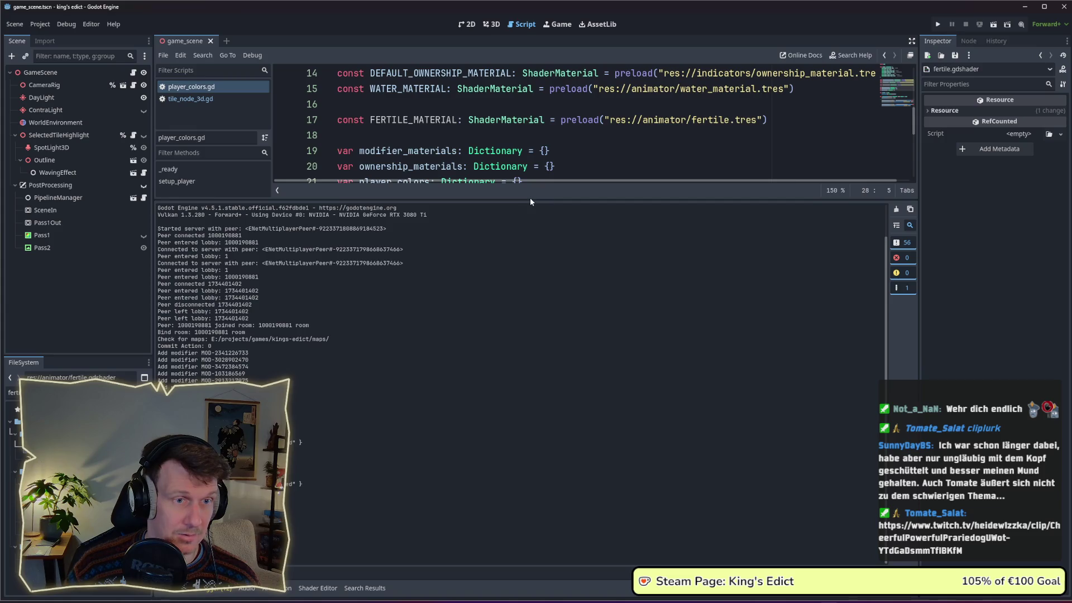
{"action": "left_click_drag", "start_coordinate": [529, 198], "coordinate": [525, 288]}
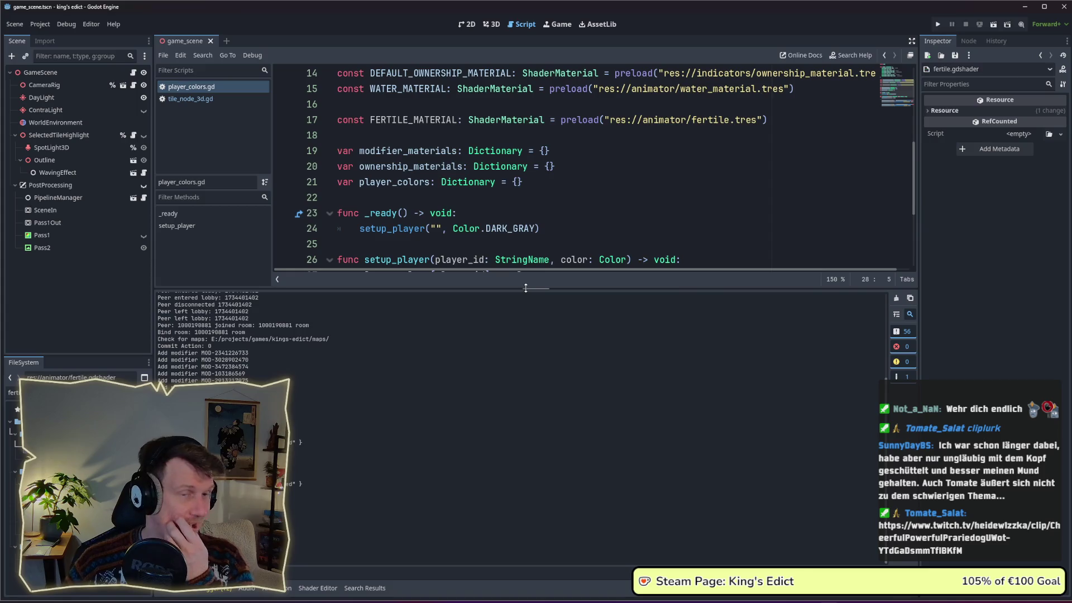
Run the game again and start a match on i_know_this_place.map.
{"action": "left_click", "coordinate": [937, 24]}
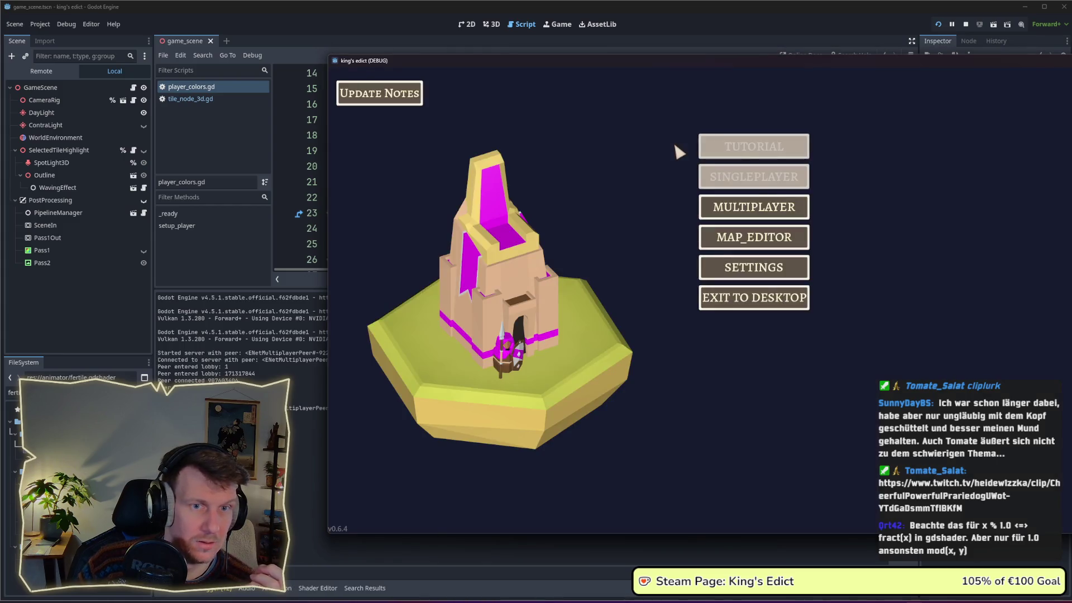
{"action": "left_click", "coordinate": [762, 209]}
{"action": "left_click", "coordinate": [829, 201]}
{"action": "left_click", "coordinate": [833, 122]}
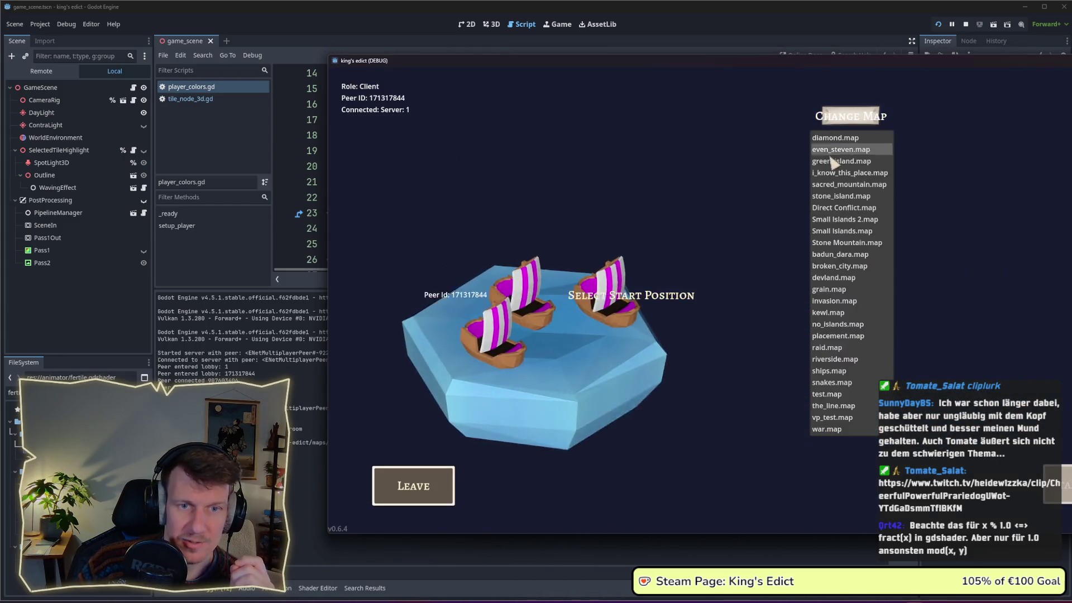
{"action": "left_click", "coordinate": [838, 172]}
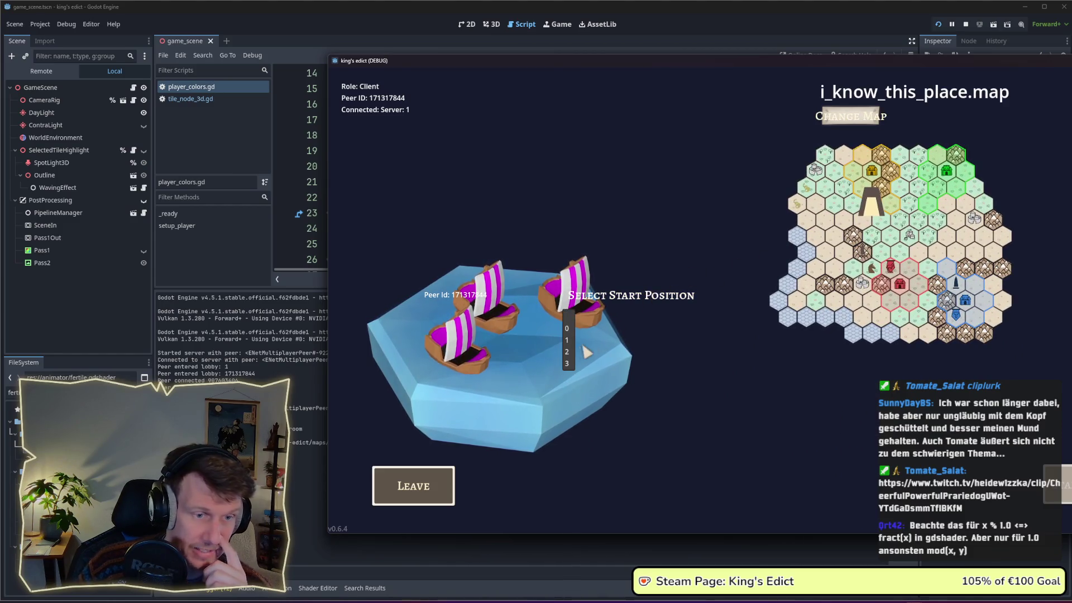
{"action": "left_click", "coordinate": [574, 360]}
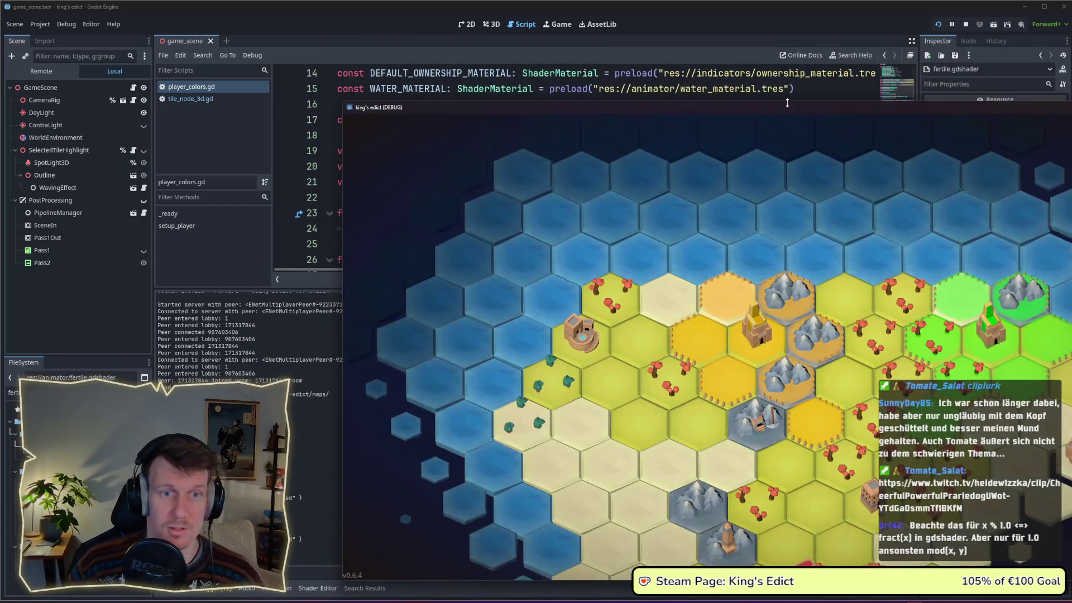
Arrange the game window and editor side by side, docking the editor left.
{"action": "left_click_drag", "start_coordinate": [753, 107], "coordinate": [714, 63]}
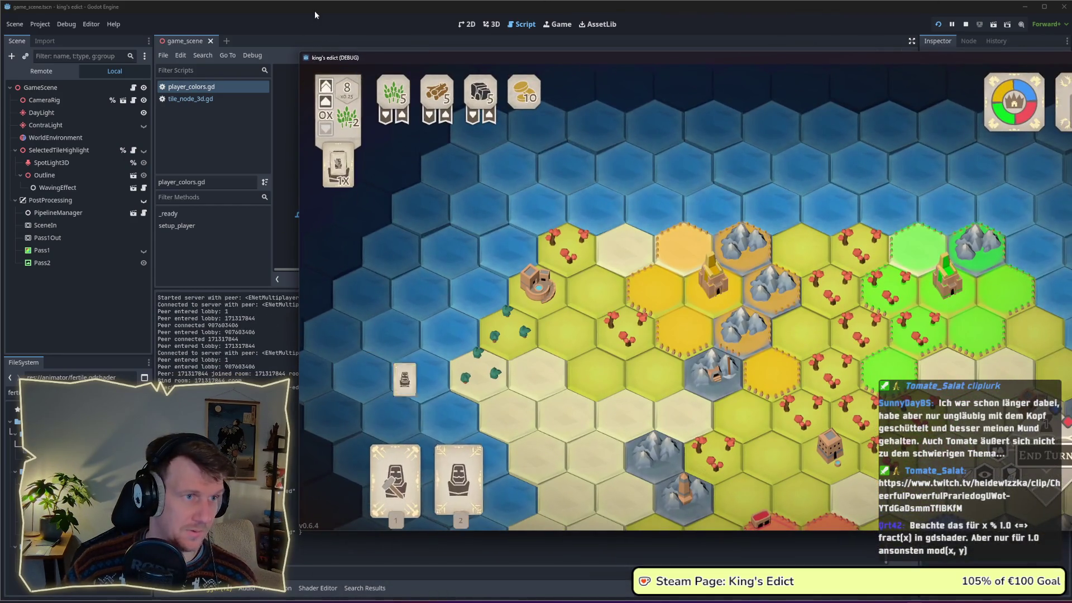
{"action": "left_click", "coordinate": [494, 46]}
{"action": "key", "text": "alt+Tab"}
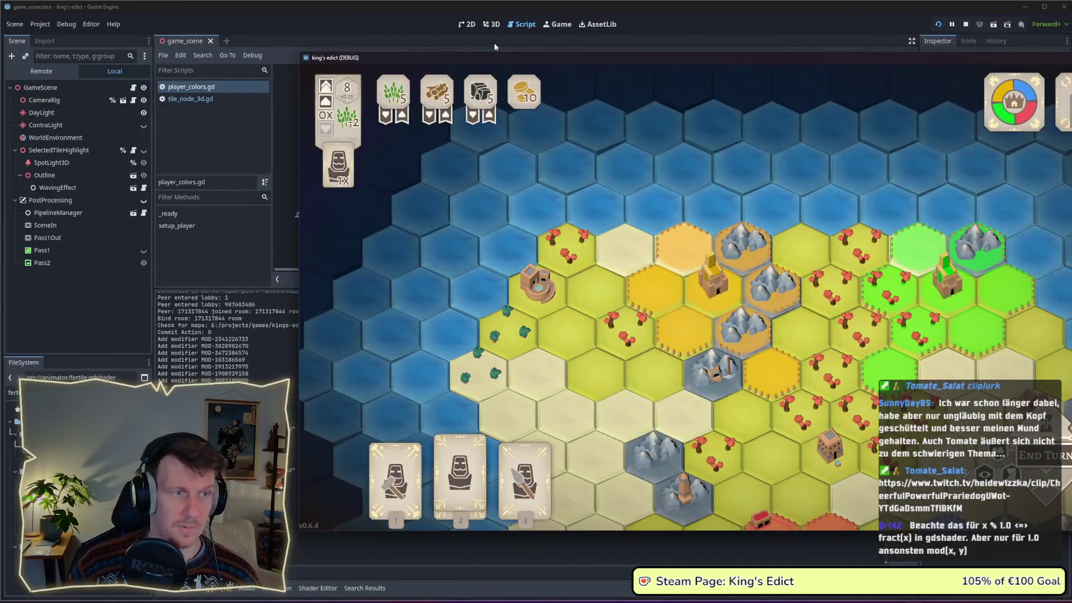
{"action": "left_click", "coordinate": [496, 38]}
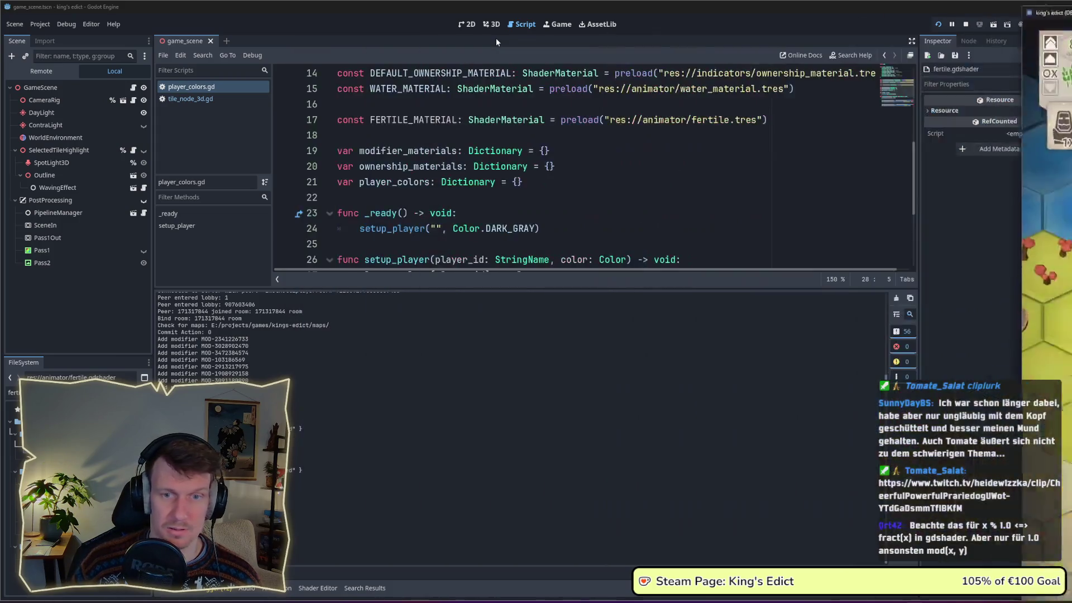
{"action": "key", "text": "alt+Tab"}
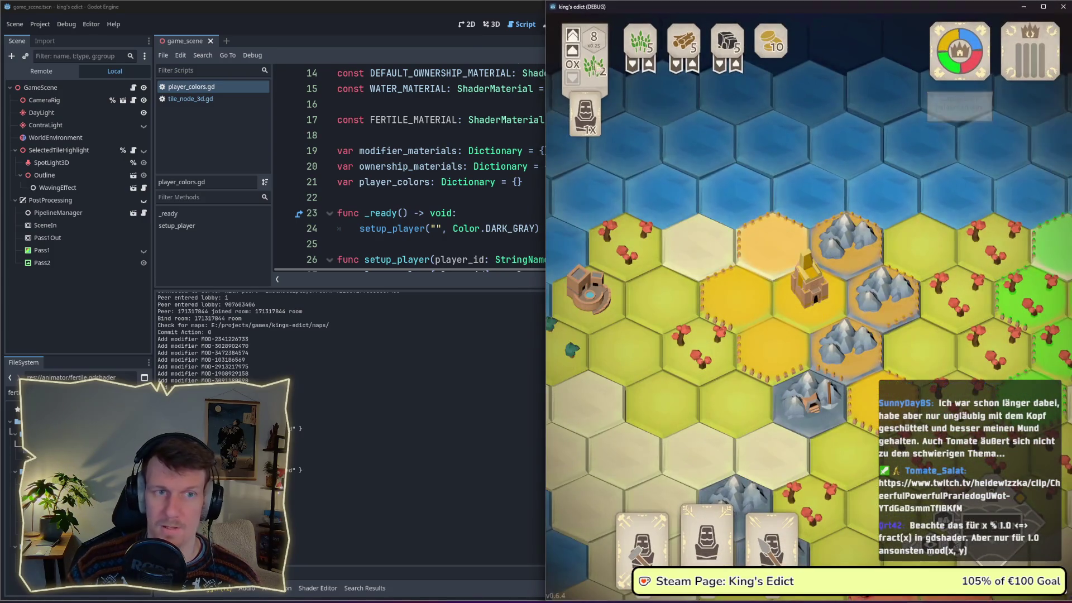
{"action": "left_click", "coordinate": [440, 16]}
{"action": "key", "text": "super+Left"}
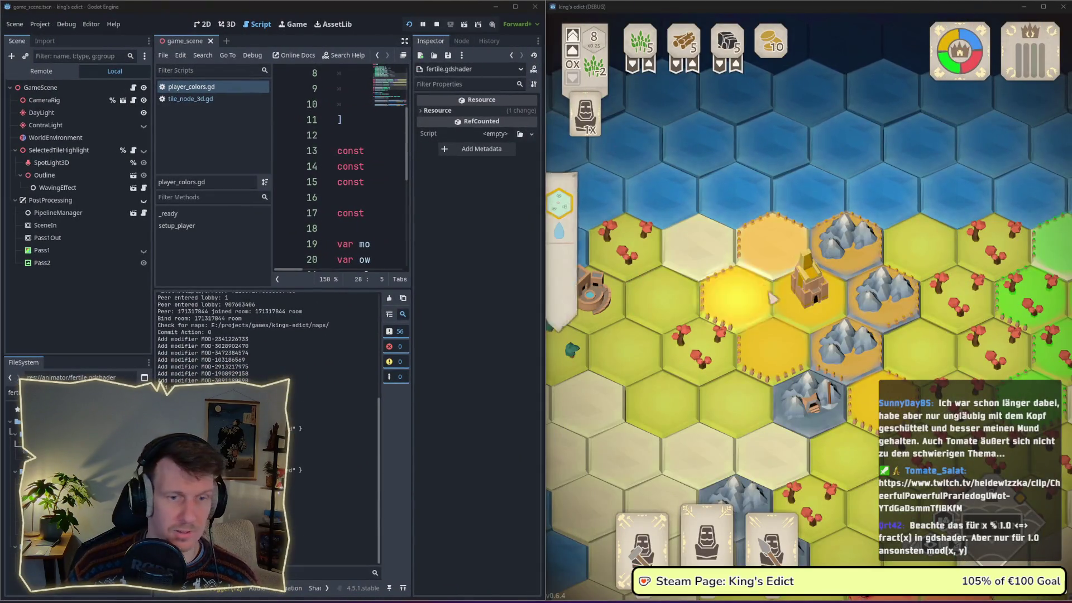
{"action": "left_click_drag", "start_coordinate": [1038, 452], "coordinate": [813, 312]}
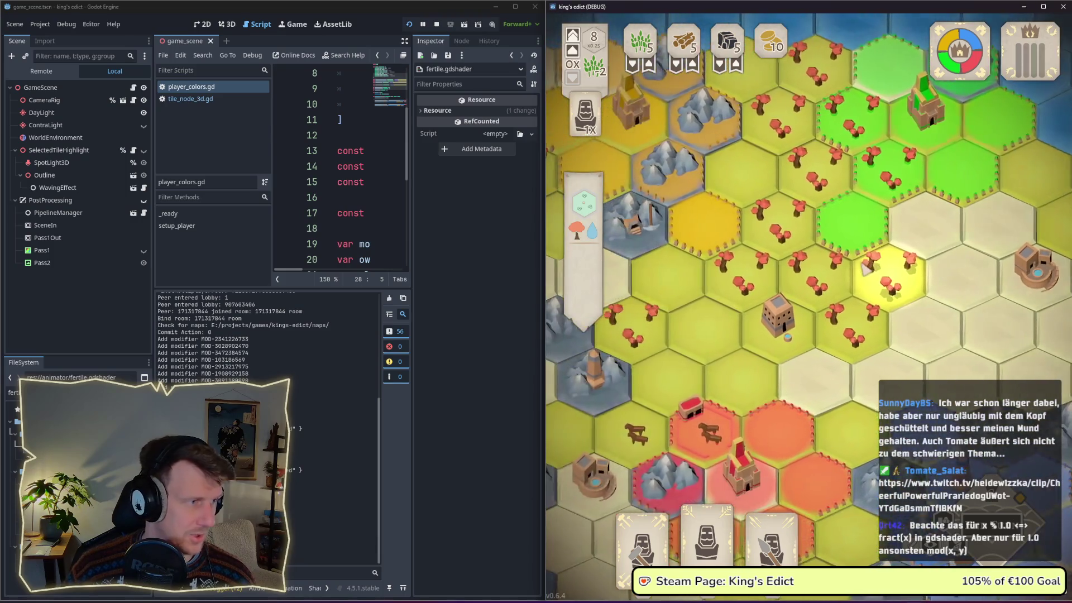
Show fertile.tres shader parameters in the Inspector and stop the running game.
{"action": "left_click", "coordinate": [73, 278]}
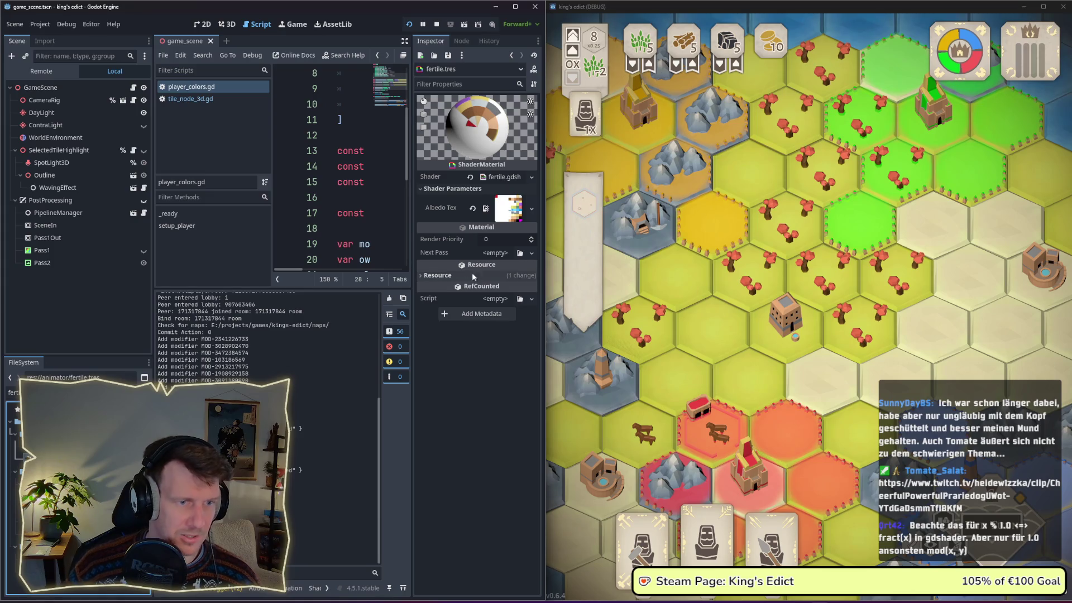
{"action": "left_click", "coordinate": [456, 188]}
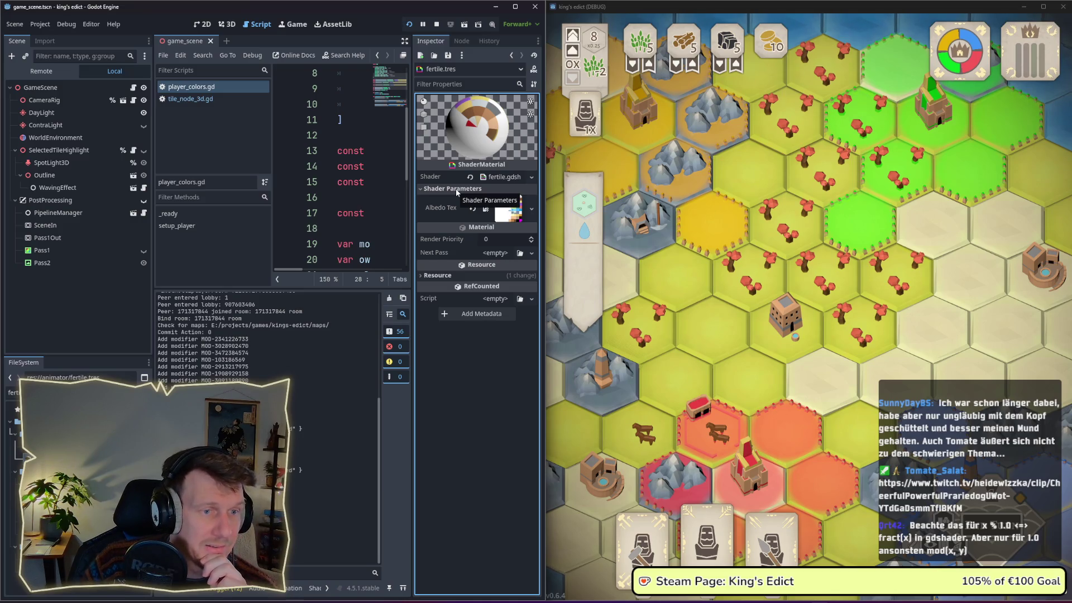
{"action": "left_click", "coordinate": [436, 25]}
{"action": "left_click", "coordinate": [358, 186]}
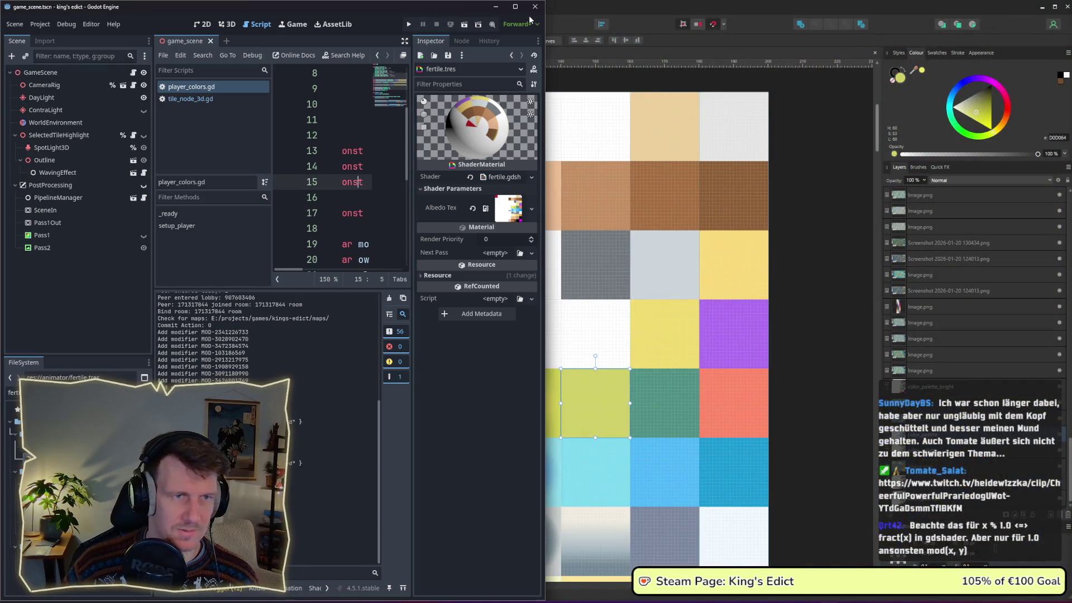
Remove 'instance' from the hue_shift, saturation_mult and value_mult uniform declarations.
{"action": "key", "text": "super+Up"}
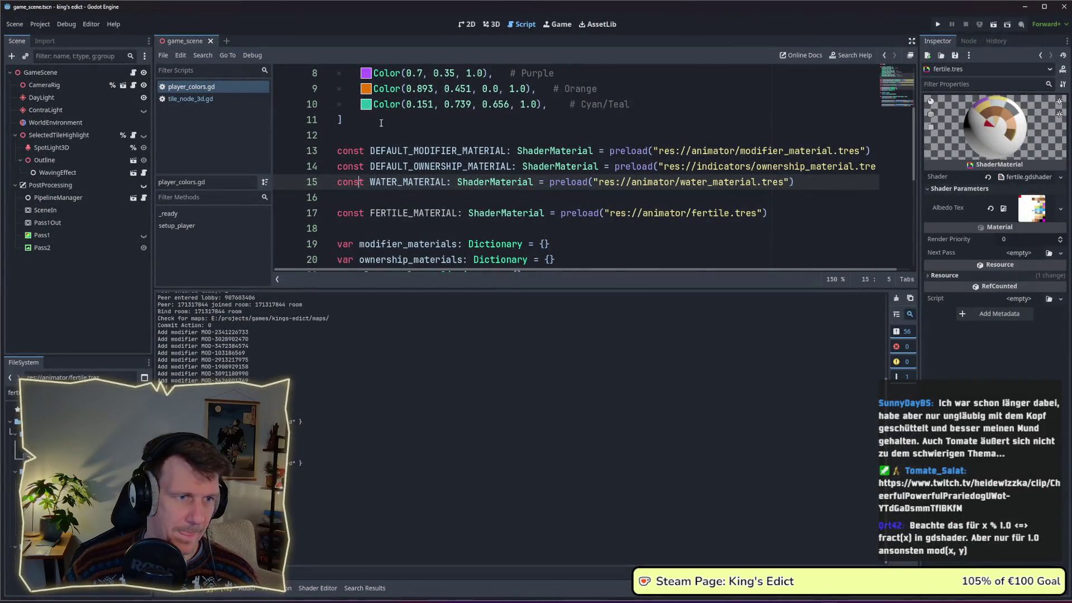
{"action": "left_click", "coordinate": [433, 166]}
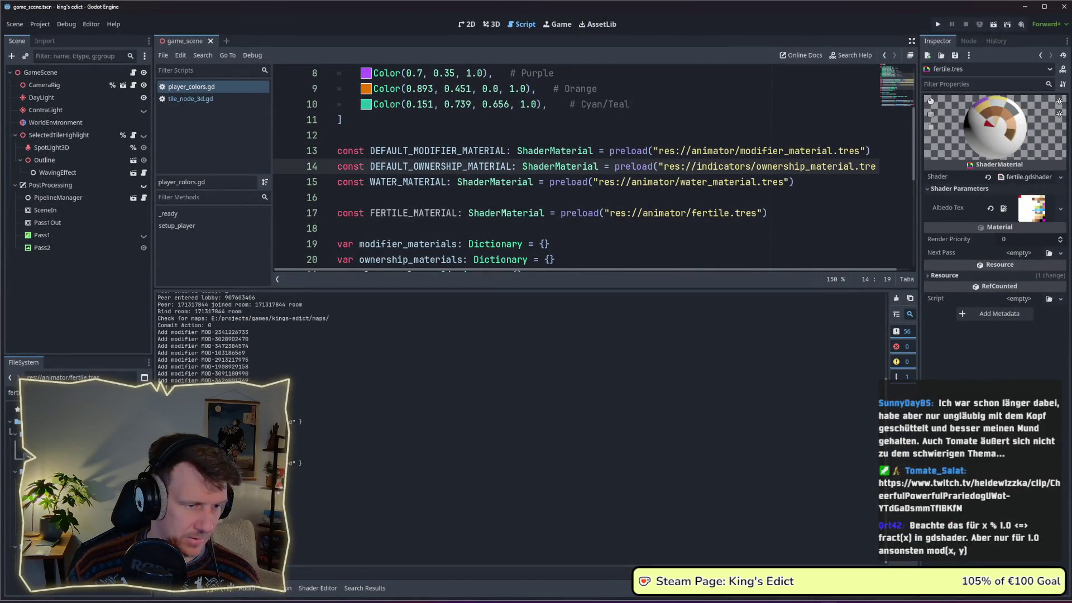
{"action": "left_click", "coordinate": [318, 586]}
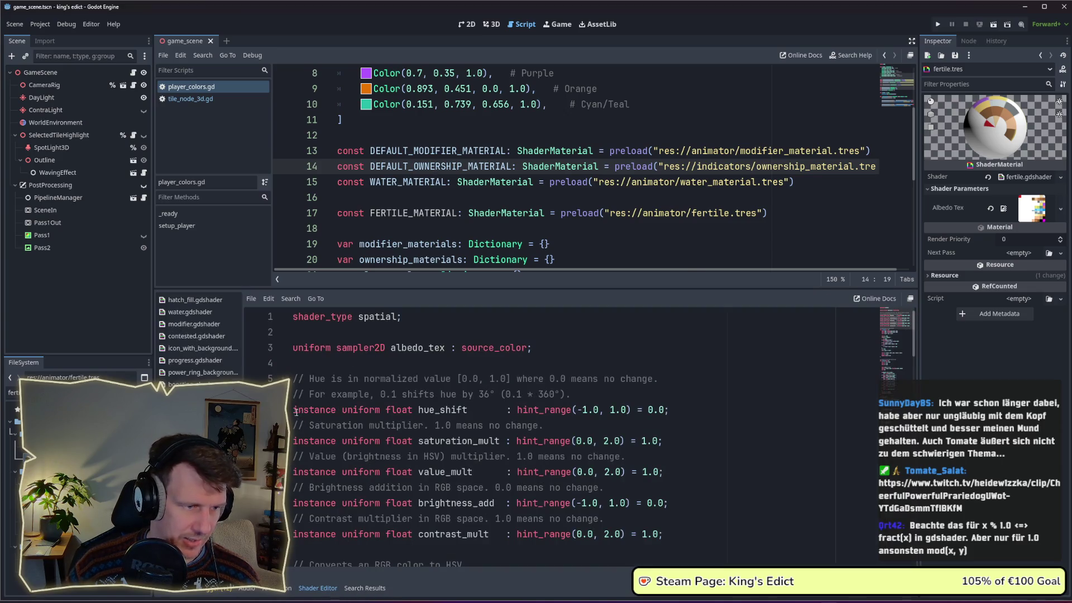
{"action": "left_click_drag", "start_coordinate": [295, 412], "coordinate": [340, 409]}
{"action": "key", "text": "BackSpace"}
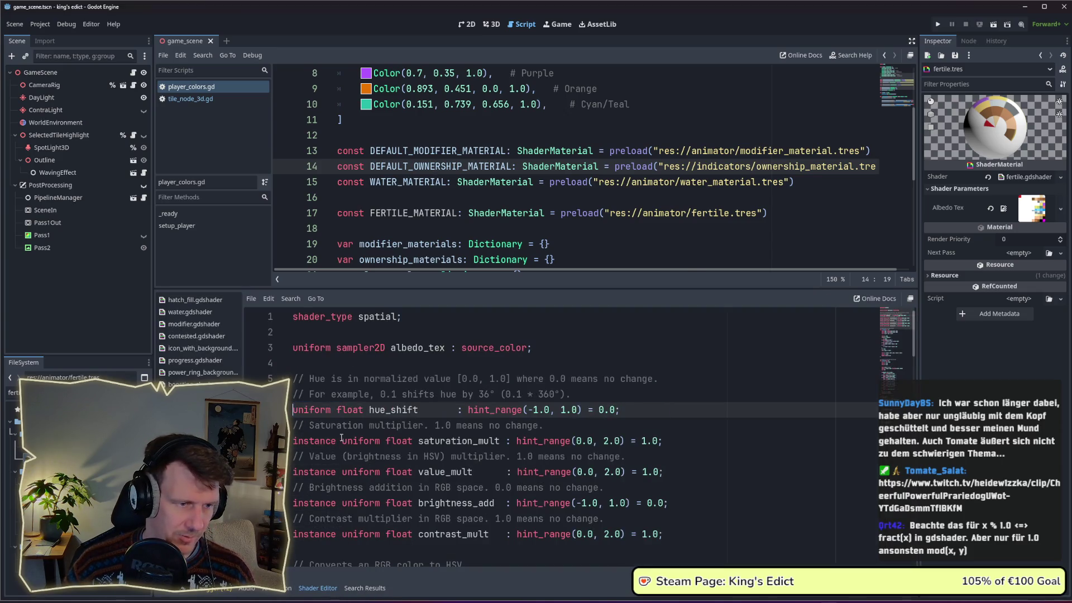
{"action": "mouse_move", "coordinate": [293, 441]}
{"action": "left_mouse_down"}
{"action": "mouse_move", "coordinate": [341, 441]}
{"action": "mouse_move", "coordinate": [295, 471]}
{"action": "left_mouse_up"}
{"action": "key", "text": "BackSpace"}
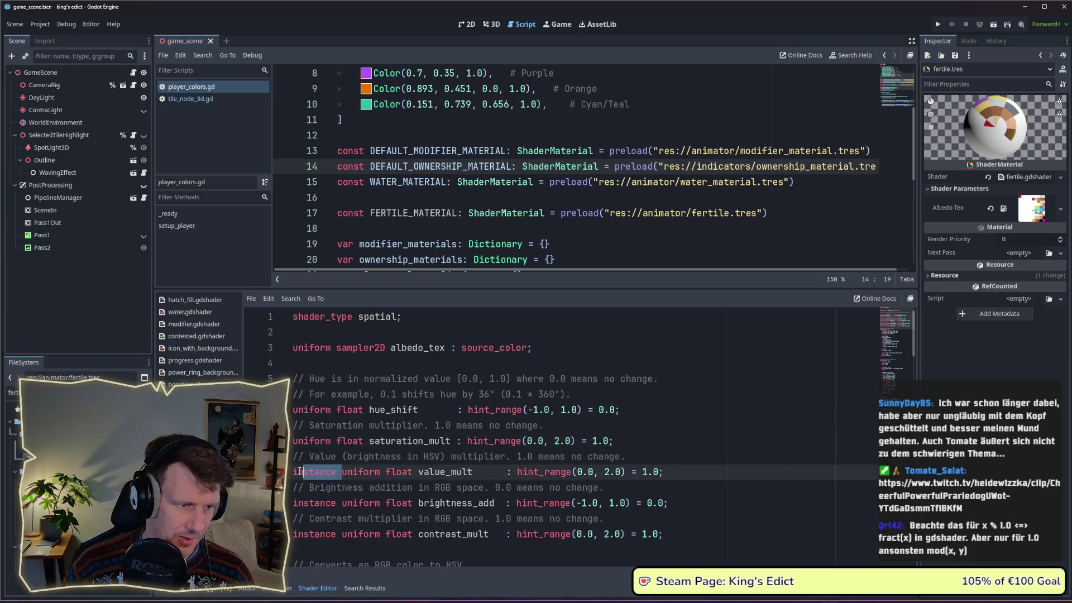
{"action": "left_click", "coordinate": [342, 503], "text": "shift"}
{"action": "key", "text": "BackSpace"}
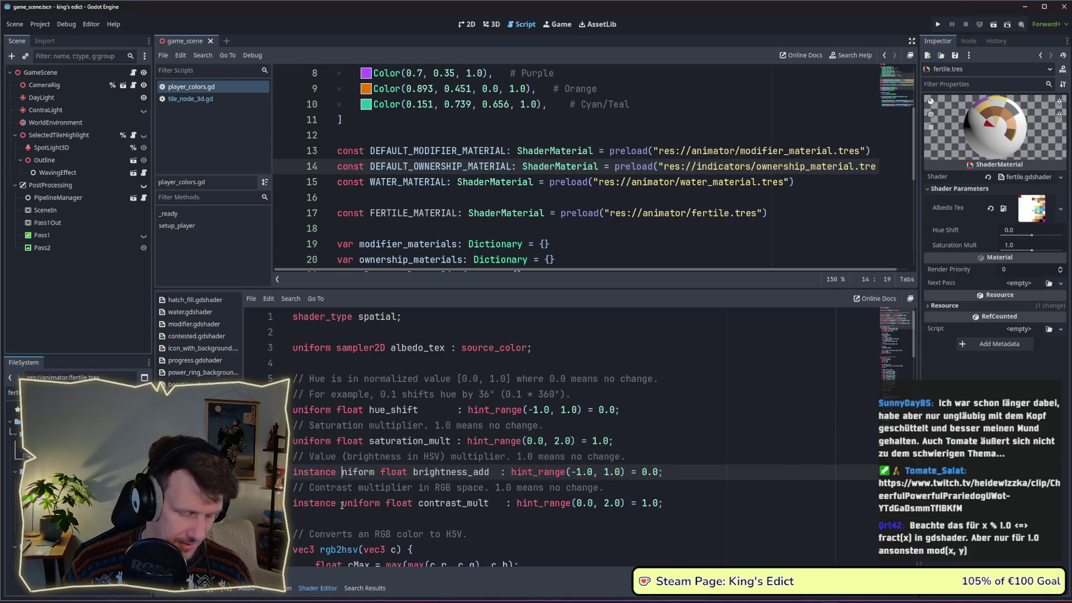
{"action": "key", "text": "ctrl+z"}
{"action": "left_click_drag", "start_coordinate": [341, 471], "coordinate": [293, 471]}
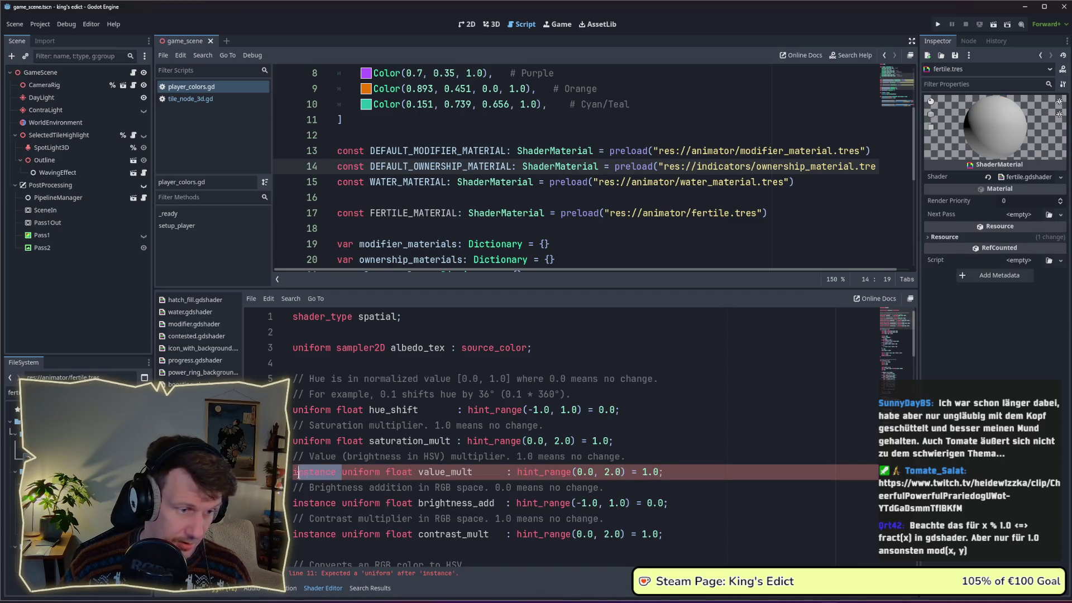
{"action": "key", "text": "BackSpace"}
Remove 'instance' from brightness_add and contrast_mult, save the shader and launch the game.
{"action": "left_click_drag", "start_coordinate": [338, 502], "coordinate": [301, 503]}
{"action": "key", "text": "shift+Home"}
{"action": "key", "text": "BackSpace"}
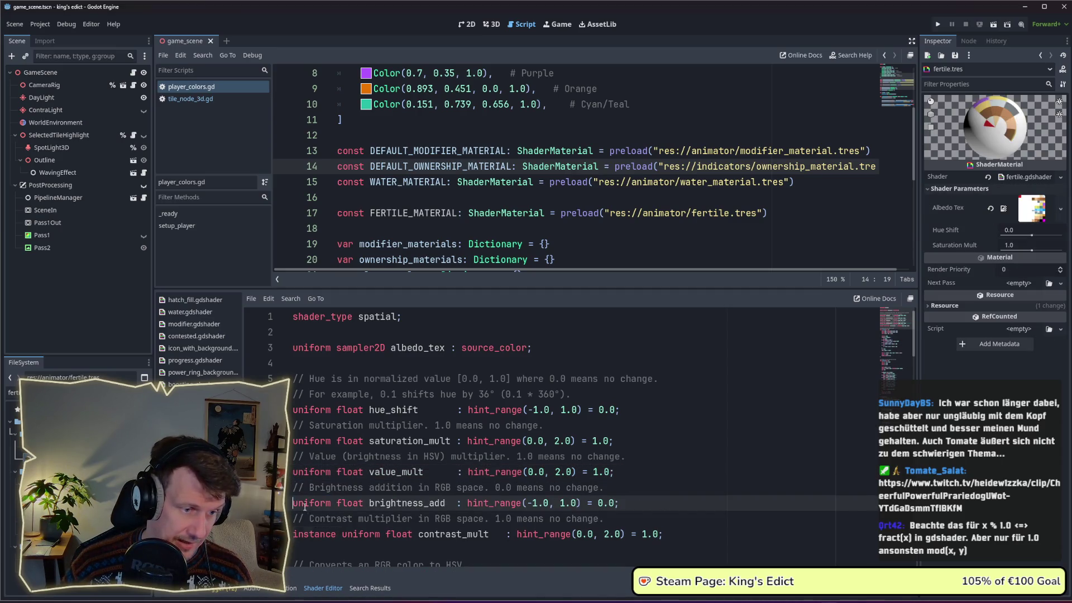
{"action": "left_click_drag", "start_coordinate": [340, 534], "coordinate": [294, 534]}
{"action": "key", "text": "BackSpace"}
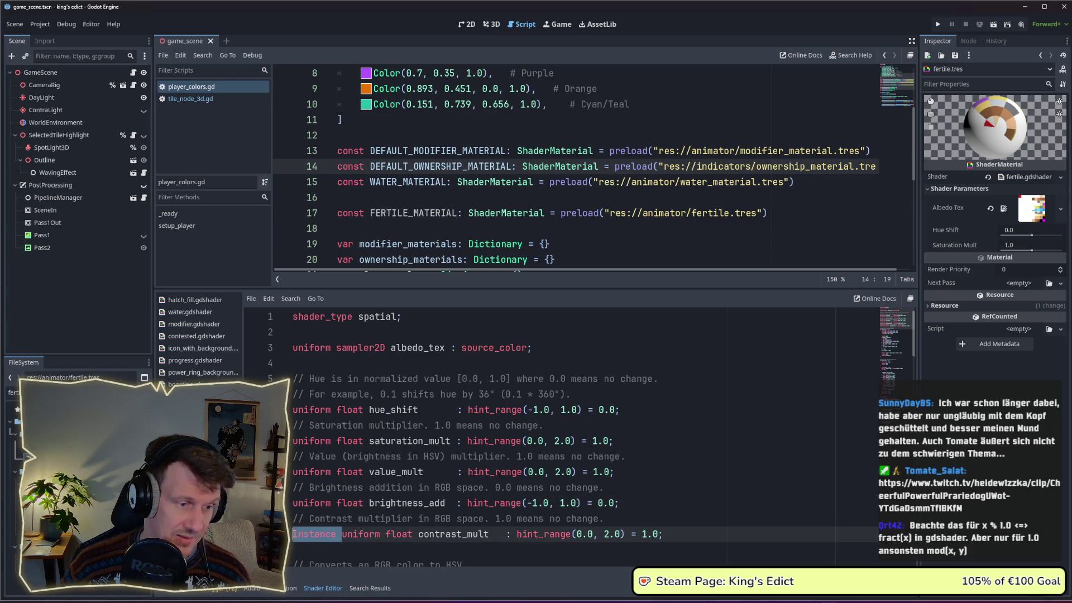
{"action": "key", "text": "Up"}
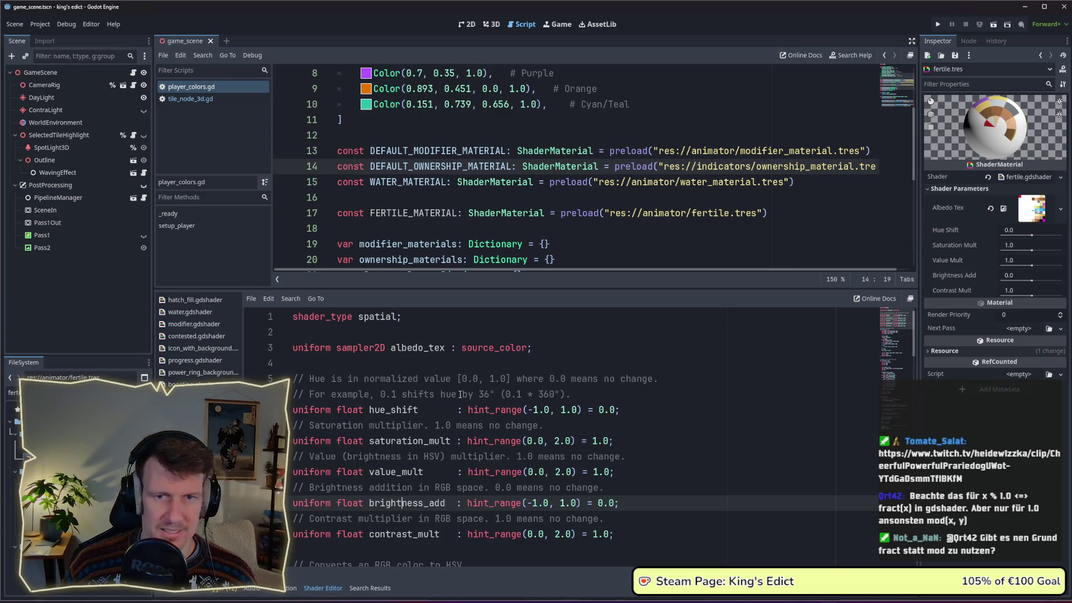
{"action": "left_click", "coordinate": [938, 24]}
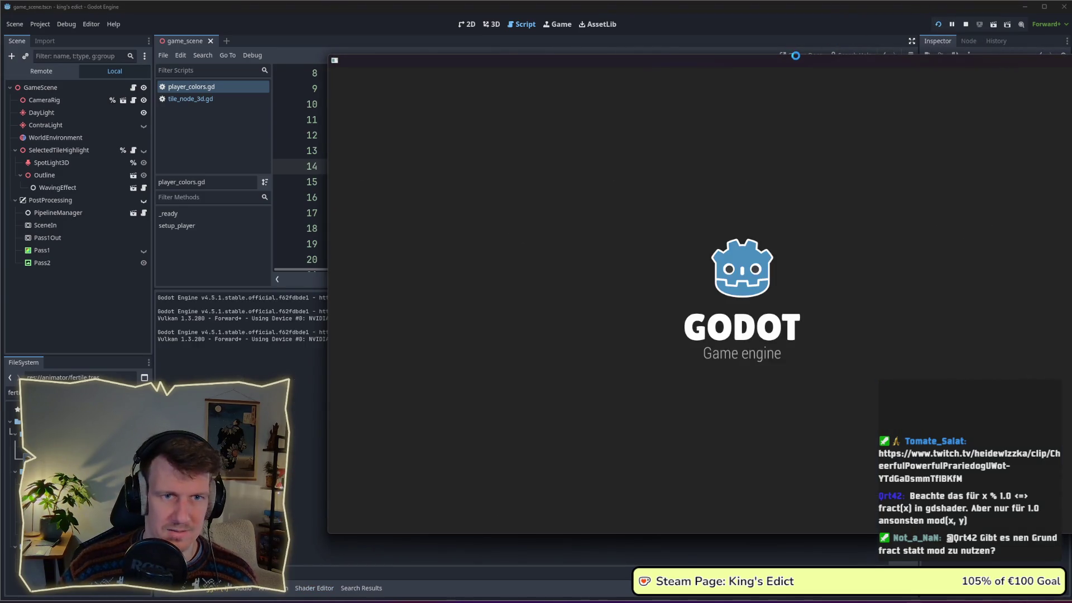
Create a multiplayer match on i_know_this_place.map, pick a start position, move the window left.
{"action": "left_click", "coordinate": [779, 207]}
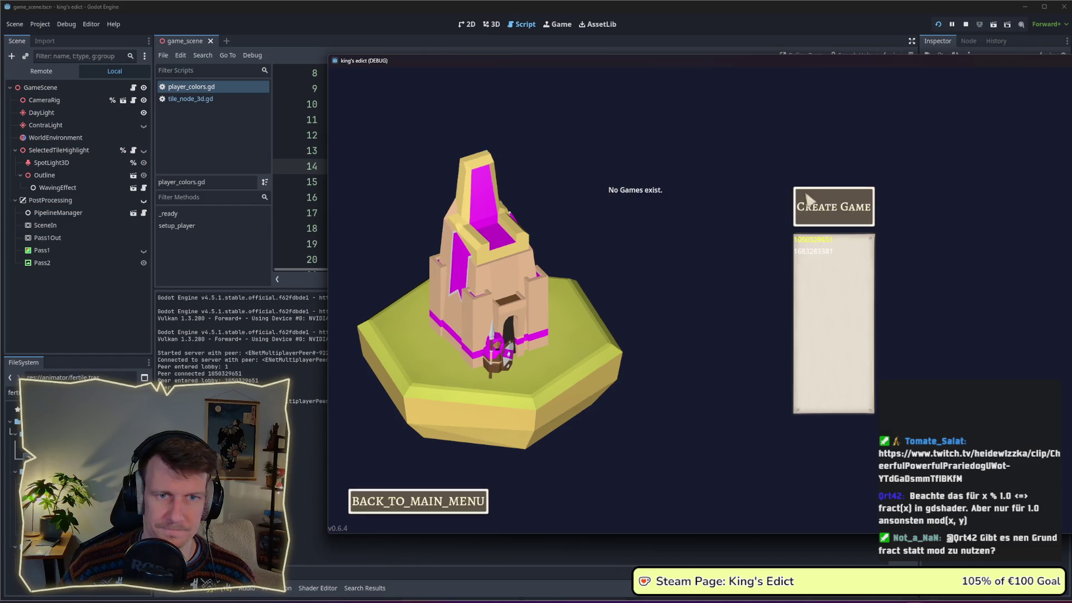
{"action": "left_click", "coordinate": [840, 206]}
{"action": "left_click", "coordinate": [867, 121]}
{"action": "left_click", "coordinate": [846, 173]}
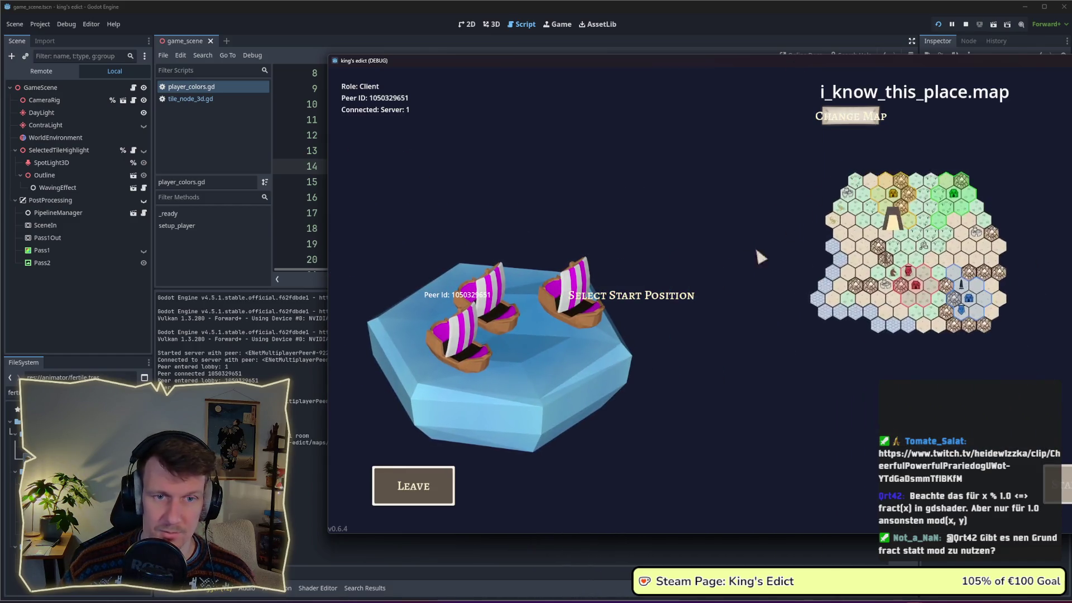
{"action": "left_click", "coordinate": [569, 315]}
{"action": "left_click", "coordinate": [566, 363]}
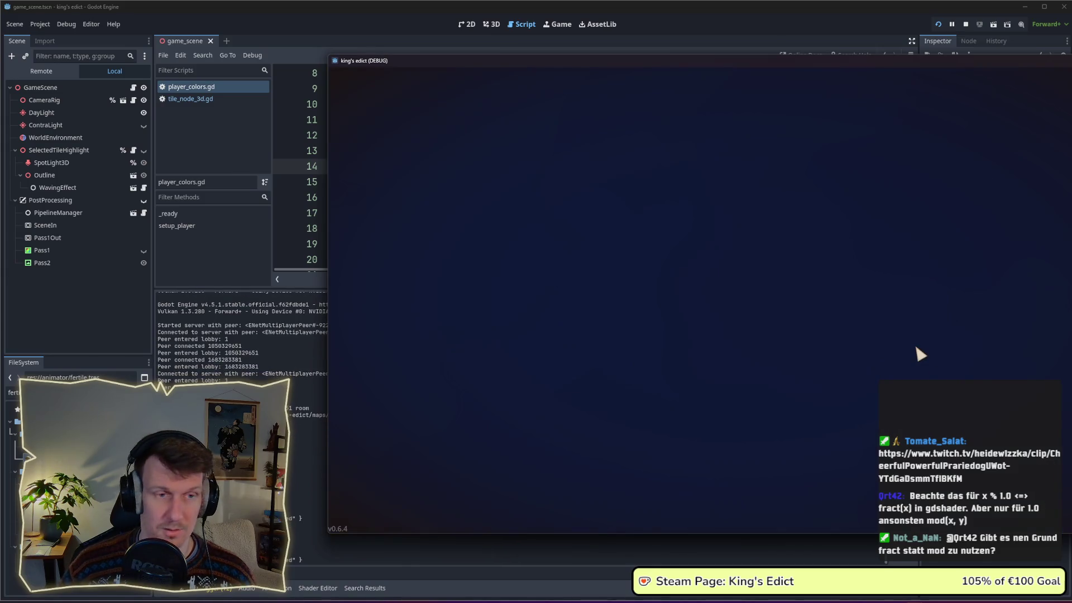
{"action": "left_click_drag", "start_coordinate": [819, 61], "coordinate": [716, 58]}
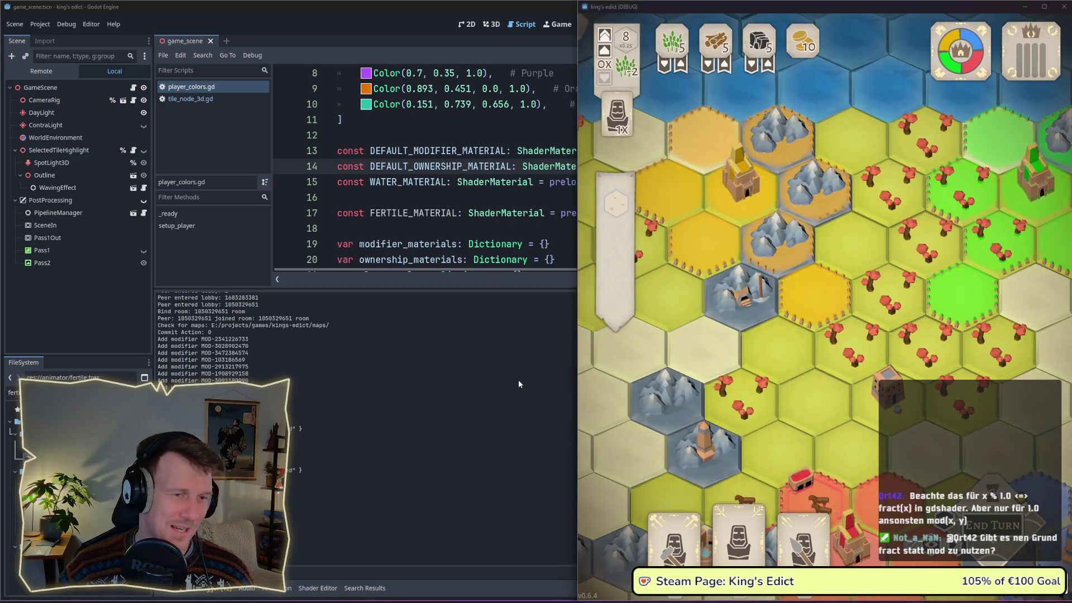
Focus the editor so the fertile.tres Inspector sits beside the running game.
{"action": "left_click", "coordinate": [519, 379]}
{"action": "key", "text": "alt+Tab"}
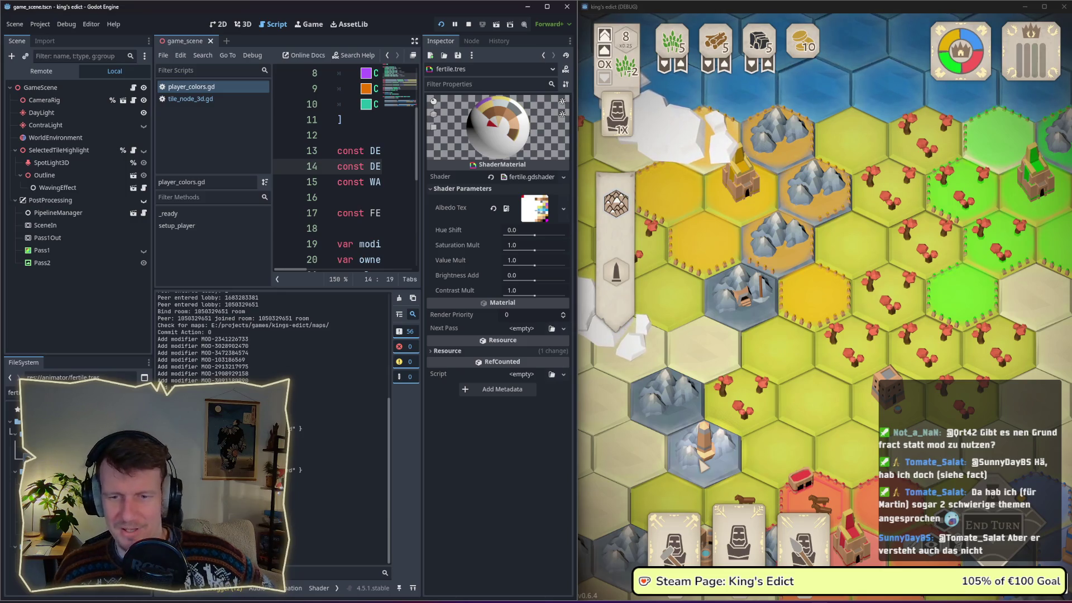
Sweep Hue Shift across its range, revert it to 0, then raise Saturation Mult to about 1.46.
{"action": "left_click", "coordinate": [497, 478]}
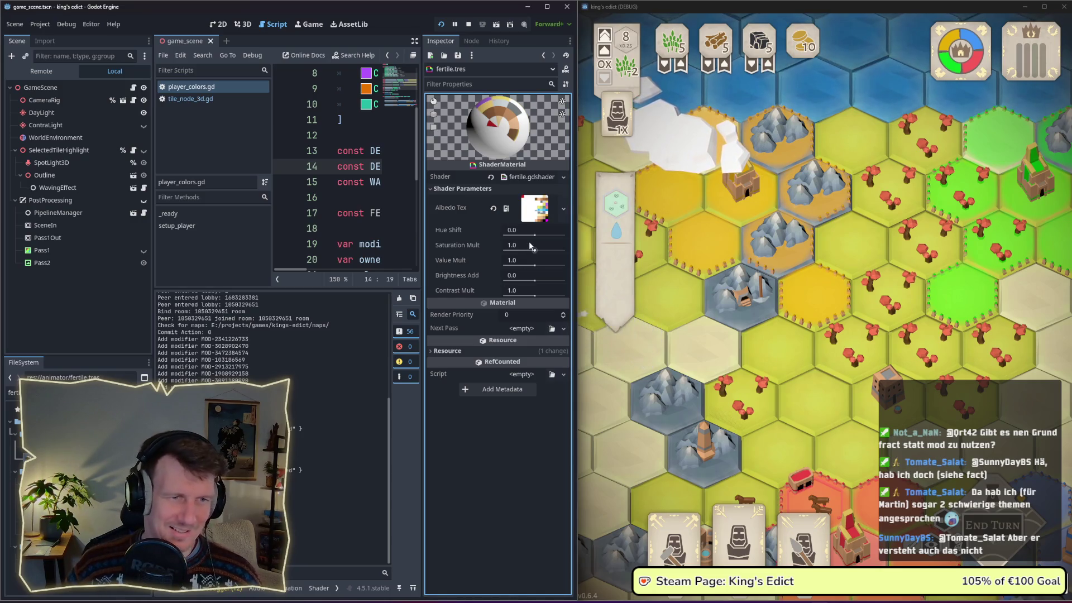
{"action": "mouse_move", "coordinate": [534, 237]}
{"action": "left_mouse_down"}
{"action": "mouse_move", "coordinate": [557, 240]}
{"action": "mouse_move", "coordinate": [532, 236]}
{"action": "left_mouse_up"}
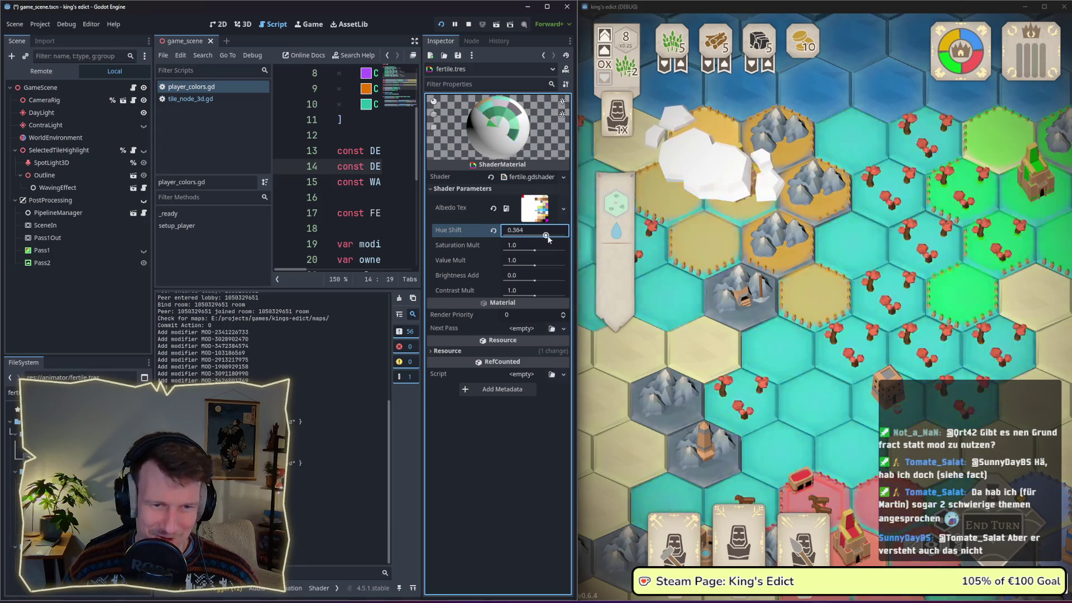
{"action": "mouse_move", "coordinate": [532, 237]}
{"action": "left_mouse_down"}
{"action": "mouse_move", "coordinate": [567, 237]}
{"action": "mouse_move", "coordinate": [547, 243]}
{"action": "left_mouse_up"}
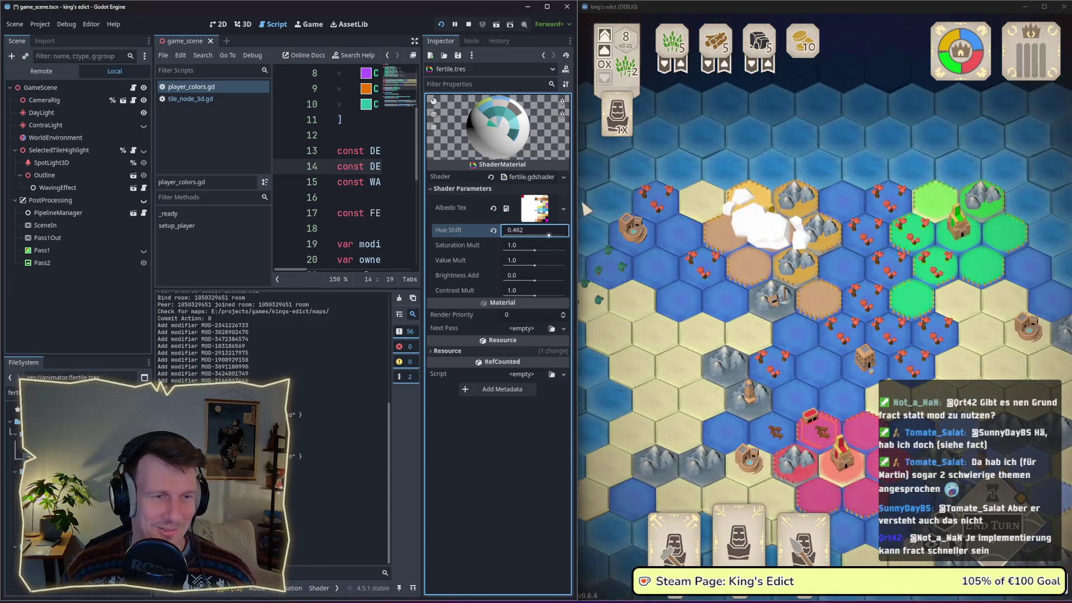
{"action": "left_click_drag", "start_coordinate": [548, 236], "coordinate": [547, 237]}
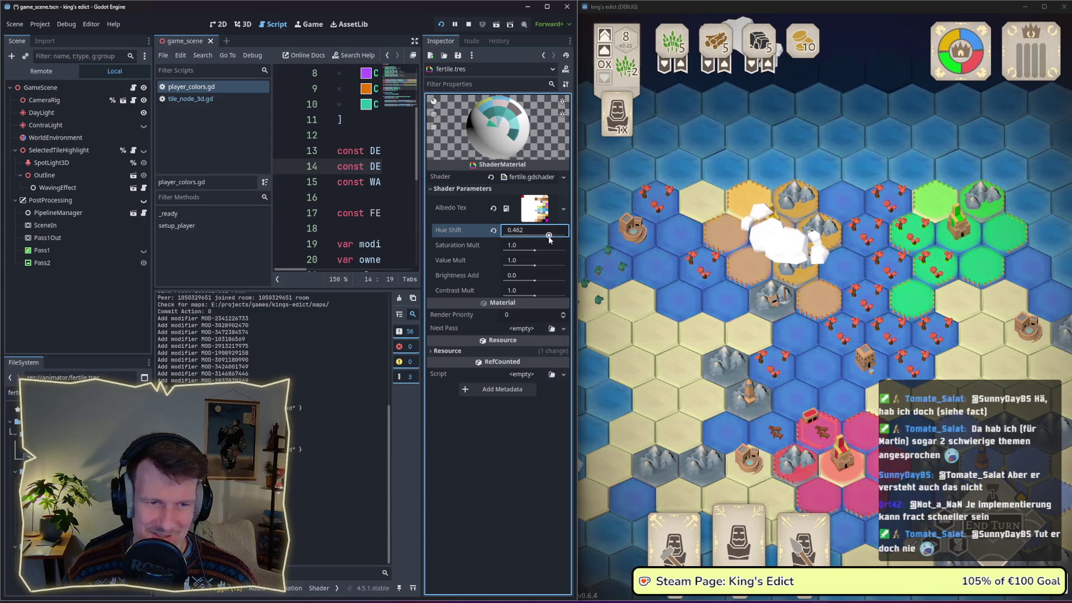
{"action": "left_click", "coordinate": [493, 231]}
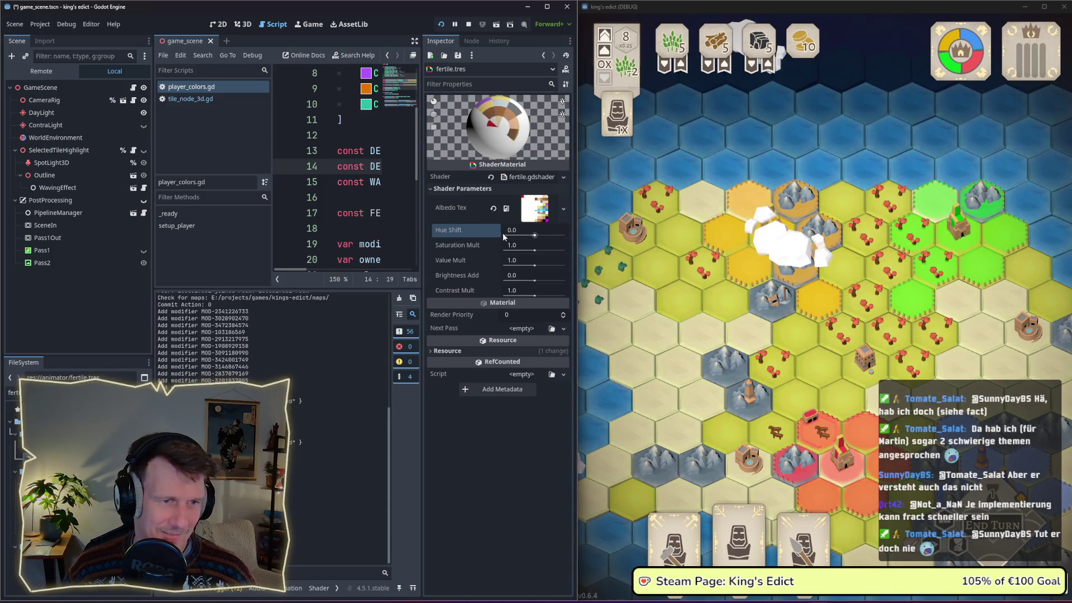
{"action": "mouse_move", "coordinate": [534, 251]}
{"action": "left_mouse_down"}
{"action": "mouse_move", "coordinate": [520, 249]}
{"action": "mouse_move", "coordinate": [544, 253]}
{"action": "mouse_move", "coordinate": [522, 256]}
{"action": "left_mouse_up"}
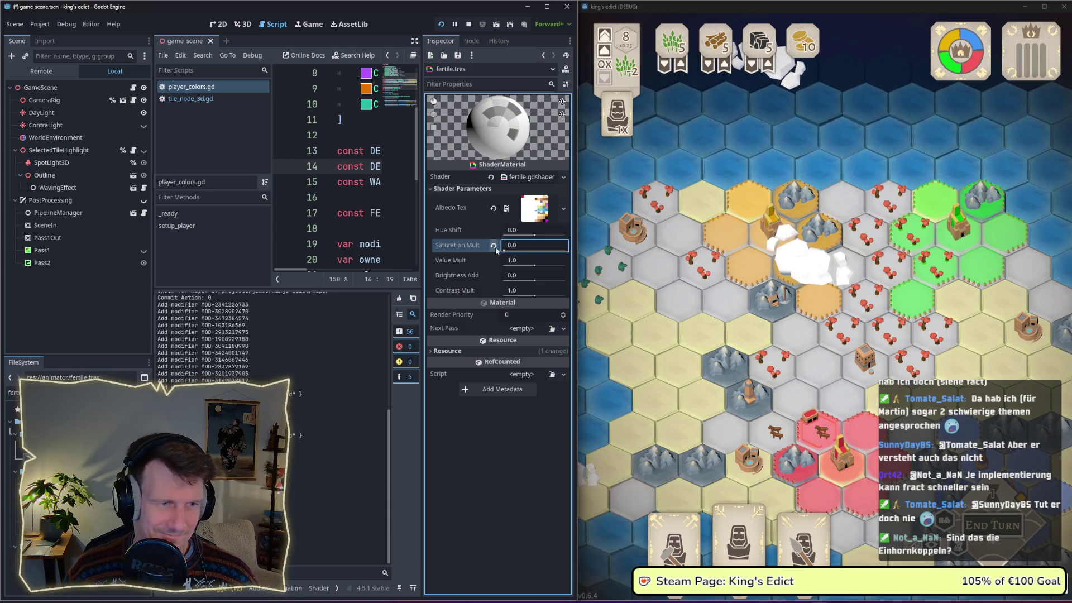
{"action": "left_click", "coordinate": [493, 245]}
{"action": "mouse_move", "coordinate": [533, 264]}
{"action": "left_mouse_down"}
{"action": "mouse_move", "coordinate": [559, 267]}
{"action": "mouse_move", "coordinate": [546, 267]}
{"action": "mouse_move", "coordinate": [560, 268]}
{"action": "mouse_move", "coordinate": [546, 267]}
{"action": "mouse_move", "coordinate": [561, 285]}
{"action": "mouse_move", "coordinate": [517, 284]}
{"action": "left_mouse_up"}
{"action": "left_click", "coordinate": [495, 261]}
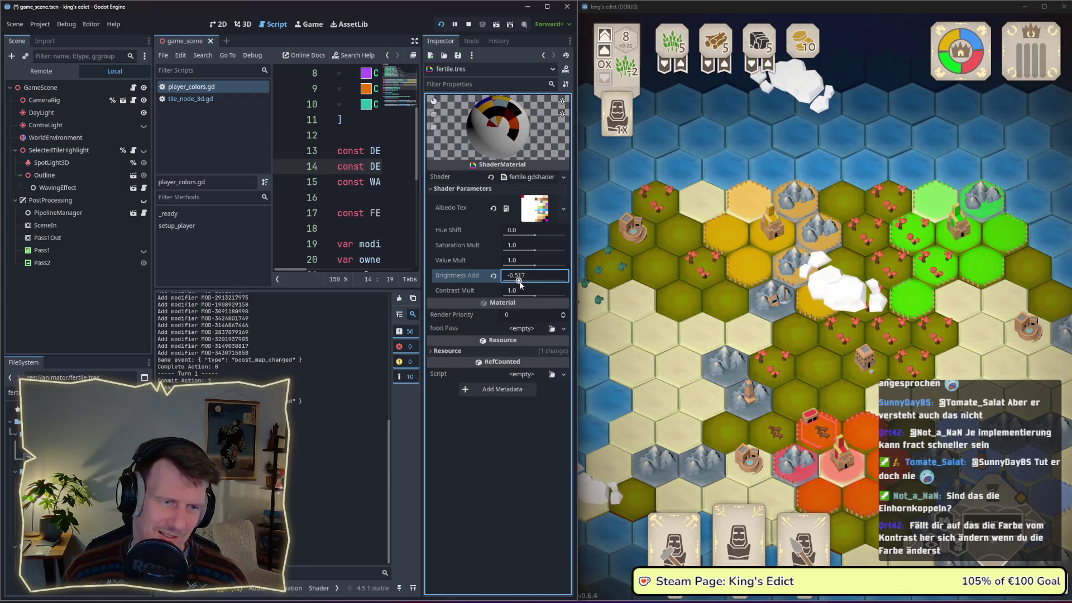
{"action": "type", "text": "0"}
{"action": "key", "text": "Return"}
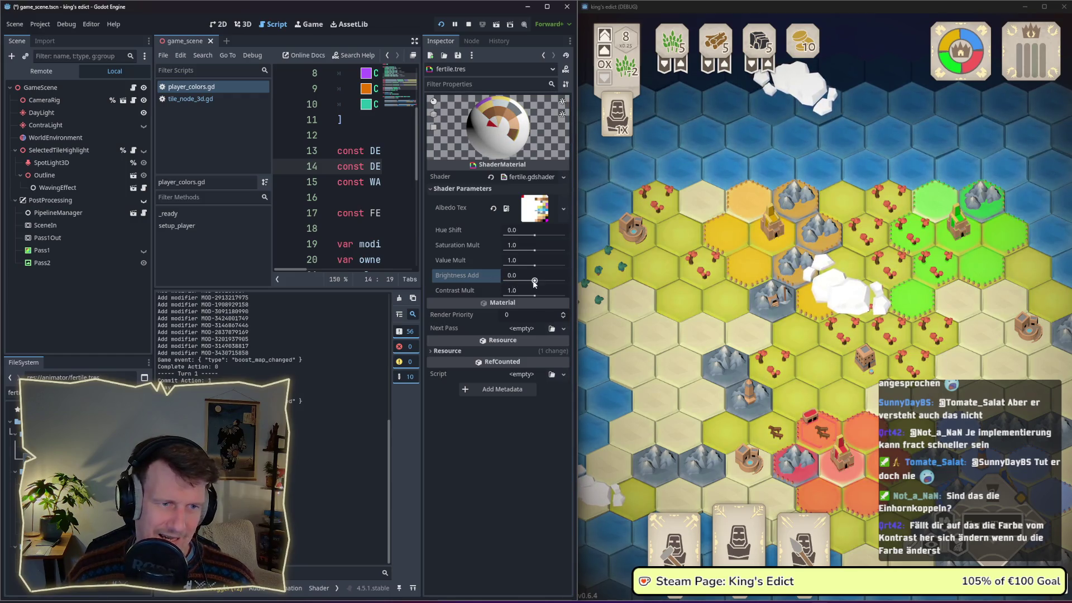
{"action": "left_click_drag", "start_coordinate": [534, 283], "coordinate": [538, 285]}
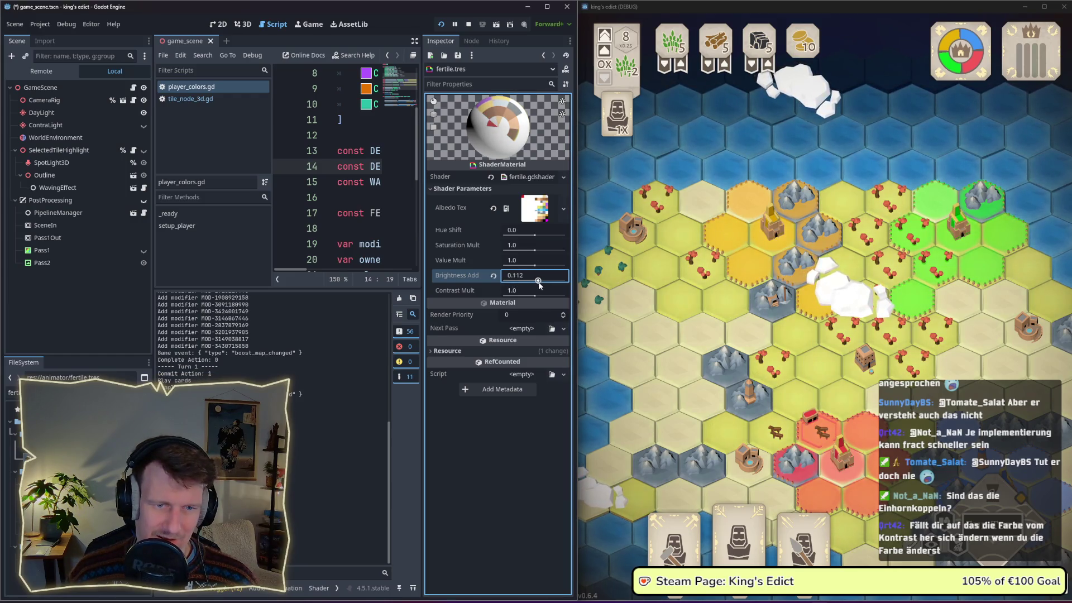
{"action": "left_click_drag", "start_coordinate": [535, 263], "coordinate": [544, 267]}
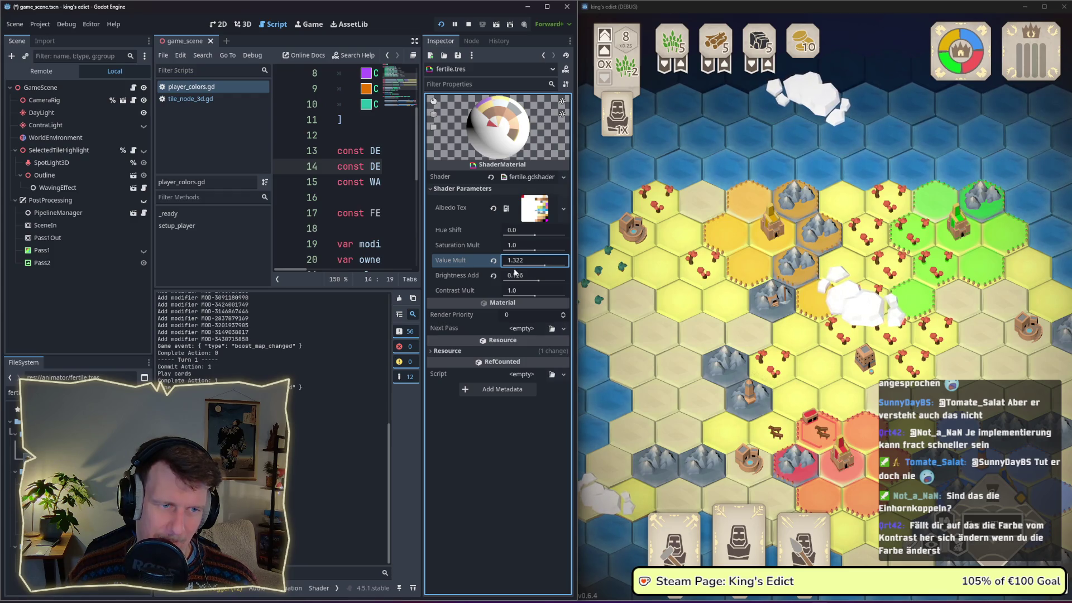
{"action": "left_click", "coordinate": [494, 261]}
{"action": "left_click", "coordinate": [494, 277]}
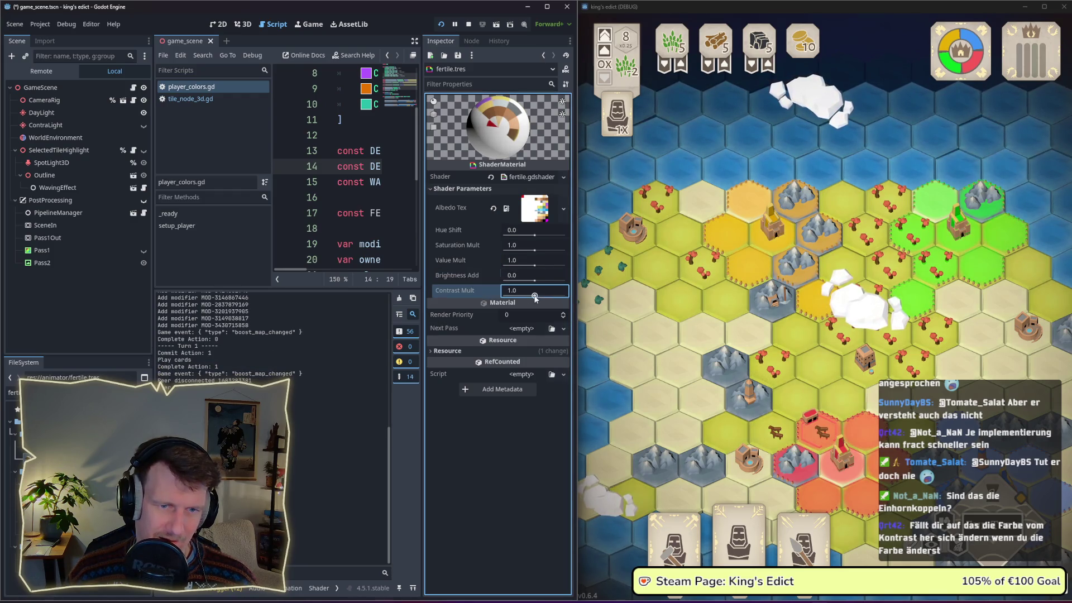
{"action": "left_click_drag", "start_coordinate": [534, 293], "coordinate": [566, 297]}
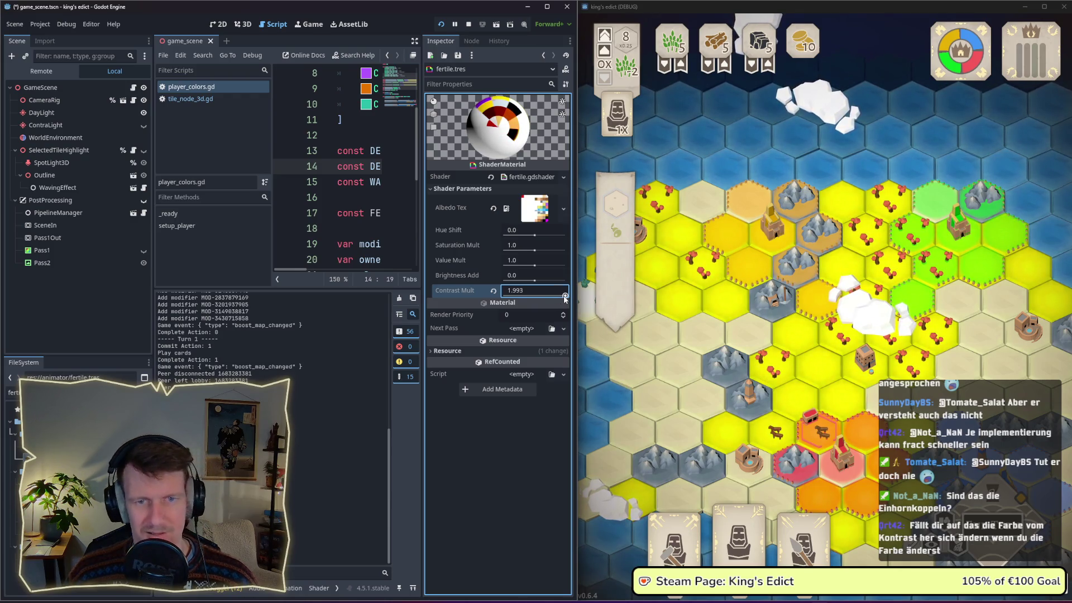
{"action": "scroll", "coordinate": [825, 366], "scroll_direction": "down", "scroll_amount": 1}
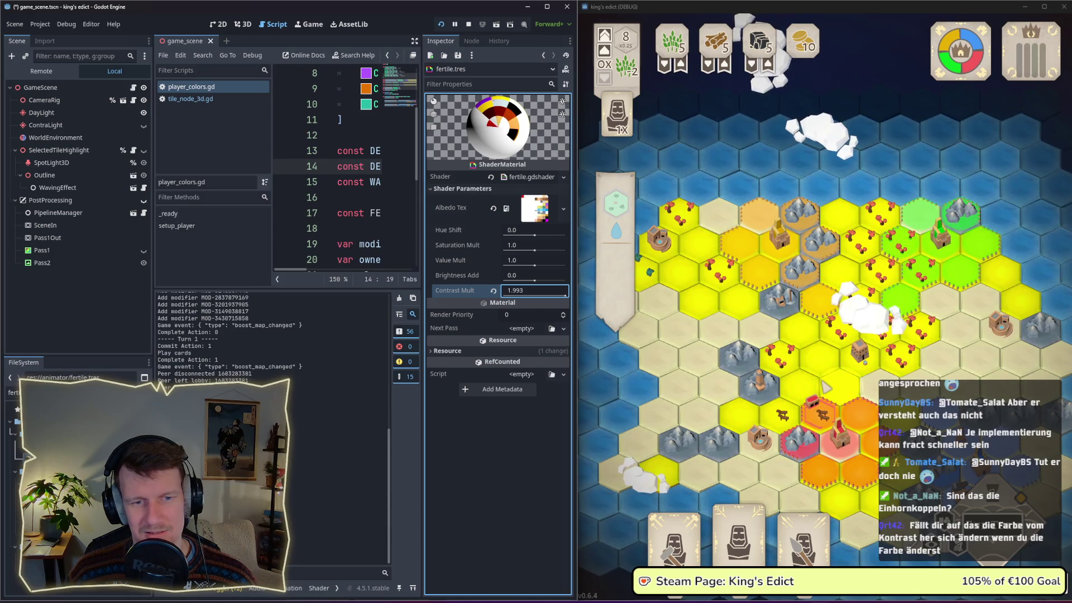
{"action": "scroll", "coordinate": [826, 369], "scroll_direction": "up", "scroll_amount": 1}
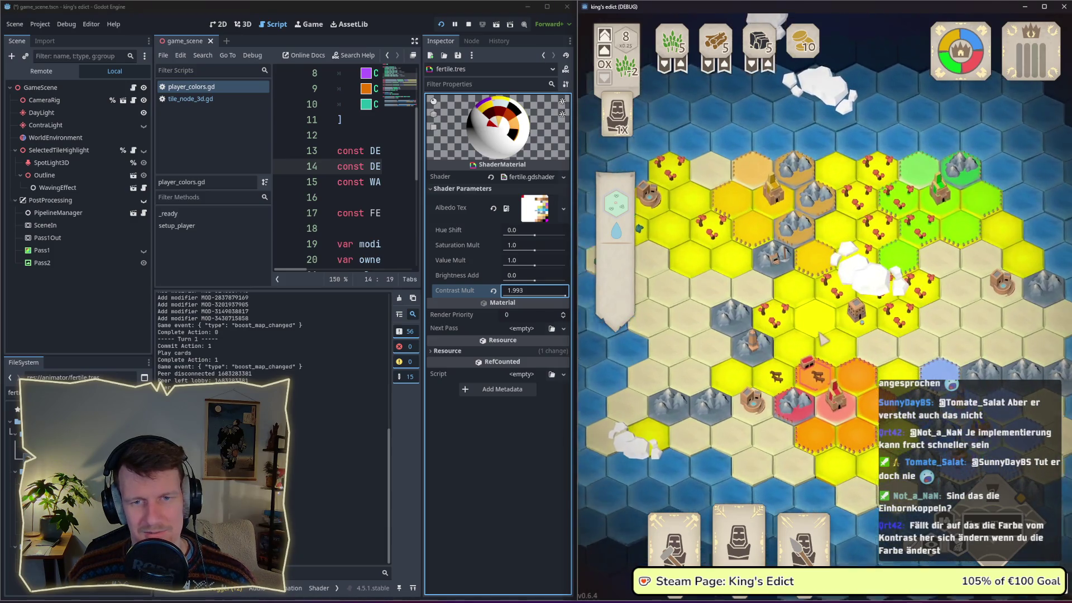
{"action": "scroll", "coordinate": [823, 344], "scroll_direction": "up", "scroll_amount": 1}
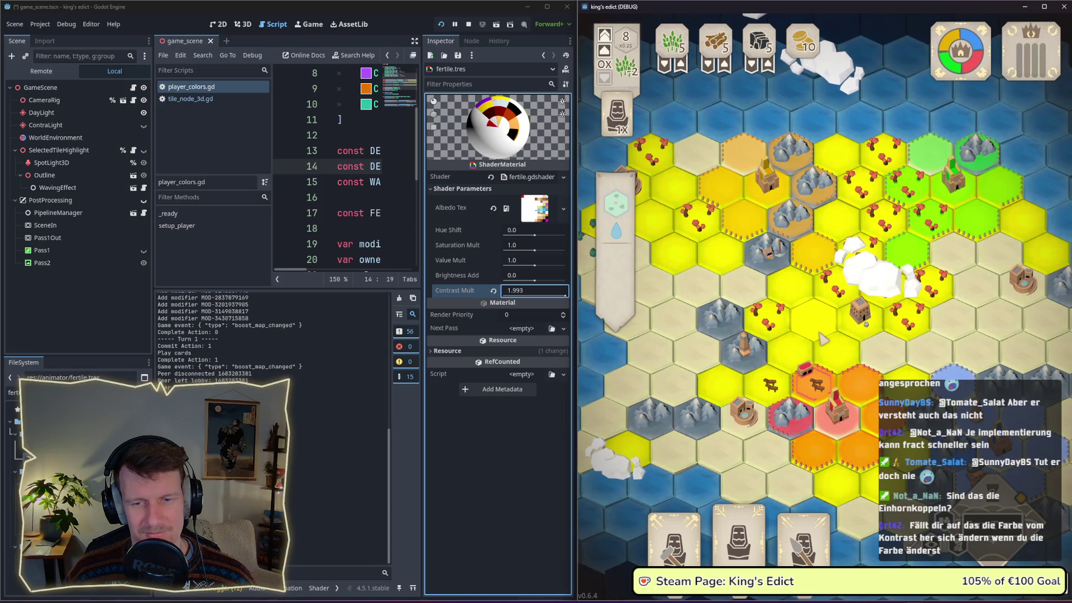
{"action": "left_click", "coordinate": [493, 290]}
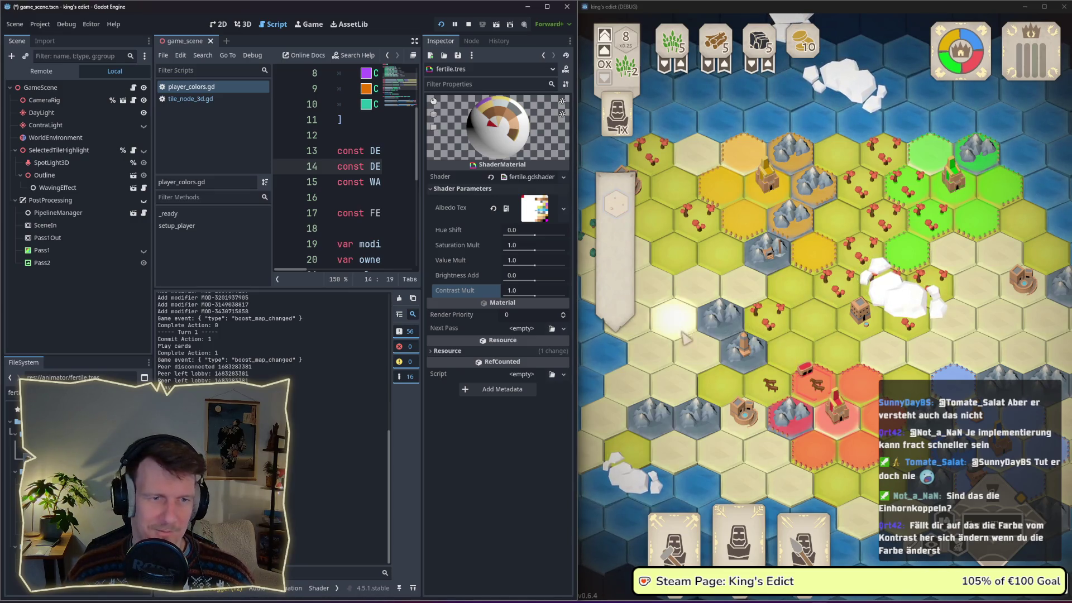
{"action": "scroll", "coordinate": [723, 323], "scroll_direction": "up", "scroll_amount": 2}
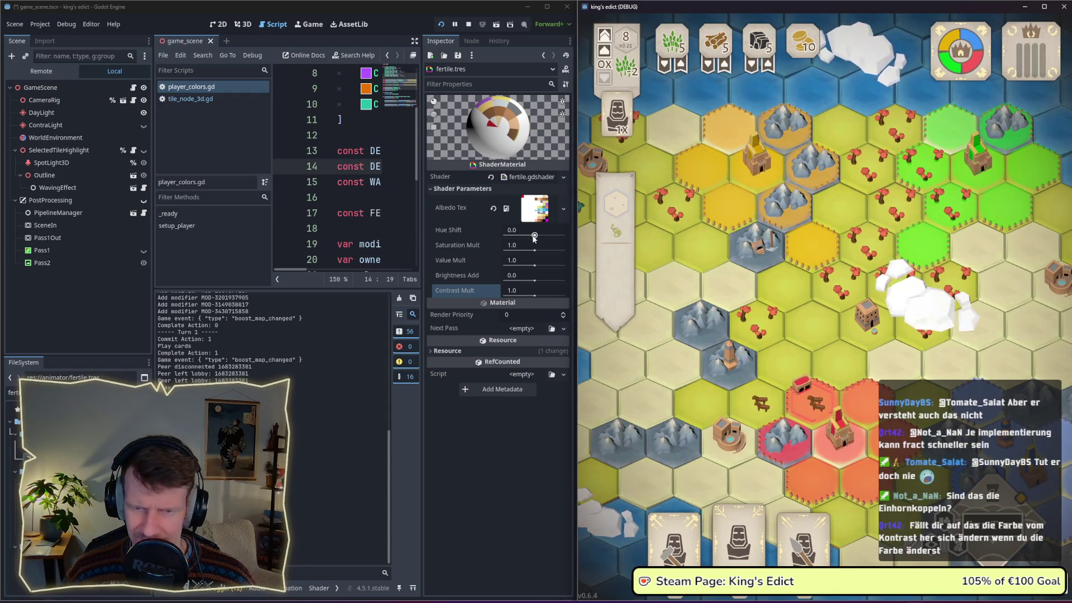
Drag Hue Shift back and forth through teal, magenta and orange, leaving it near 0.322.
{"action": "mouse_move", "coordinate": [533, 235]}
{"action": "left_mouse_down"}
{"action": "mouse_move", "coordinate": [546, 241]}
{"action": "mouse_move", "coordinate": [528, 243]}
{"action": "left_mouse_up"}
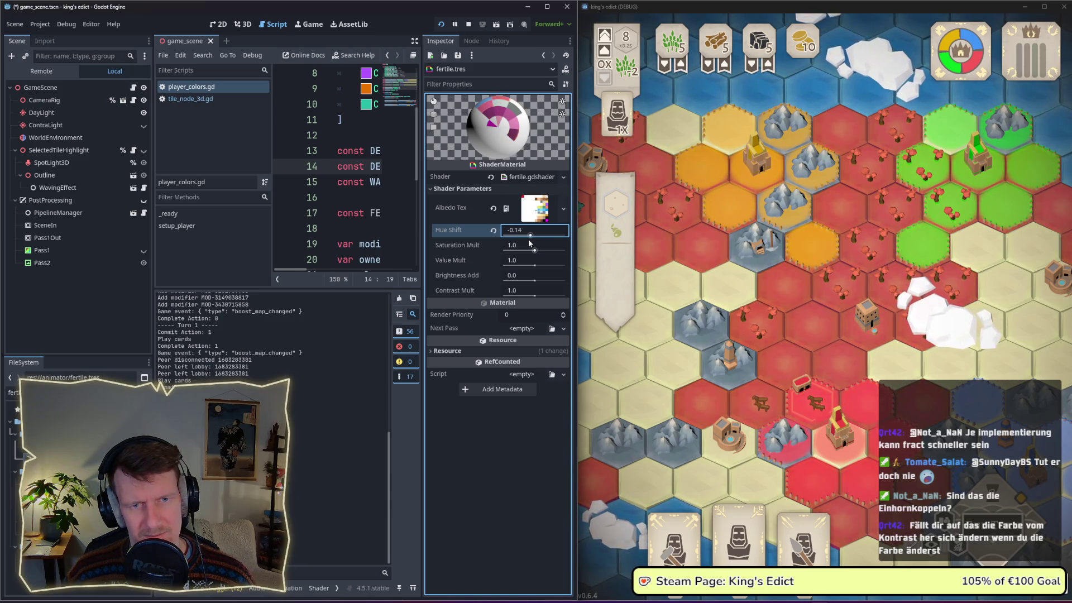
{"action": "scroll", "coordinate": [755, 337], "scroll_direction": "down", "scroll_amount": 2}
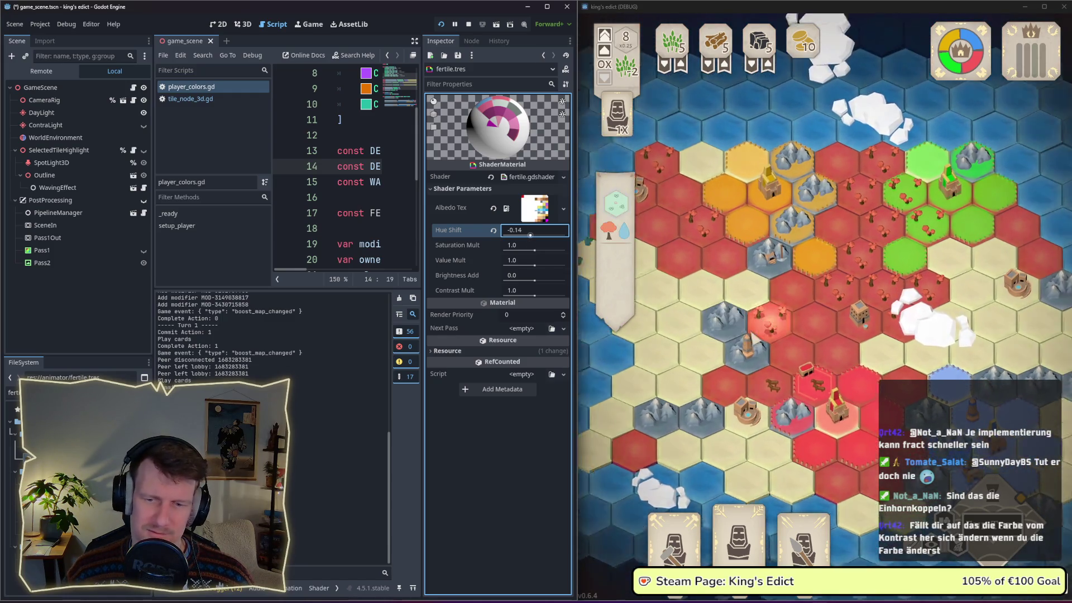
{"action": "mouse_move", "coordinate": [535, 246]}
{"action": "left_mouse_down"}
{"action": "mouse_move", "coordinate": [544, 239]}
{"action": "mouse_move", "coordinate": [528, 247]}
{"action": "left_mouse_up"}
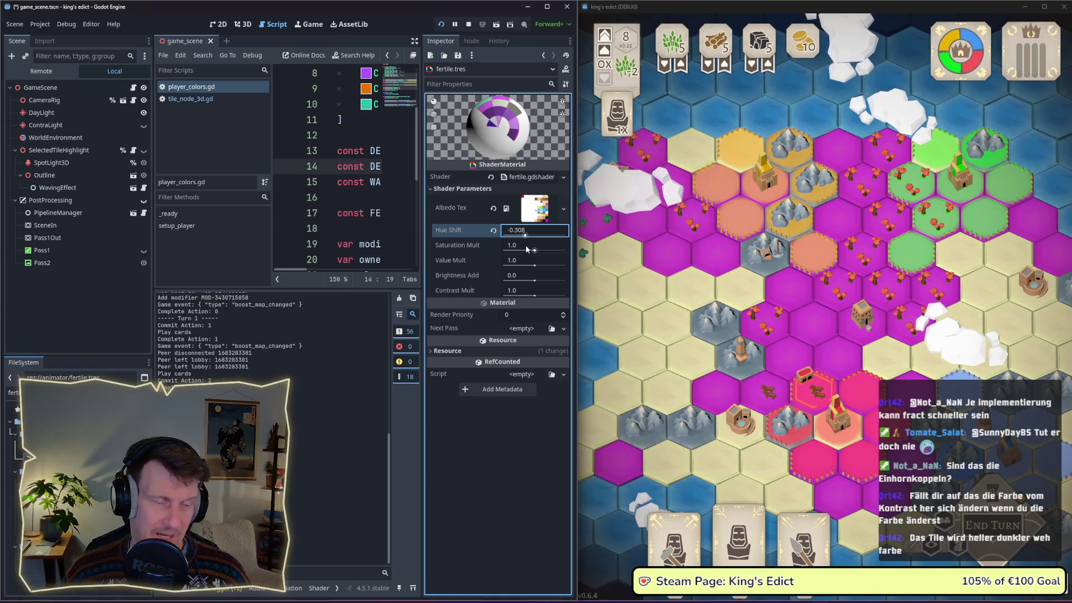
{"action": "left_click_drag", "start_coordinate": [528, 249], "coordinate": [553, 249]}
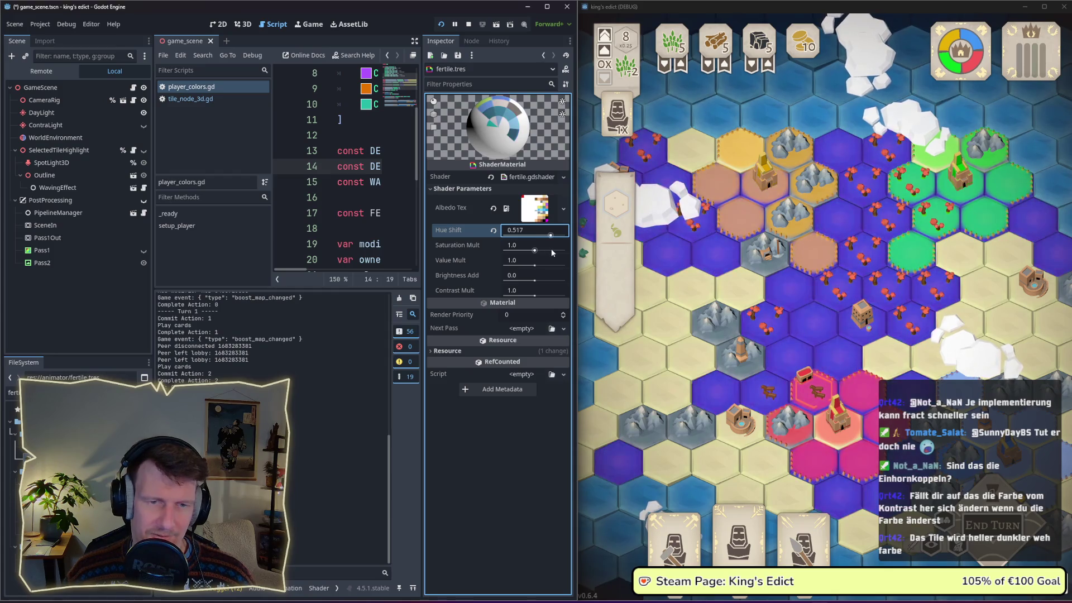
{"action": "mouse_move", "coordinate": [555, 249]}
{"action": "left_mouse_down"}
{"action": "mouse_move", "coordinate": [534, 251]}
{"action": "mouse_move", "coordinate": [545, 255]}
{"action": "left_mouse_up"}
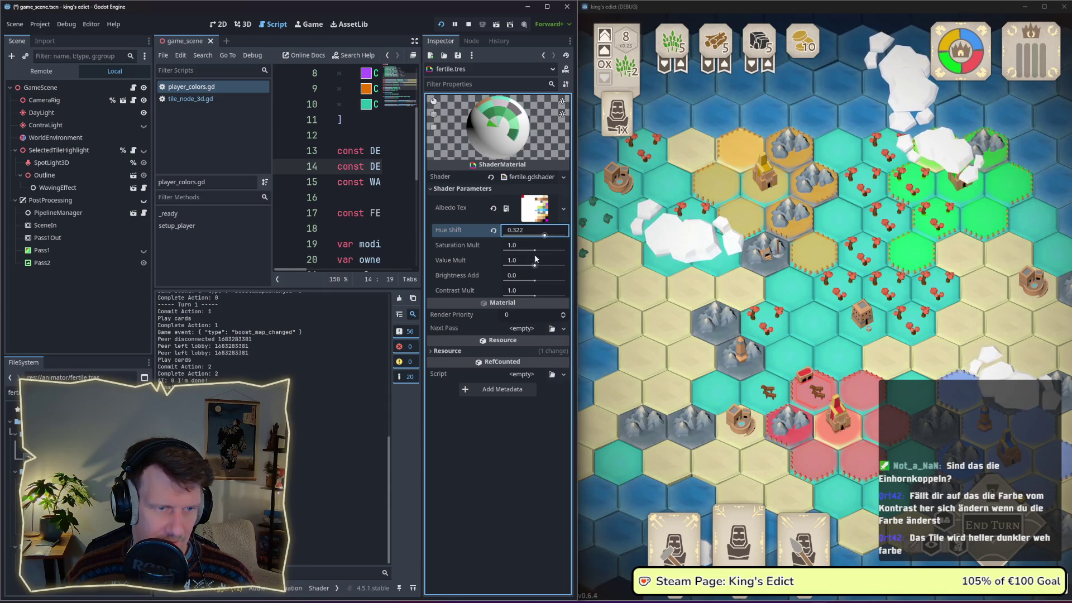
Try Saturation Mult at 0 with hue tweaks, then revert Saturation Mult and Hue Shift to defaults.
{"action": "mouse_move", "coordinate": [534, 249]}
{"action": "left_mouse_down"}
{"action": "mouse_move", "coordinate": [510, 250]}
{"action": "mouse_move", "coordinate": [546, 236]}
{"action": "left_mouse_up"}
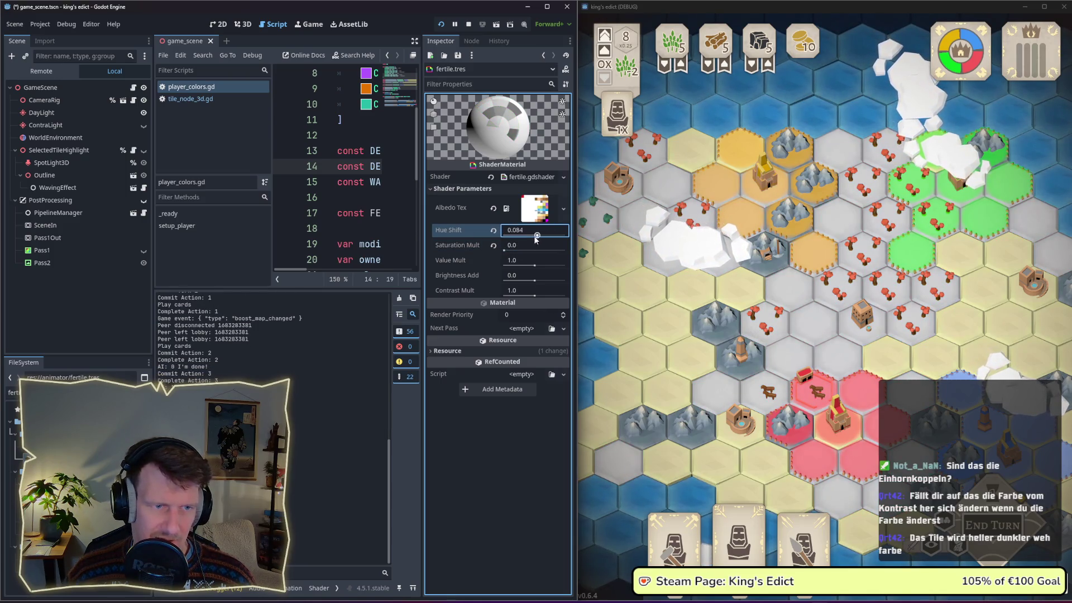
{"action": "left_click_drag", "start_coordinate": [526, 238], "coordinate": [509, 236]}
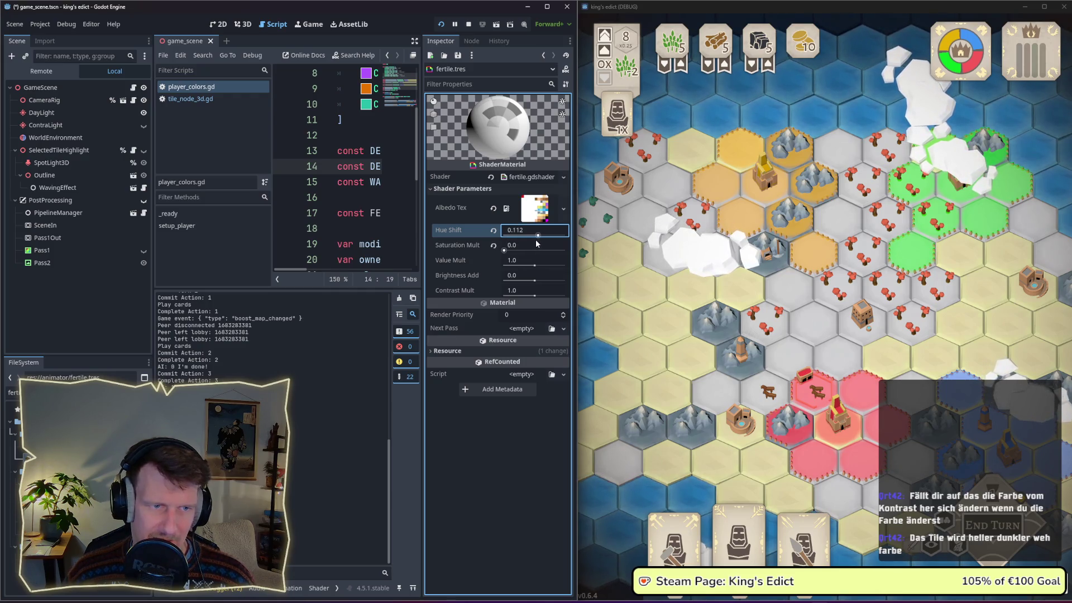
{"action": "left_click_drag", "start_coordinate": [535, 242], "coordinate": [538, 238]}
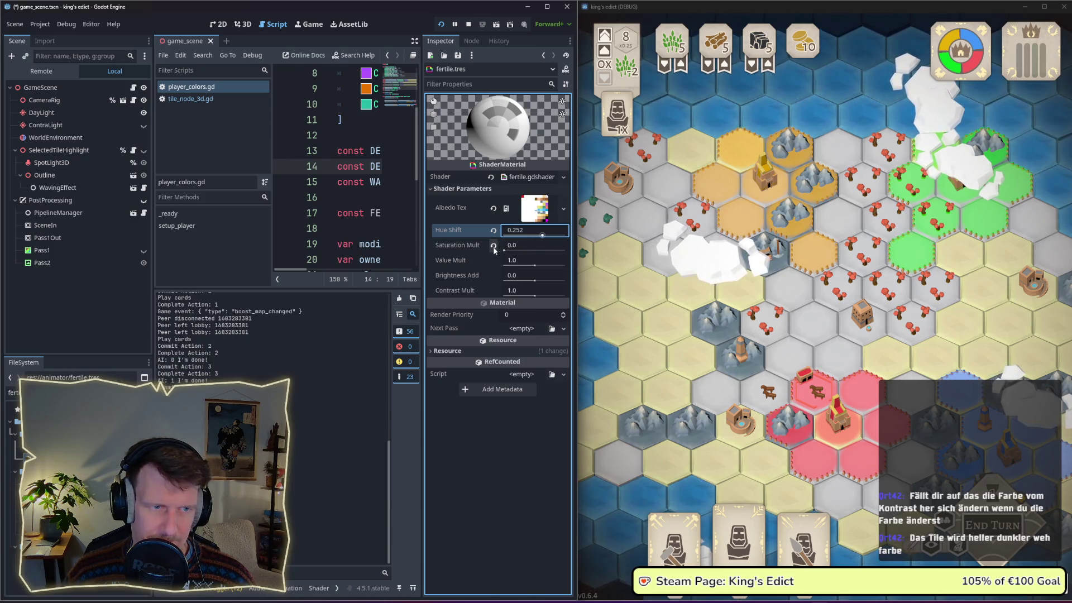
{"action": "left_click", "coordinate": [493, 245]}
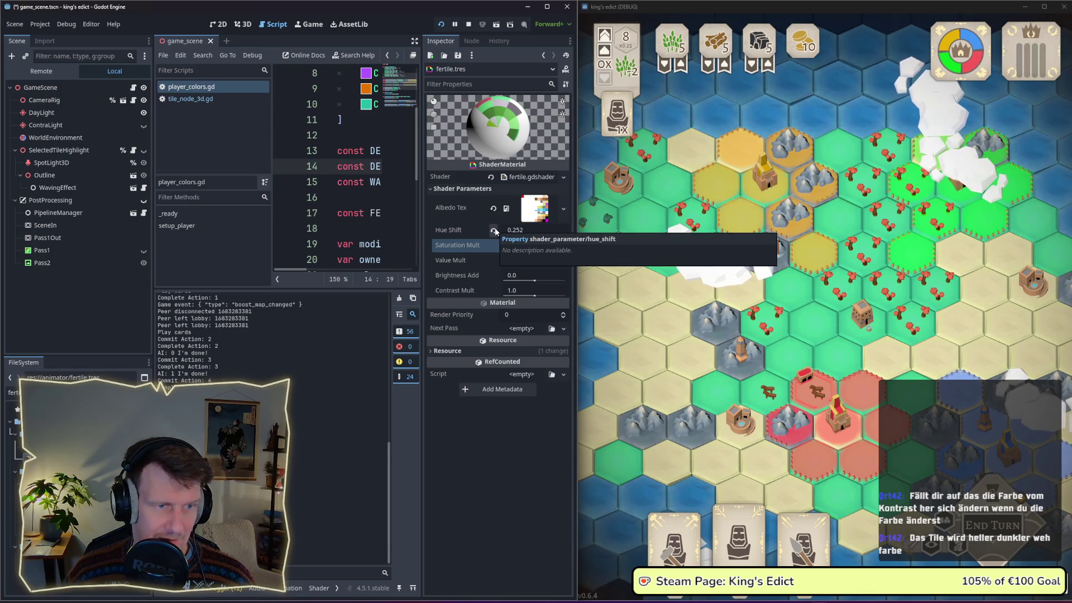
{"action": "left_click", "coordinate": [494, 230]}
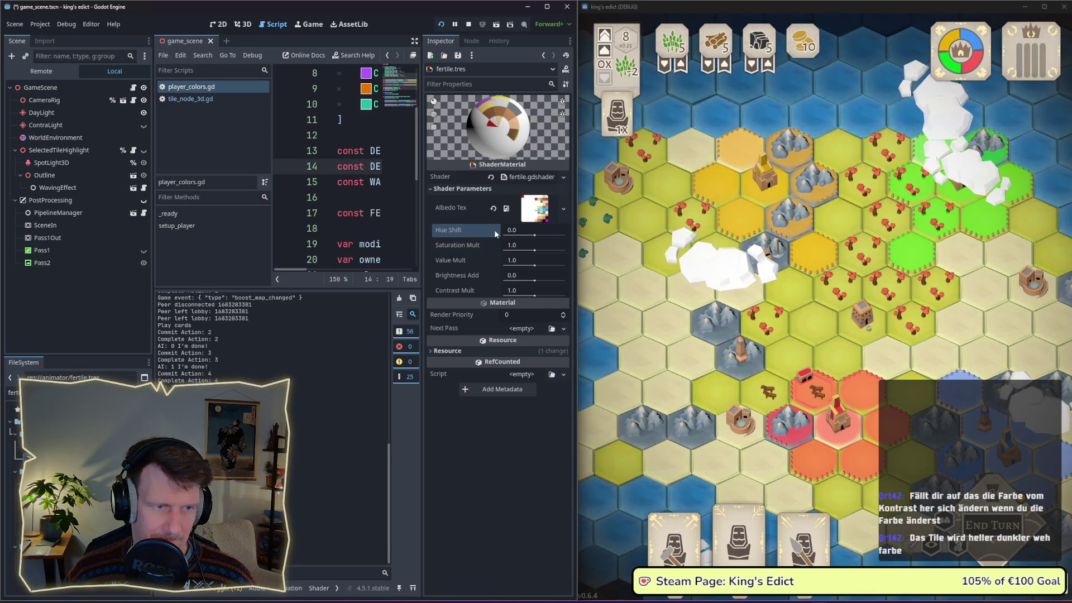
{"action": "left_click_drag", "start_coordinate": [528, 249], "coordinate": [506, 251]}
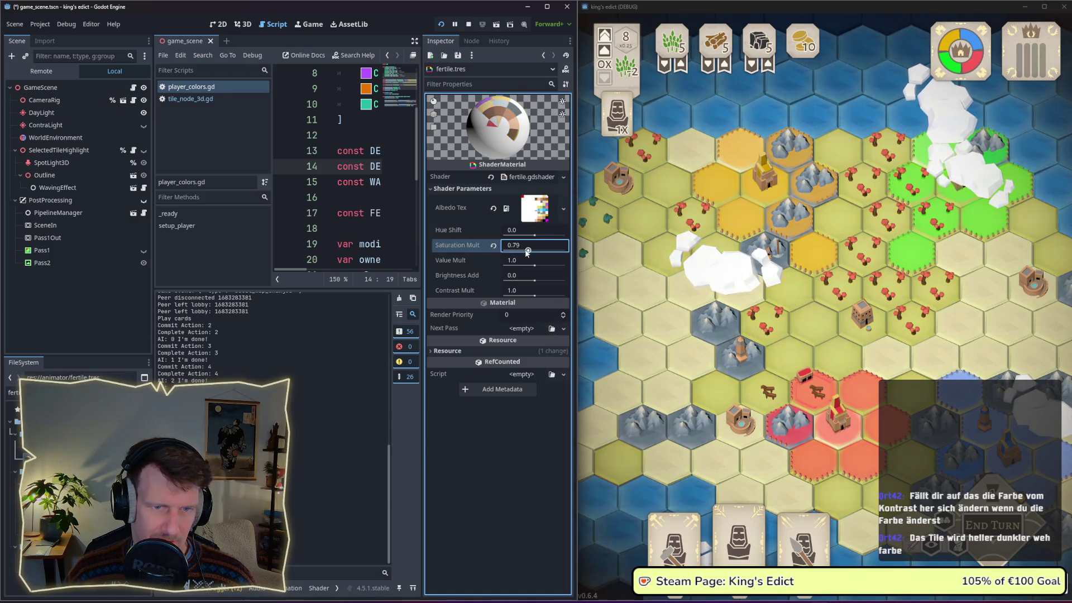
{"action": "left_click", "coordinate": [507, 251]}
{"action": "type", "text": "0.0"}
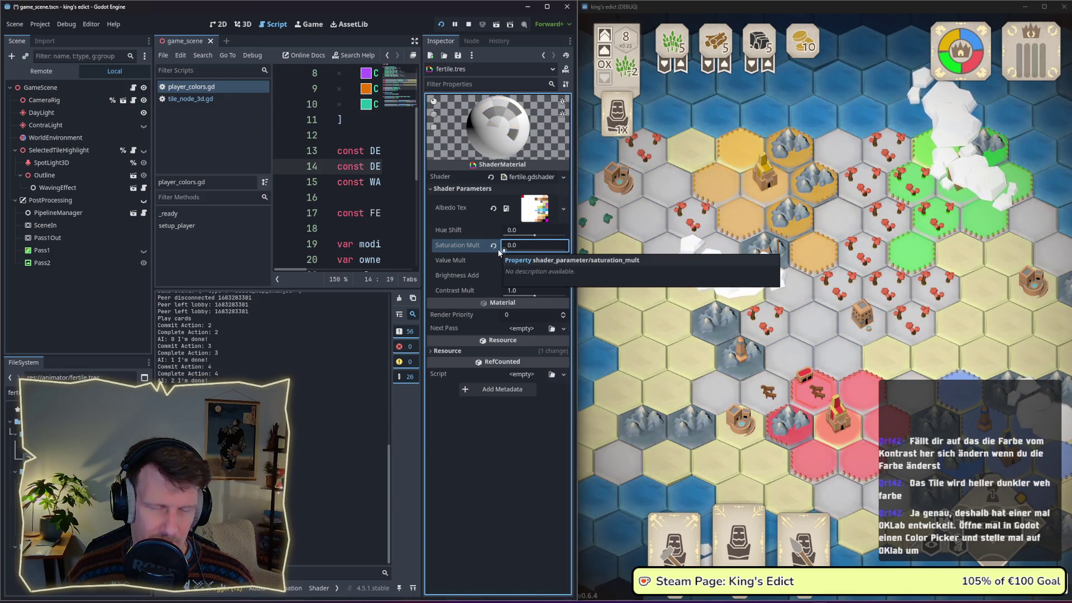
Sweep Hue Shift through blue and purple to -0.154 so fertile tiles turn red.
{"action": "mouse_move", "coordinate": [536, 236]}
{"action": "left_mouse_down"}
{"action": "mouse_move", "coordinate": [544, 237]}
{"action": "mouse_move", "coordinate": [536, 251]}
{"action": "left_mouse_up"}
{"action": "type", "text": "0"}
{"action": "key", "text": "Return"}
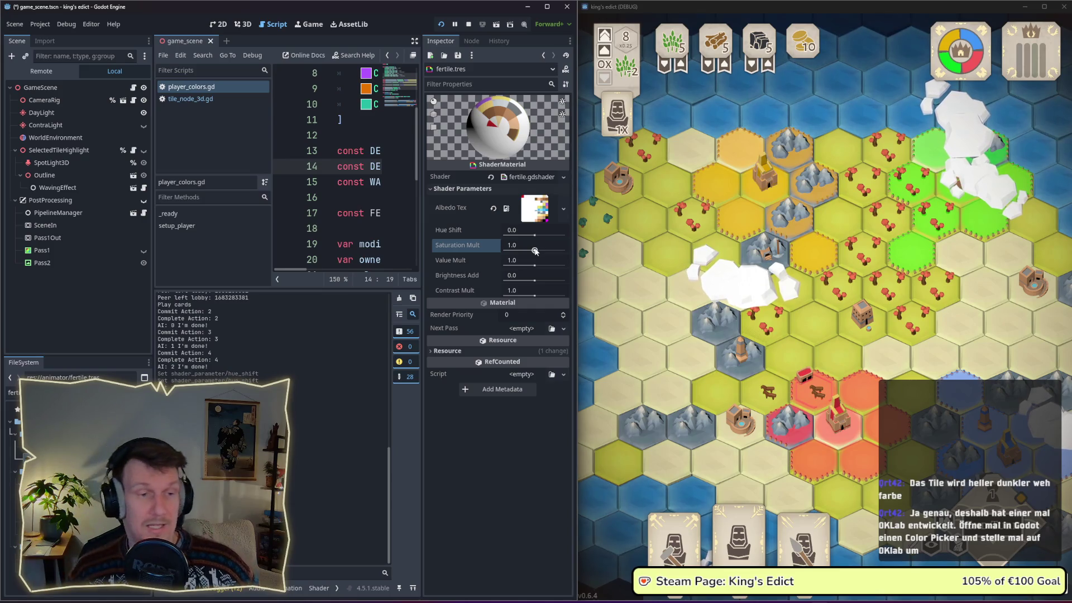
{"action": "left_click_drag", "start_coordinate": [530, 235], "coordinate": [540, 237]}
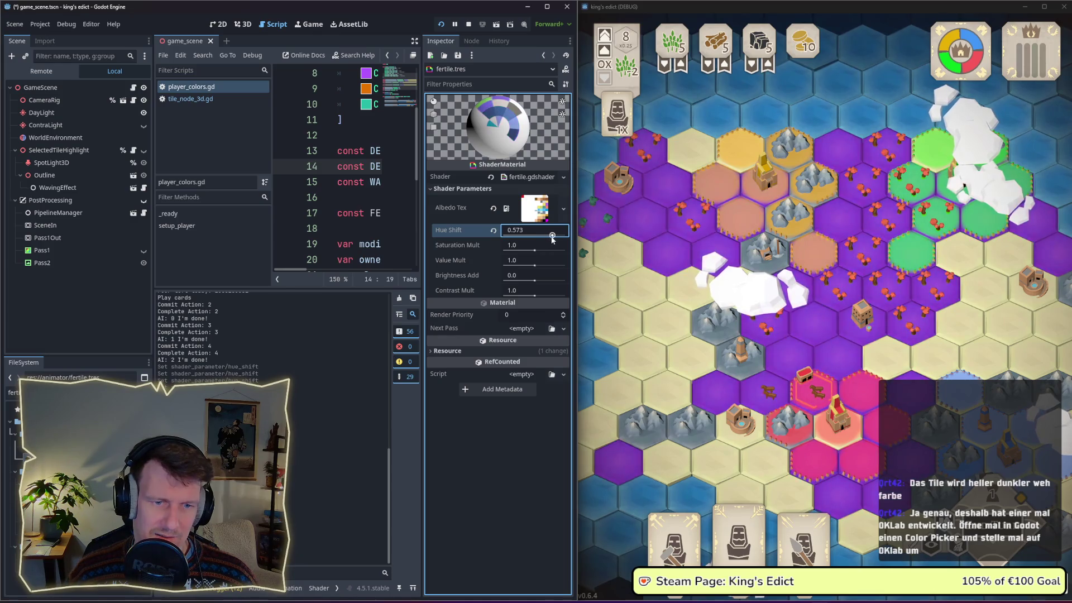
{"action": "left_click_drag", "start_coordinate": [543, 237], "coordinate": [528, 238]}
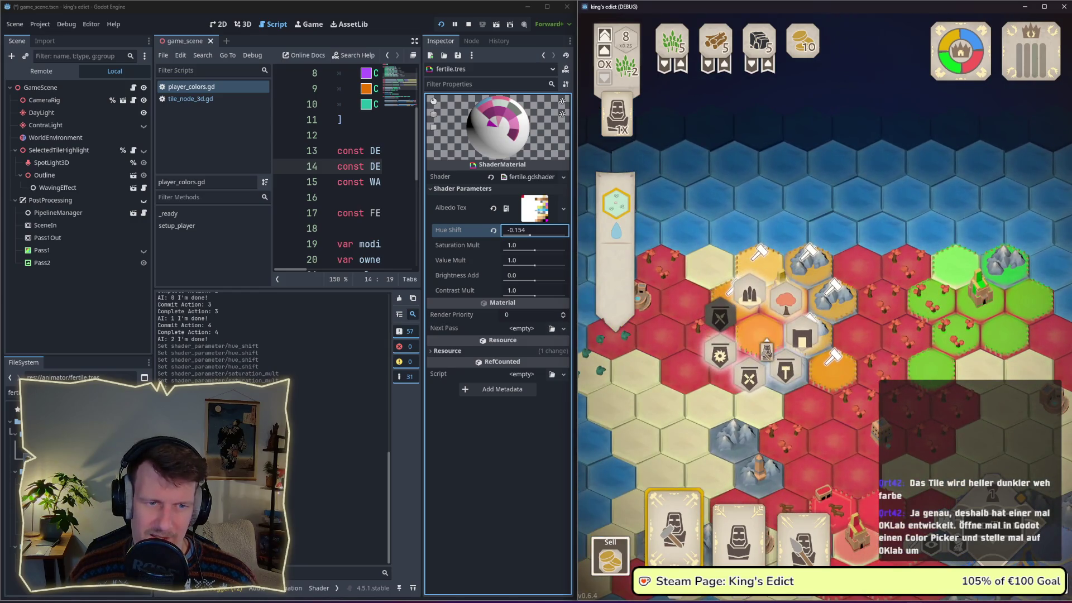
{"action": "left_click", "coordinate": [764, 344]}
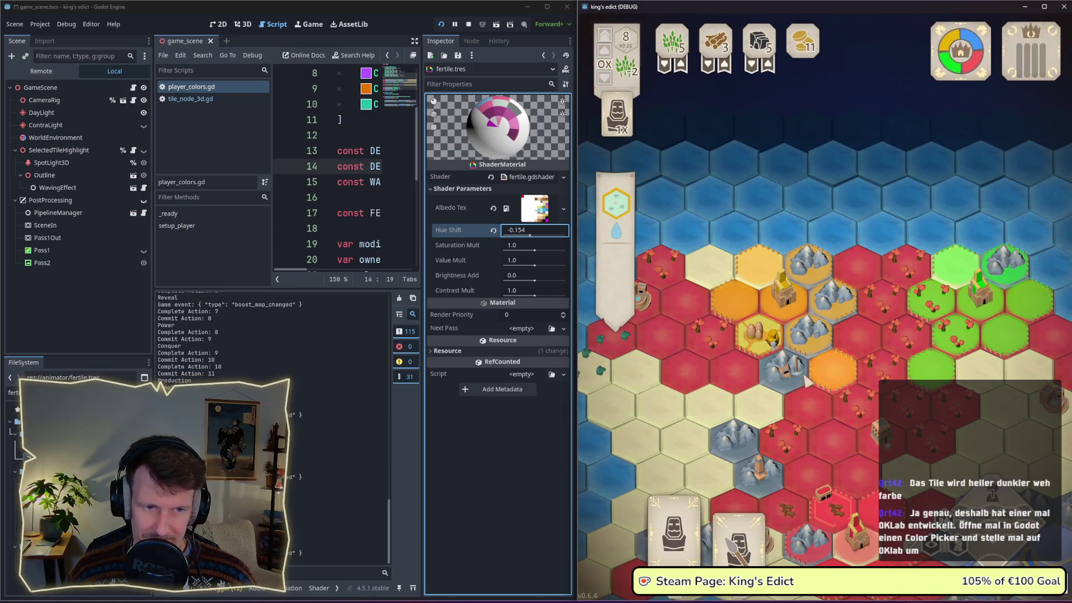
Deploy a spearman in-game, revert Hue Shift to 0, then shift it back toward red (-0.14).
{"action": "left_click_drag", "start_coordinate": [779, 384], "coordinate": [766, 256]}
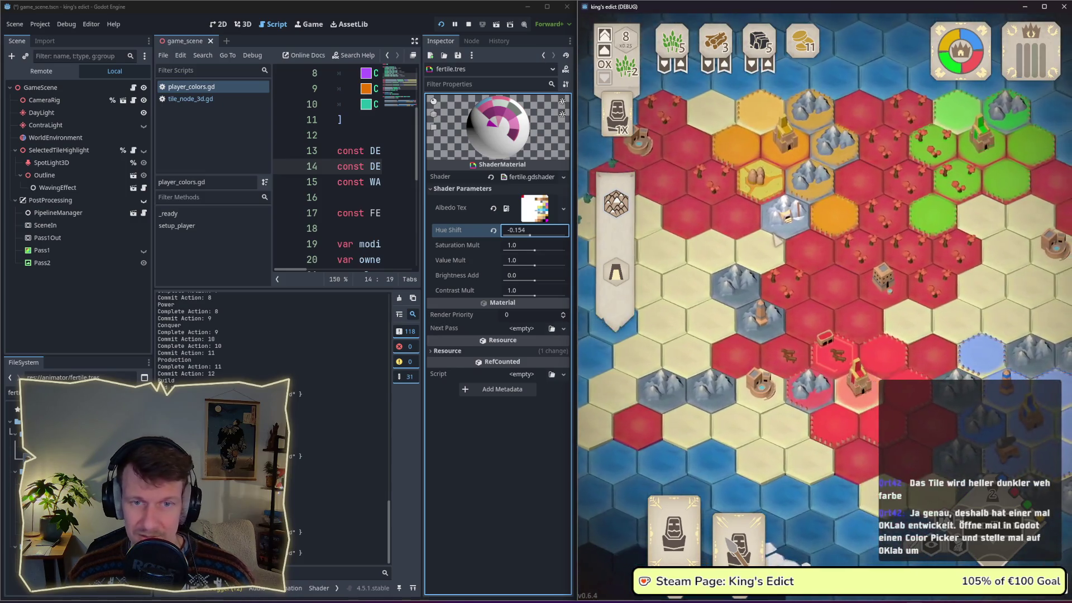
{"action": "scroll", "coordinate": [766, 257], "scroll_direction": "down", "scroll_amount": 2}
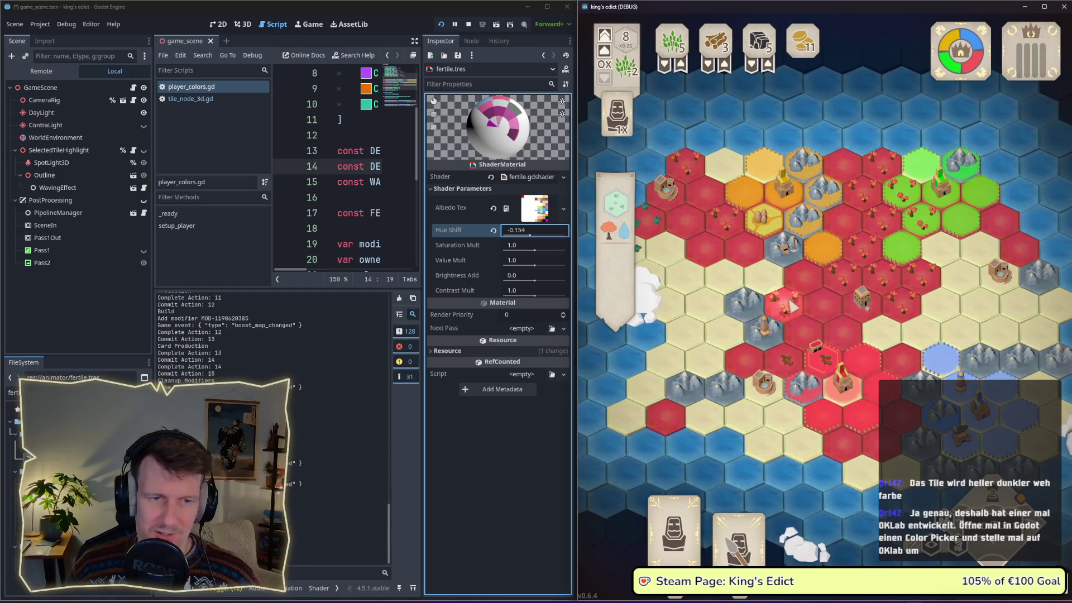
{"action": "left_click", "coordinate": [737, 526]}
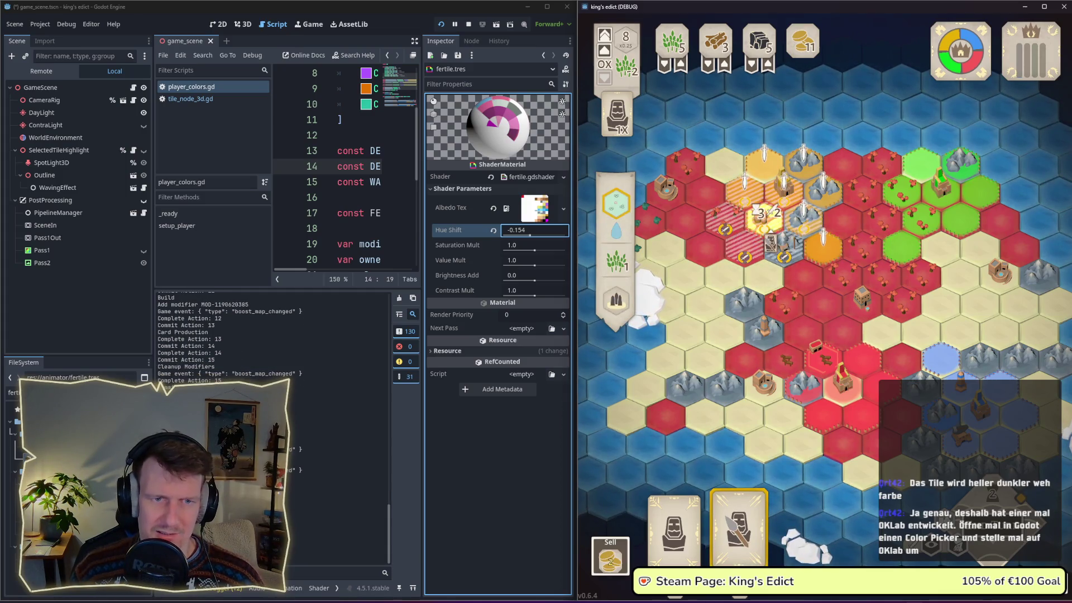
{"action": "left_click", "coordinate": [825, 251]}
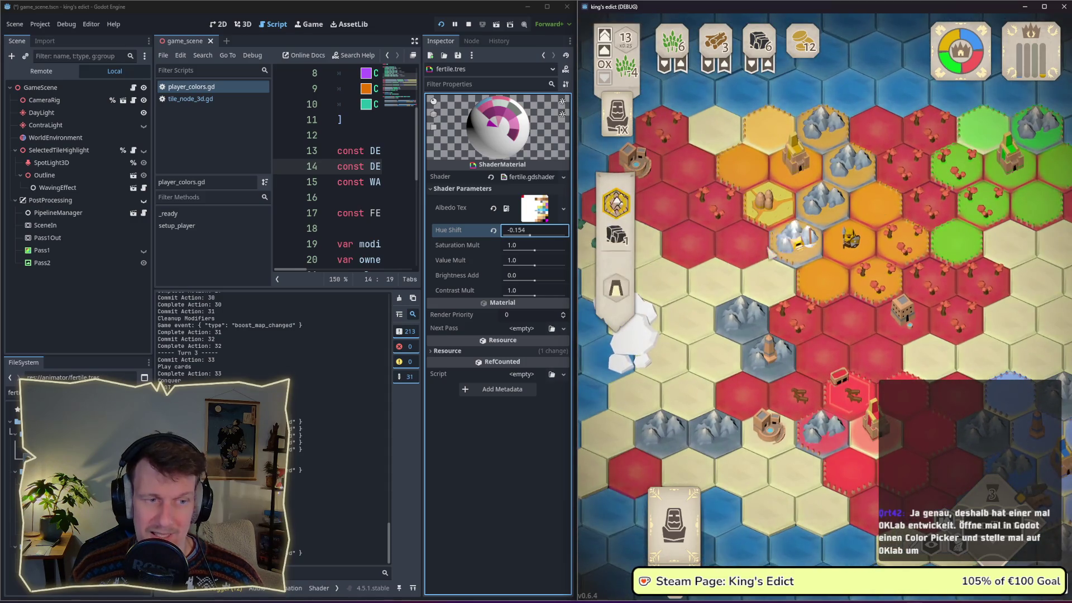
{"action": "left_click", "coordinate": [494, 231]}
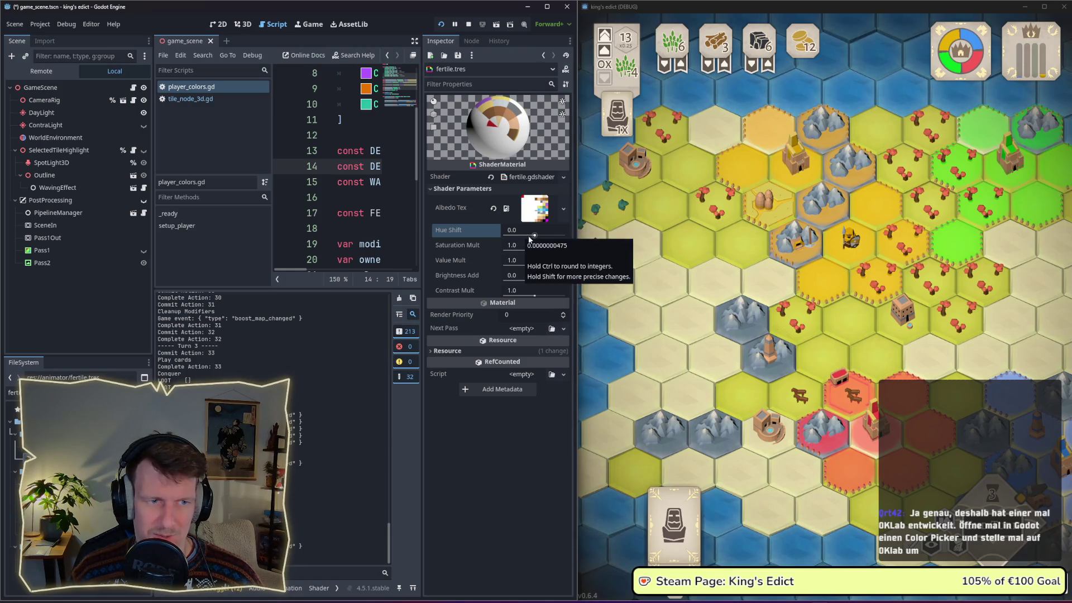
{"action": "left_click_drag", "start_coordinate": [536, 237], "coordinate": [529, 237]}
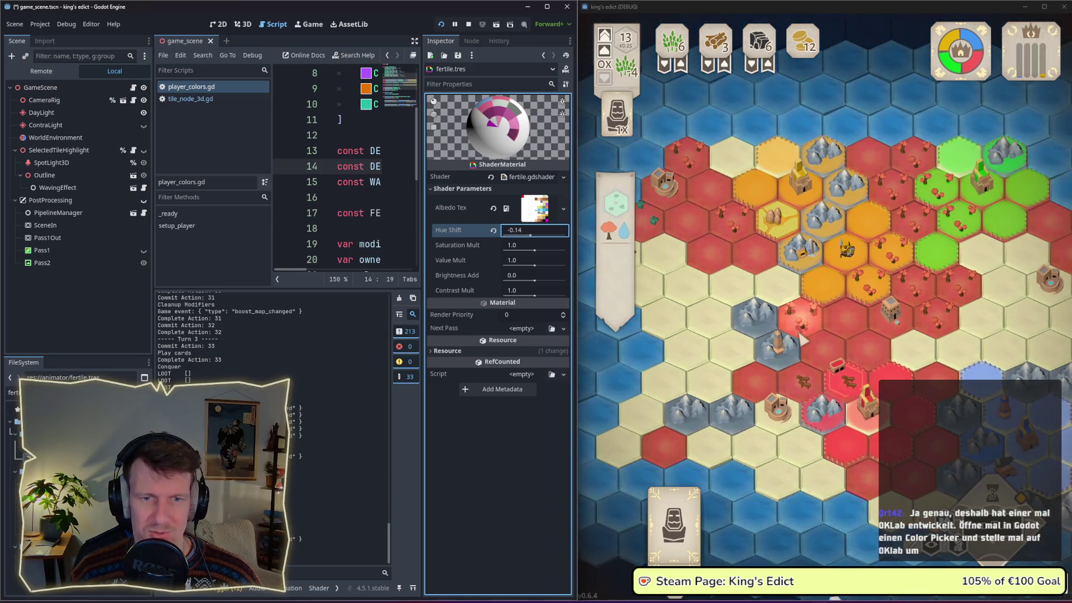
Compare Hue Shift against 0.0 several times and leave it at -0.07 for an orange-brown tint.
{"action": "left_click_drag", "start_coordinate": [797, 328], "coordinate": [767, 345]}
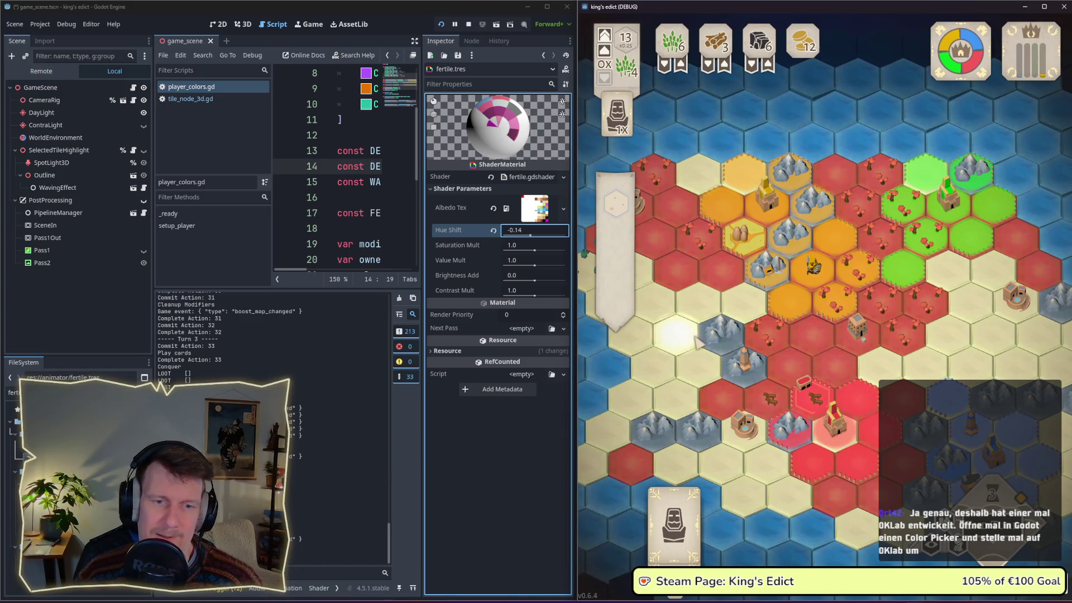
{"action": "left_click", "coordinate": [493, 231]}
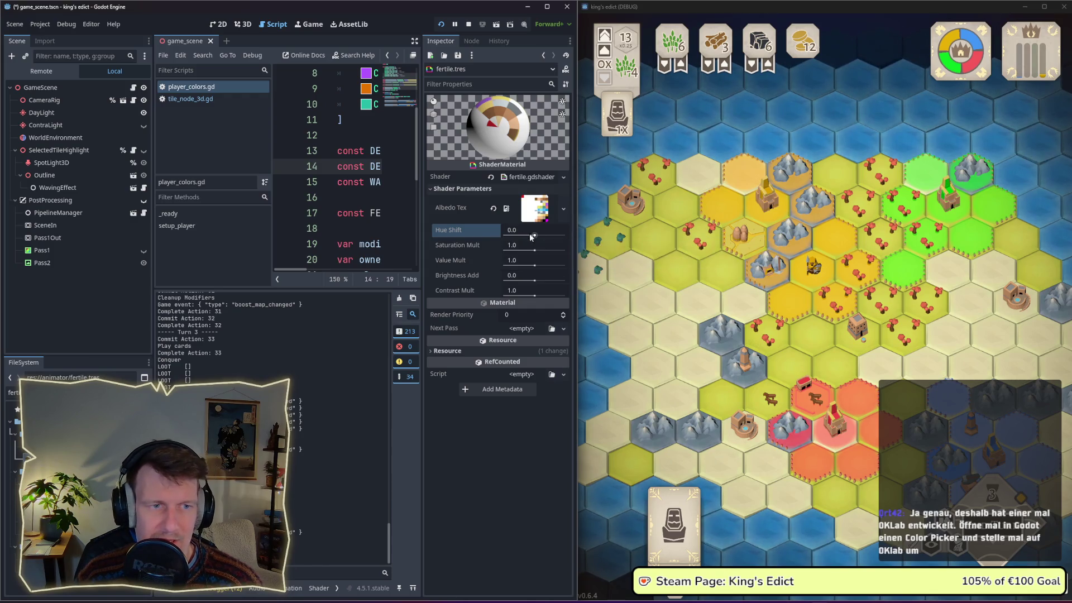
{"action": "left_click", "coordinate": [535, 235]}
{"action": "left_click_drag", "start_coordinate": [535, 235], "coordinate": [531, 236]}
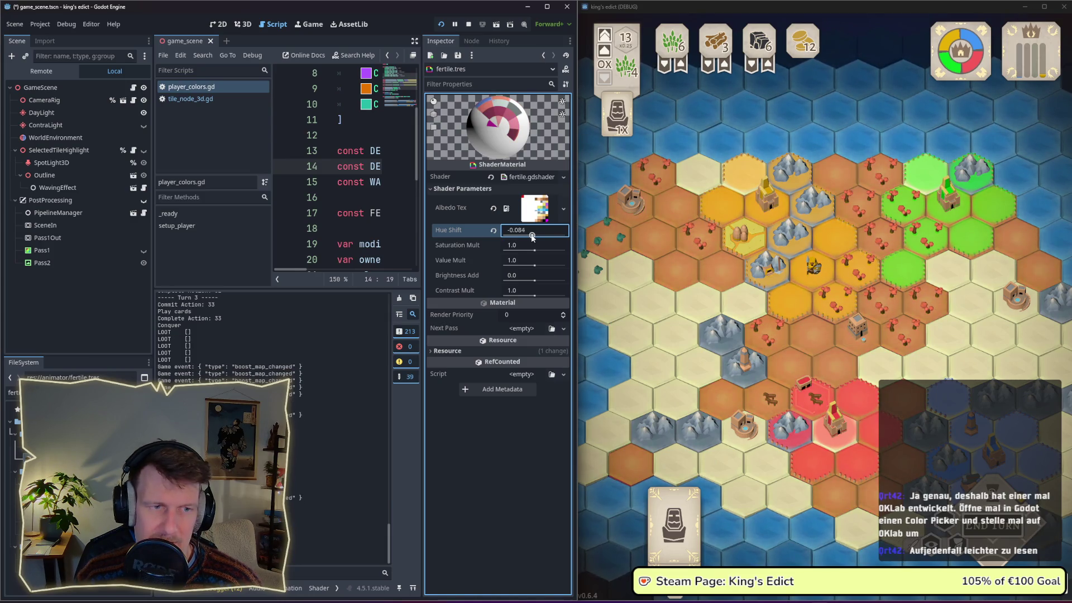
{"action": "left_click_drag", "start_coordinate": [532, 237], "coordinate": [533, 236]}
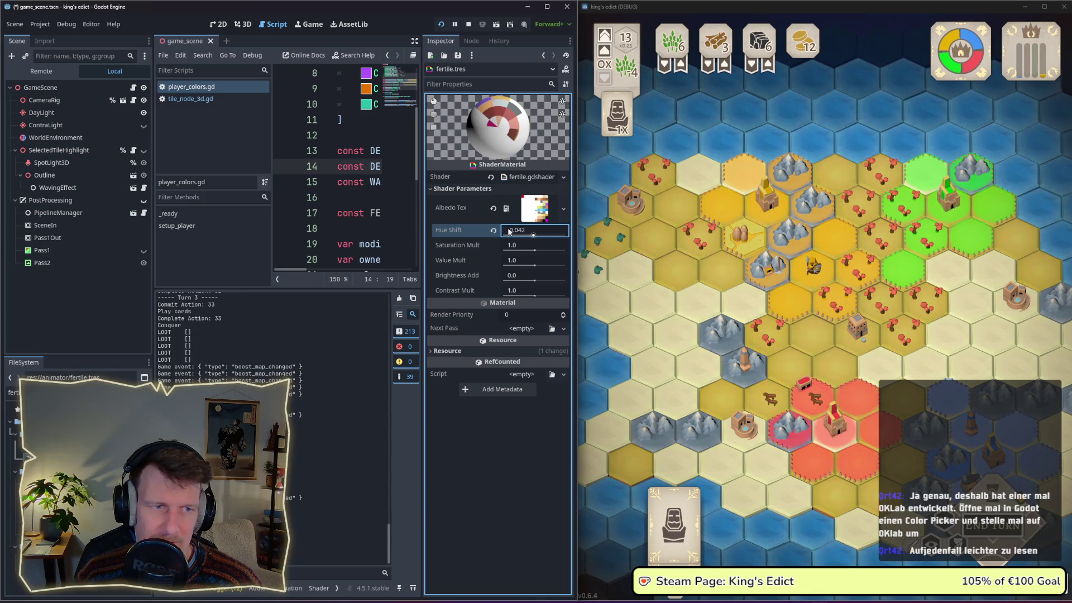
{"action": "left_click", "coordinate": [493, 229]}
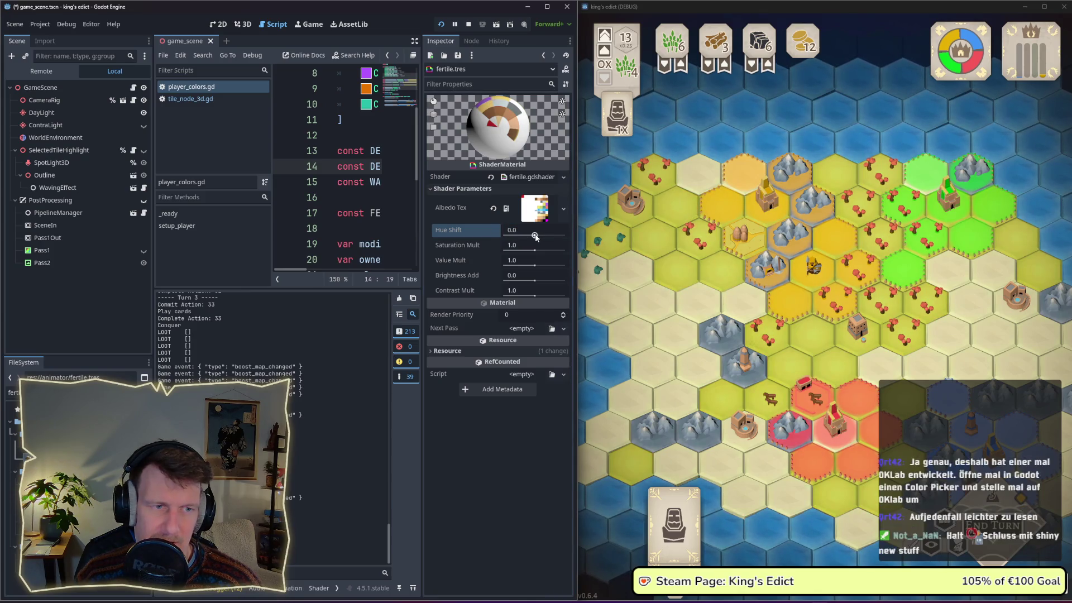
{"action": "left_click_drag", "start_coordinate": [536, 236], "coordinate": [534, 236]}
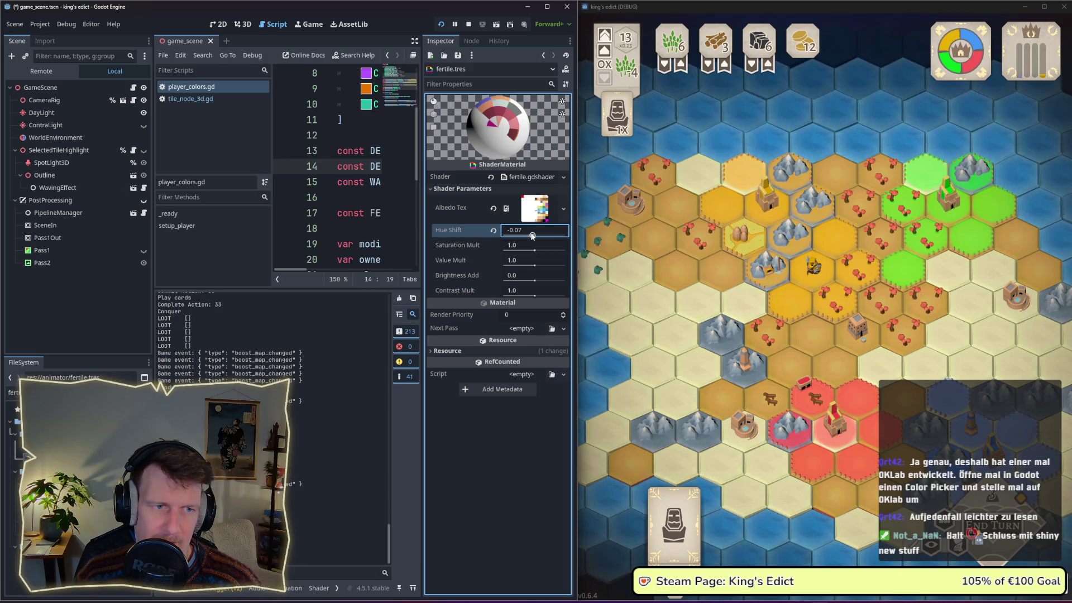
{"action": "left_click_drag", "start_coordinate": [532, 235], "coordinate": [534, 235]}
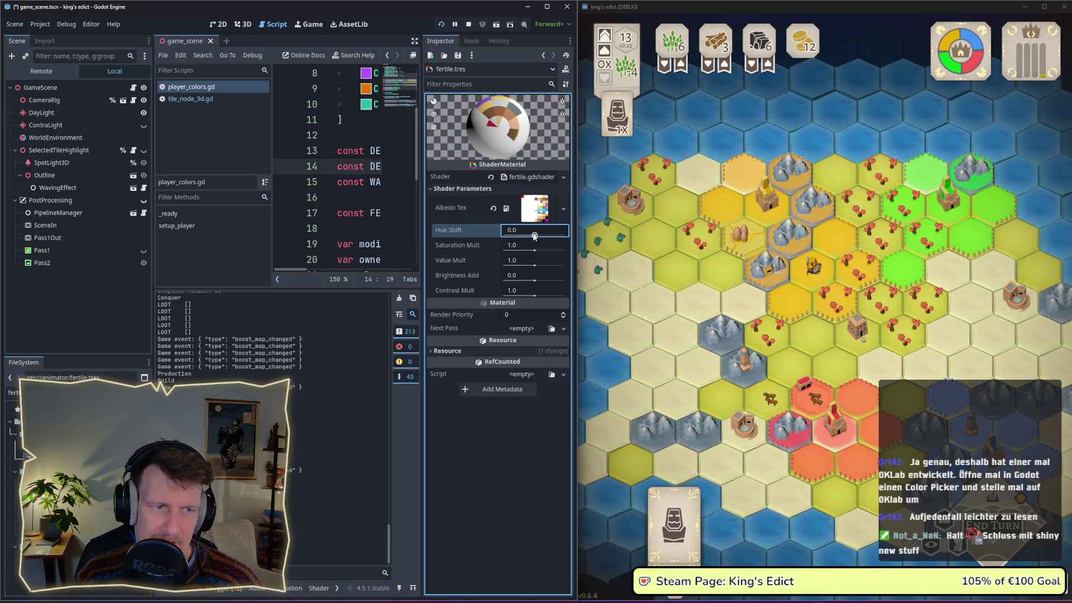
{"action": "left_click_drag", "start_coordinate": [534, 236], "coordinate": [532, 235]}
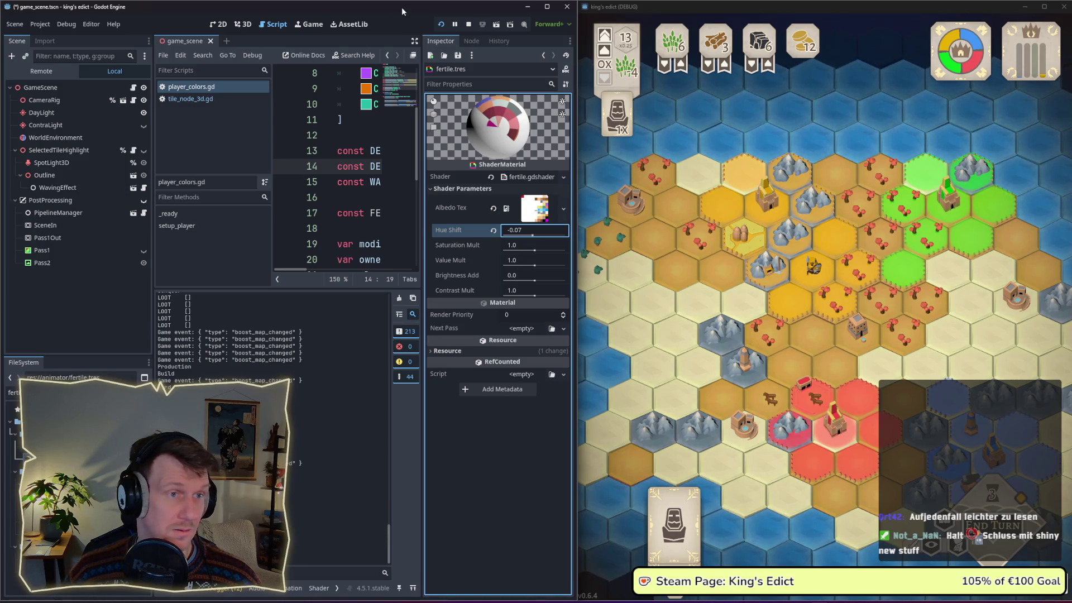
Maximize the Godot editor and flip between it and the game window, moving the game window right.
{"action": "left_click", "coordinate": [546, 8]}
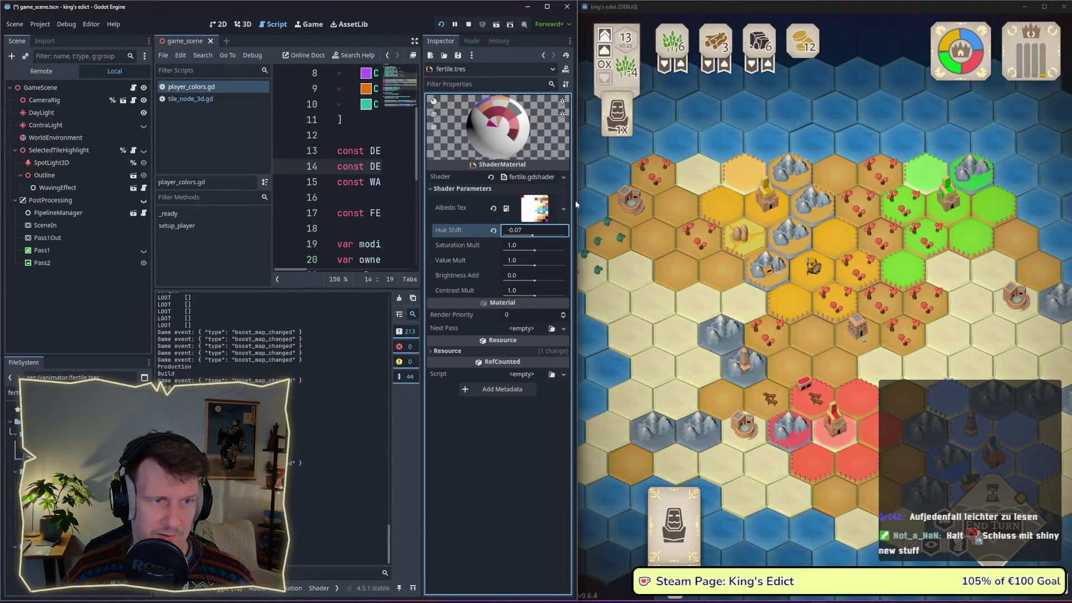
{"action": "key", "text": "super+Down"}
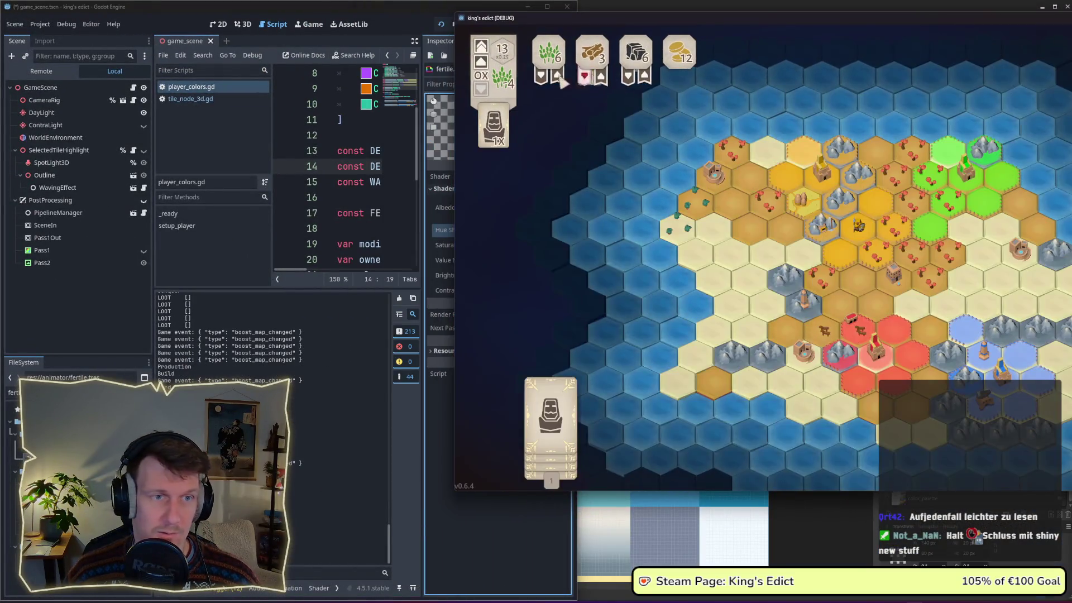
{"action": "left_click", "coordinate": [576, 536]}
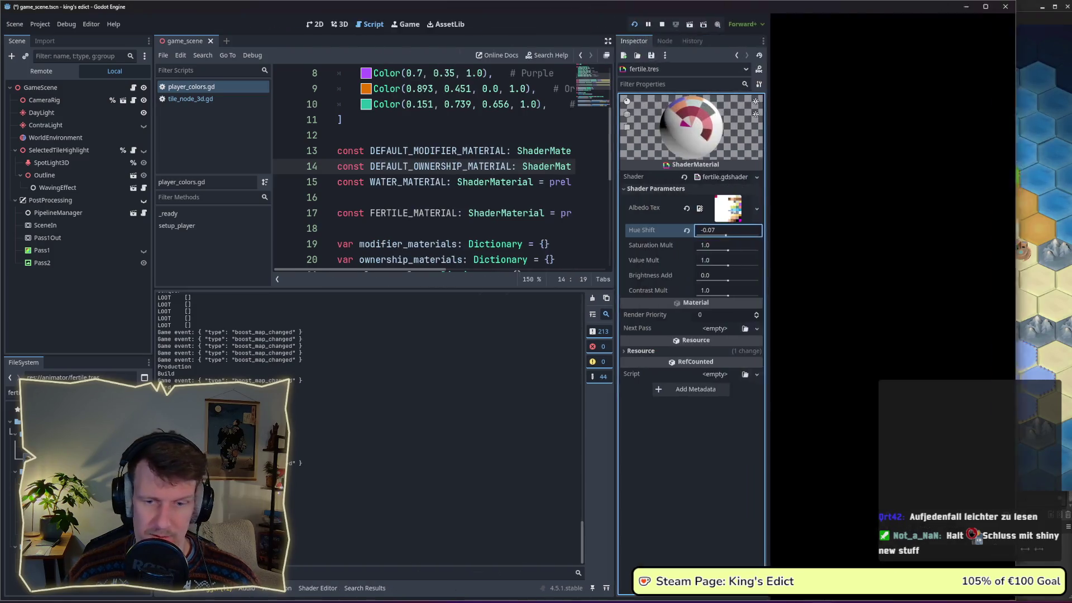
{"action": "key", "text": "alt+Tab"}
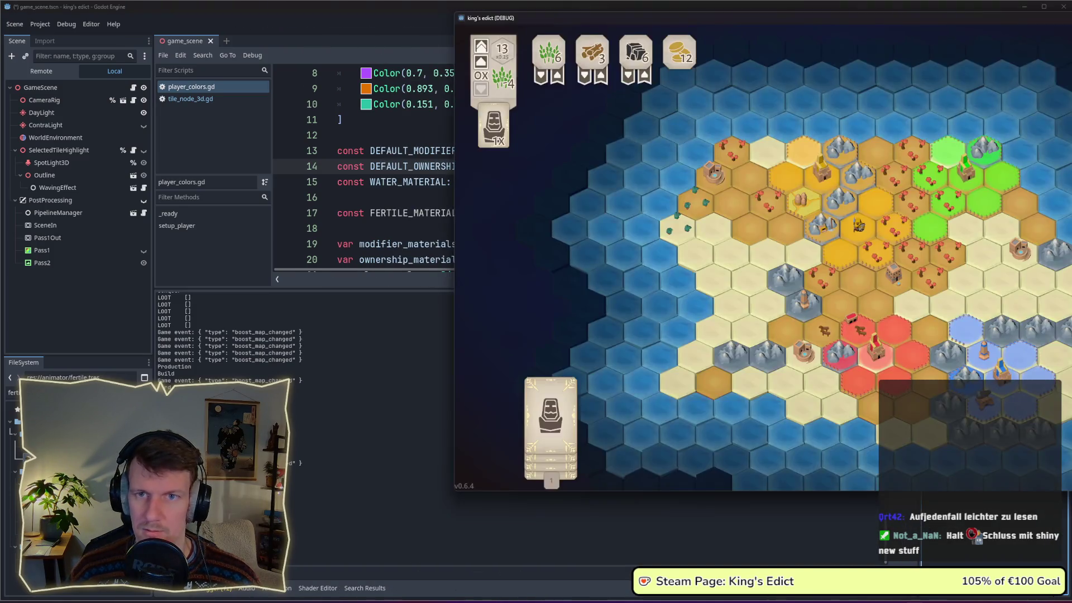
{"action": "key", "text": "super+Up"}
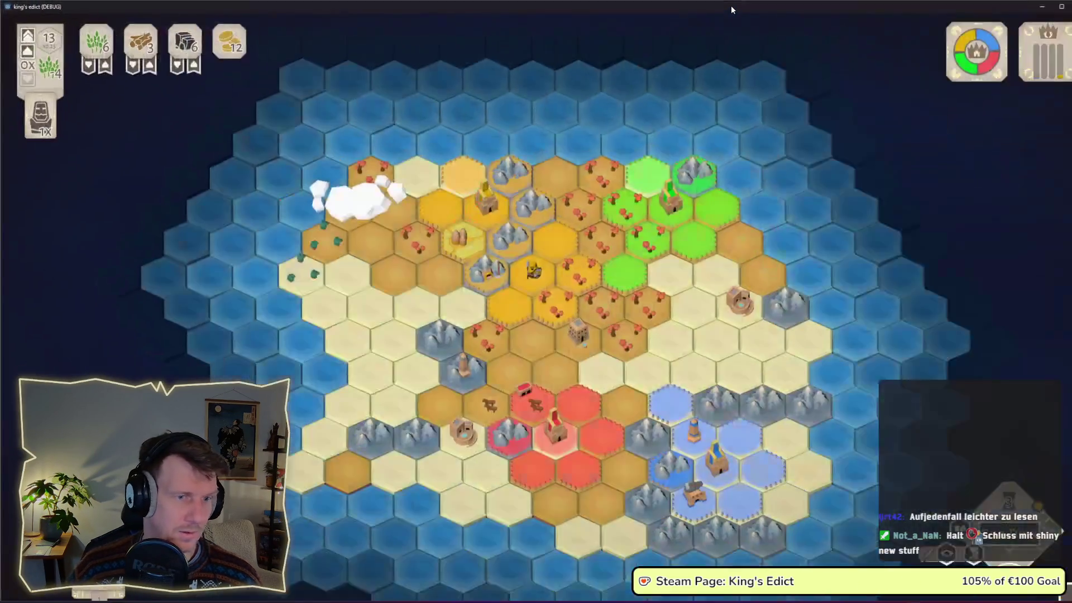
{"action": "key", "text": "alt+Tab"}
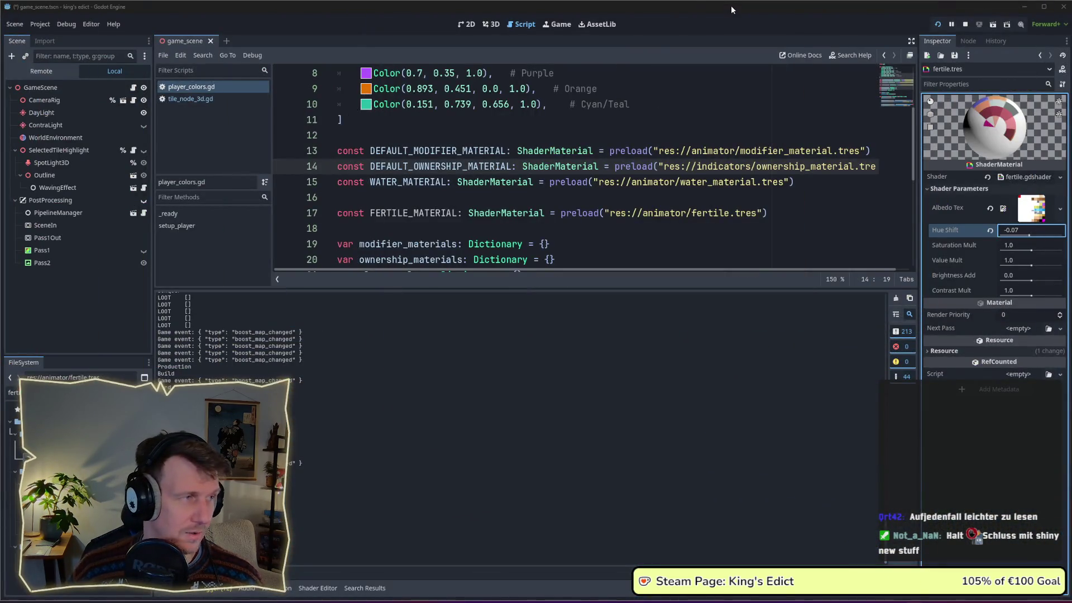
{"action": "key", "text": "alt+Tab"}
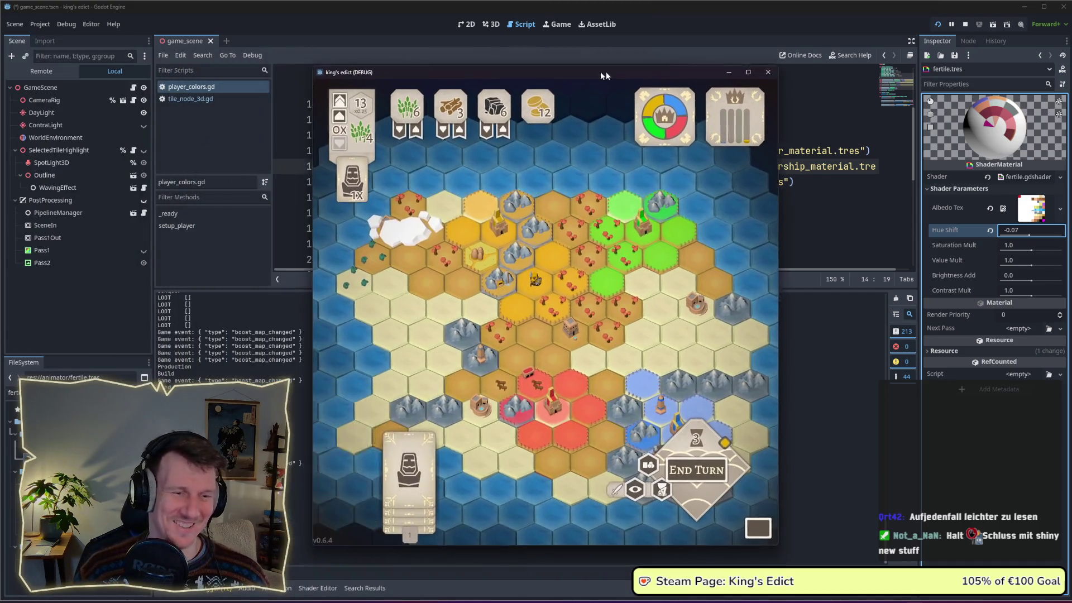
{"action": "left_click_drag", "start_coordinate": [453, 59], "coordinate": [664, 64]}
{"action": "left_click", "coordinate": [145, 285]}
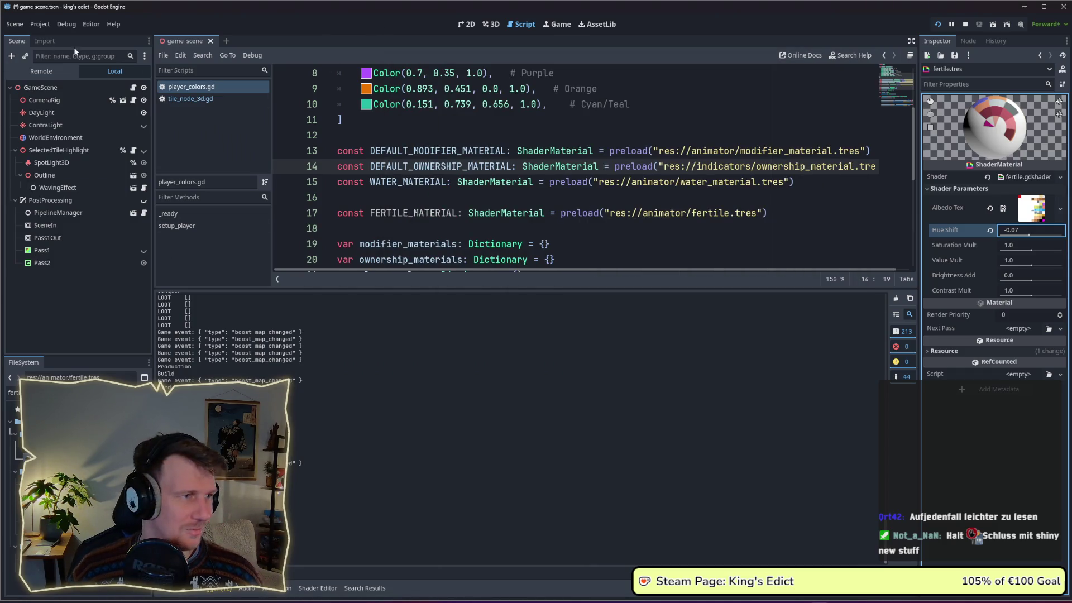
Switch to player_colors.gd and bring up the colour picker on the cyan player colour.
{"action": "left_click", "coordinate": [19, 26]}
{"action": "left_click", "coordinate": [19, 41]}
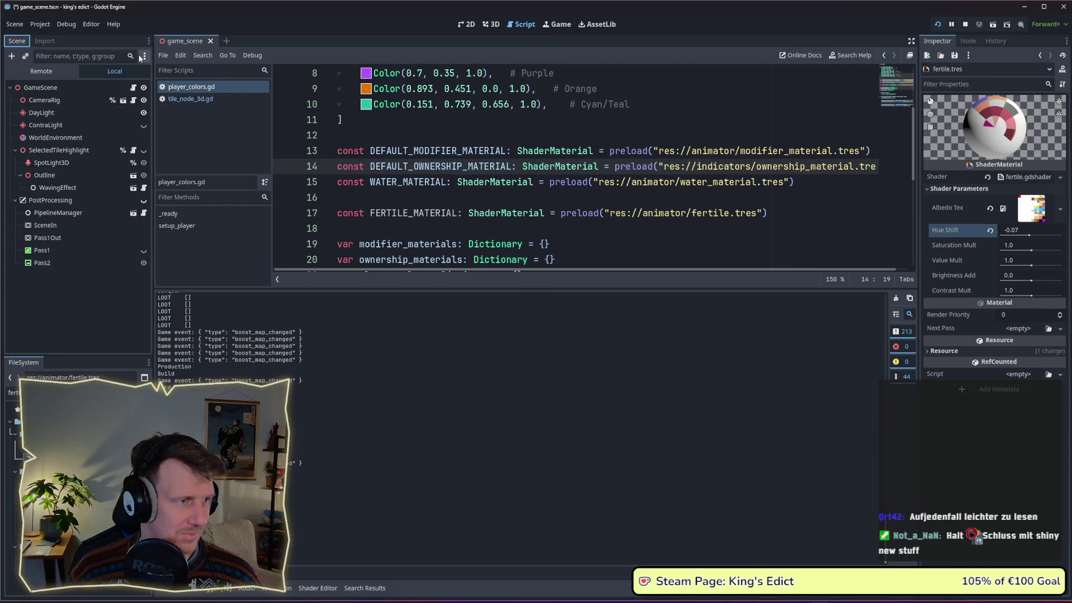
{"action": "left_click", "coordinate": [365, 105]}
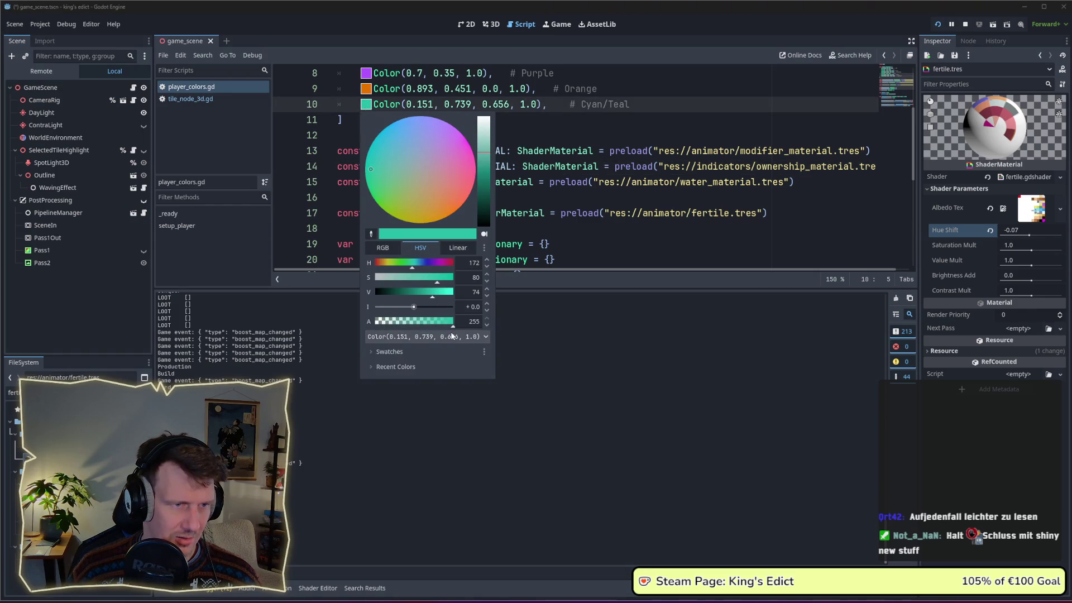
In OKHSL mode drag the cyan colour's hue to 240, making it blue Color(0.237, 0.68, 0.948, 1.0).
{"action": "left_click", "coordinate": [483, 248]}
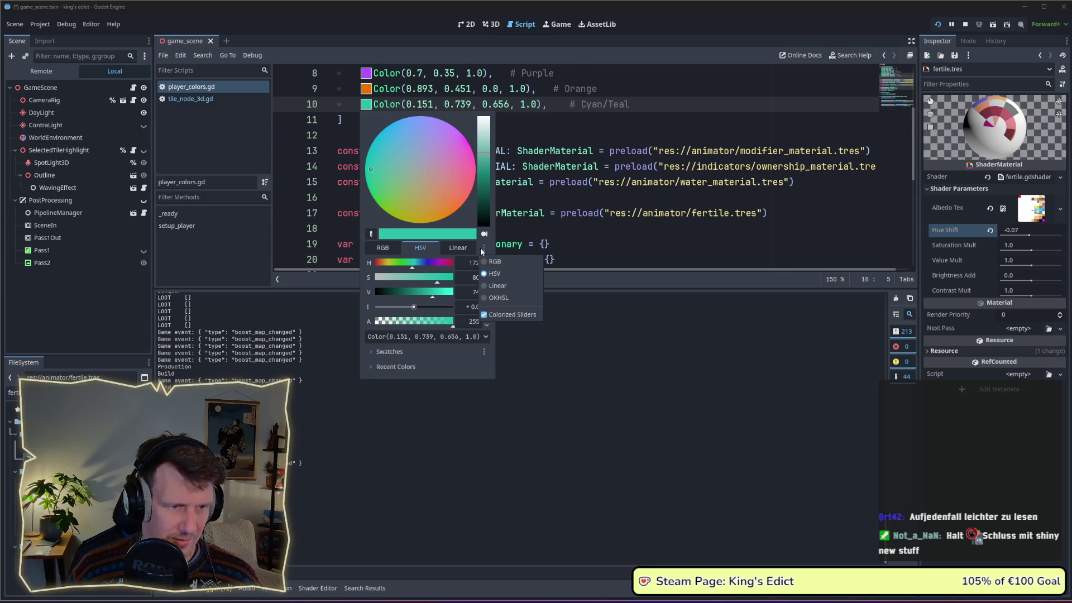
{"action": "left_click", "coordinate": [498, 298]}
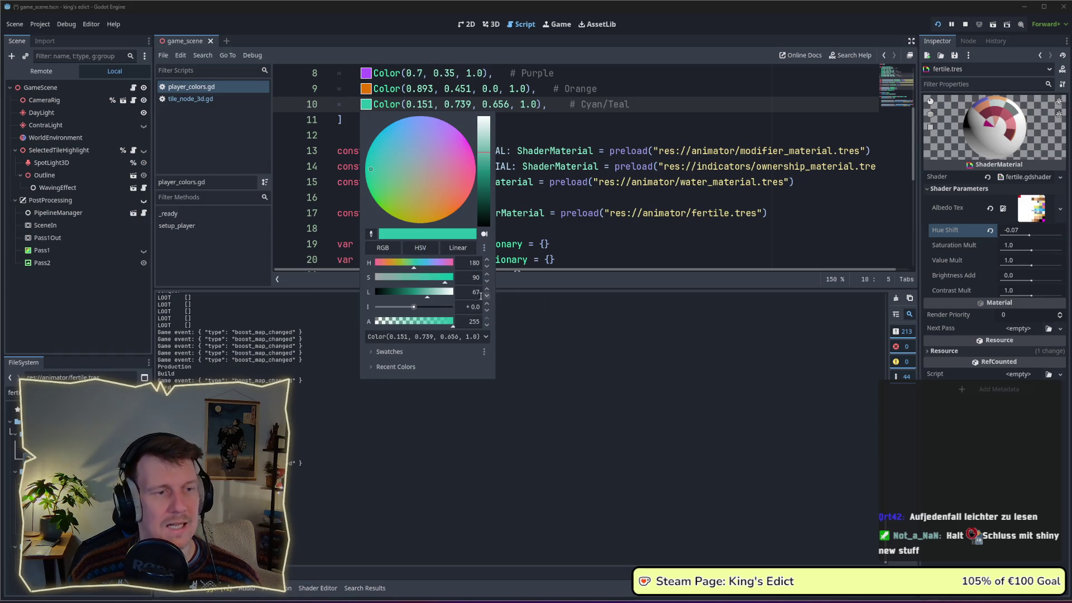
{"action": "left_click_drag", "start_coordinate": [427, 268], "coordinate": [423, 269]}
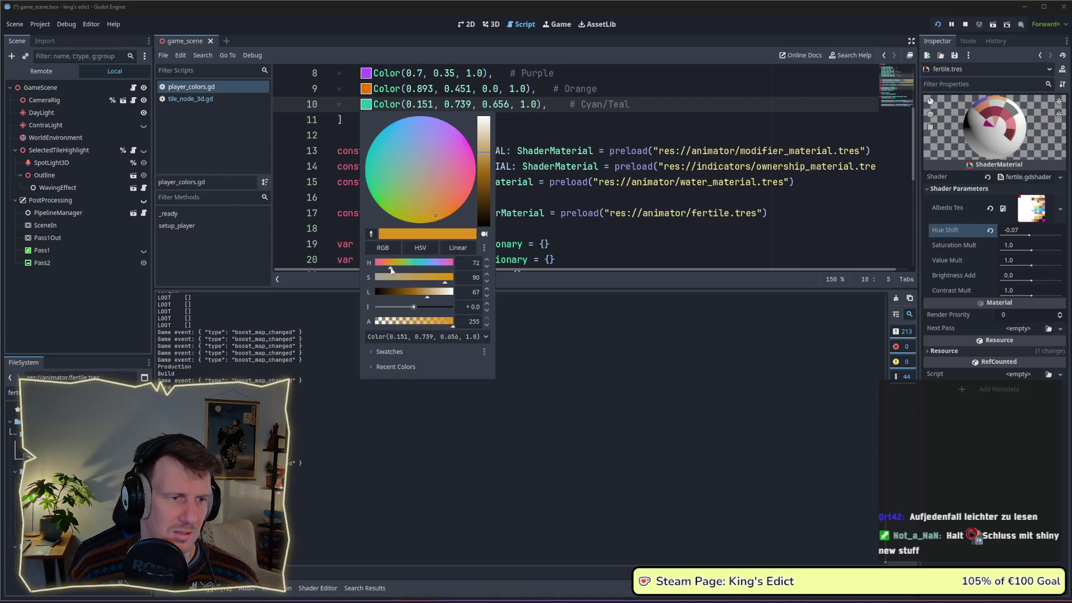
{"action": "left_click_drag", "start_coordinate": [390, 269], "coordinate": [427, 270]}
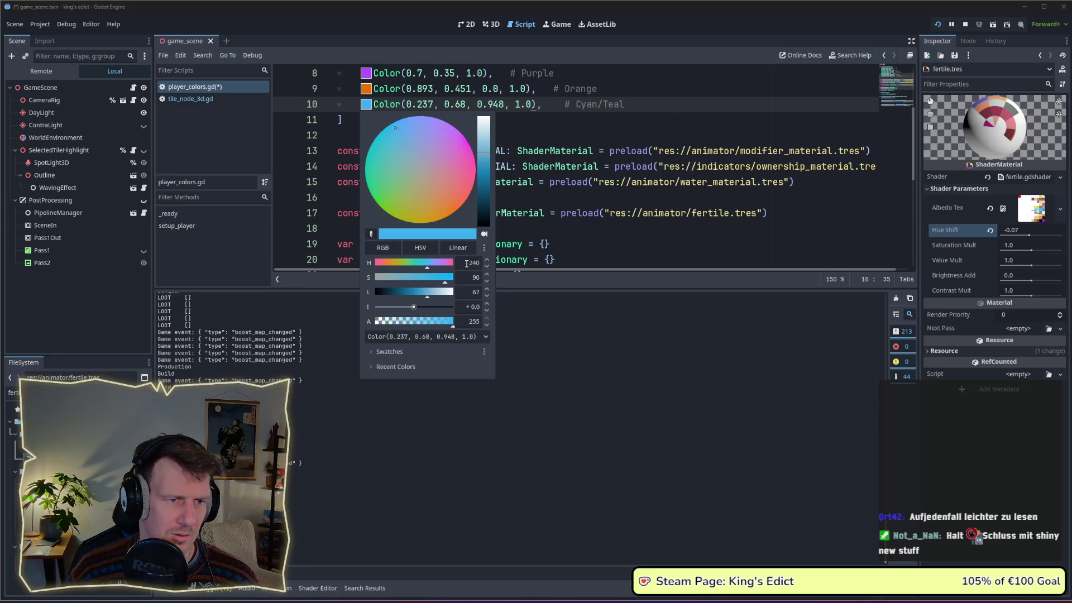
{"action": "left_click", "coordinate": [483, 247]}
{"action": "left_click", "coordinate": [498, 300]}
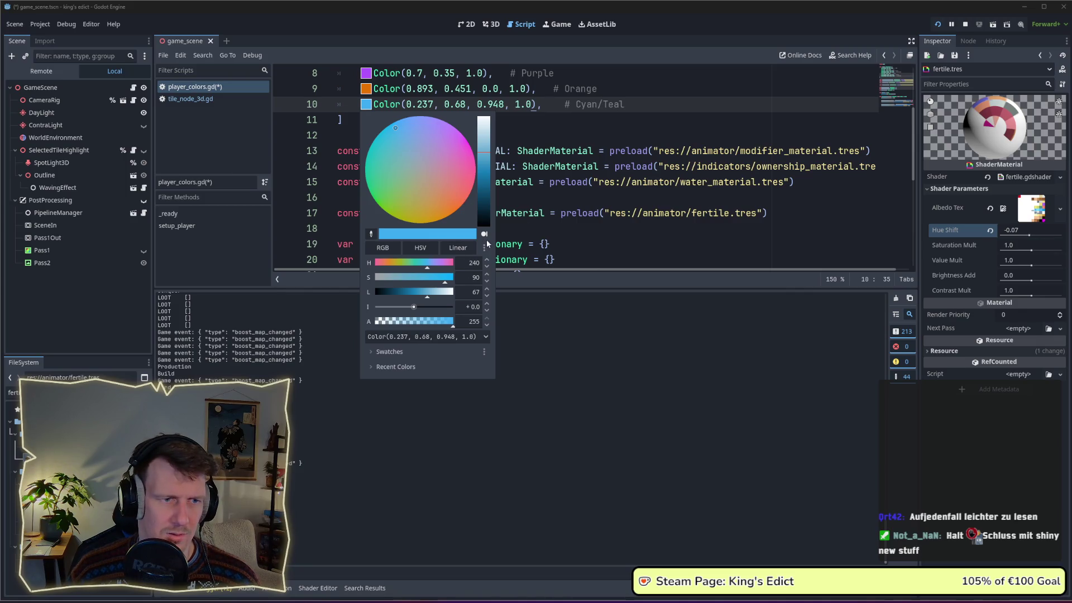
Cancel an accidental screen colour sample, close the picker and move to empty line 12.
{"action": "left_click", "coordinate": [371, 233]}
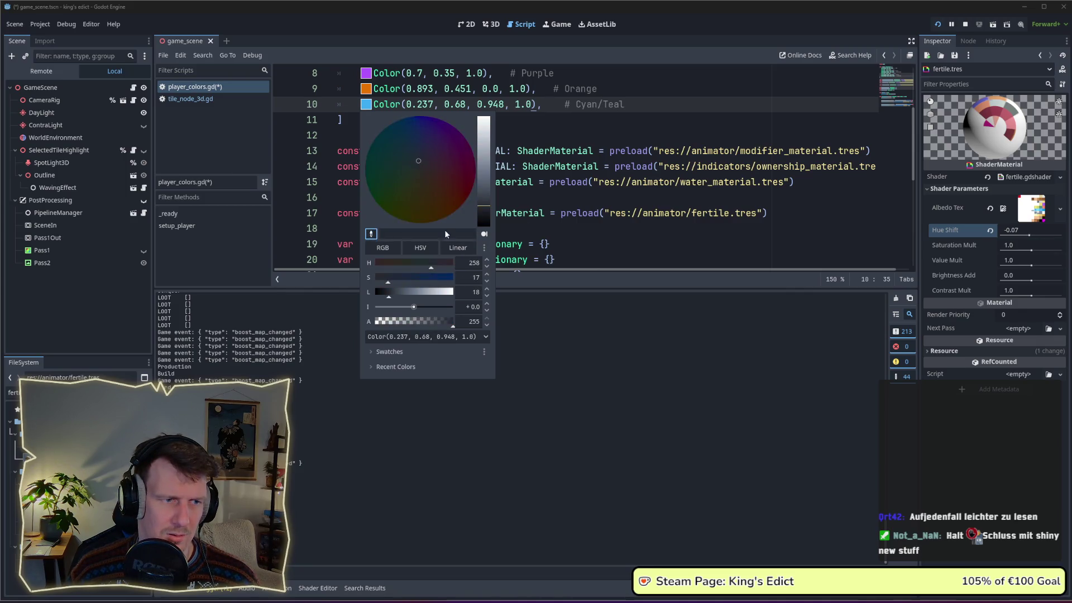
{"action": "key", "text": "Escape"}
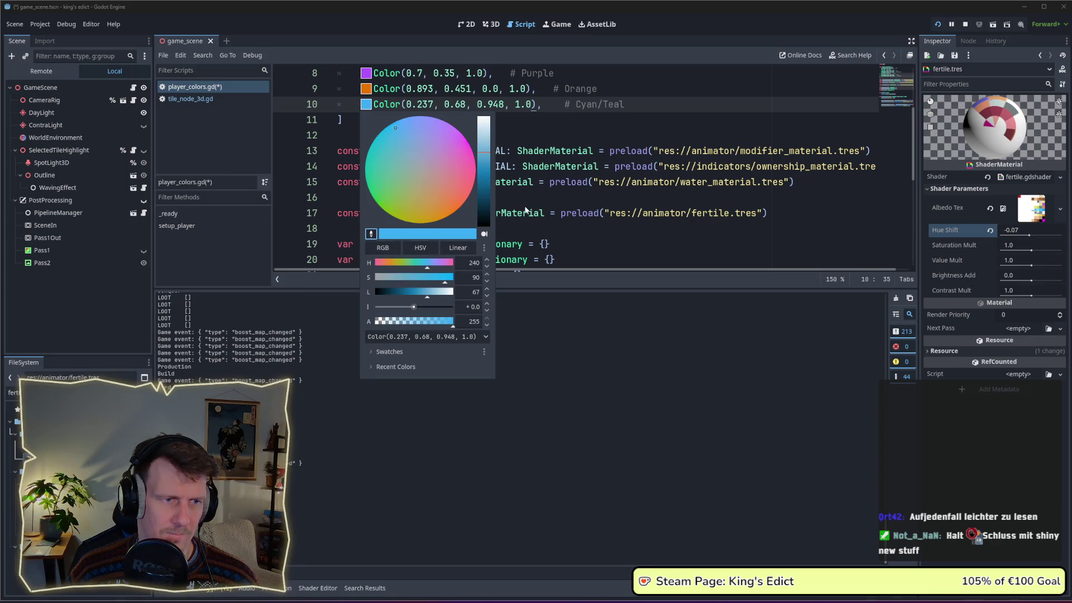
{"action": "left_click", "coordinate": [505, 192]}
{"action": "key", "text": "Down"}
{"action": "key", "text": "Down"}
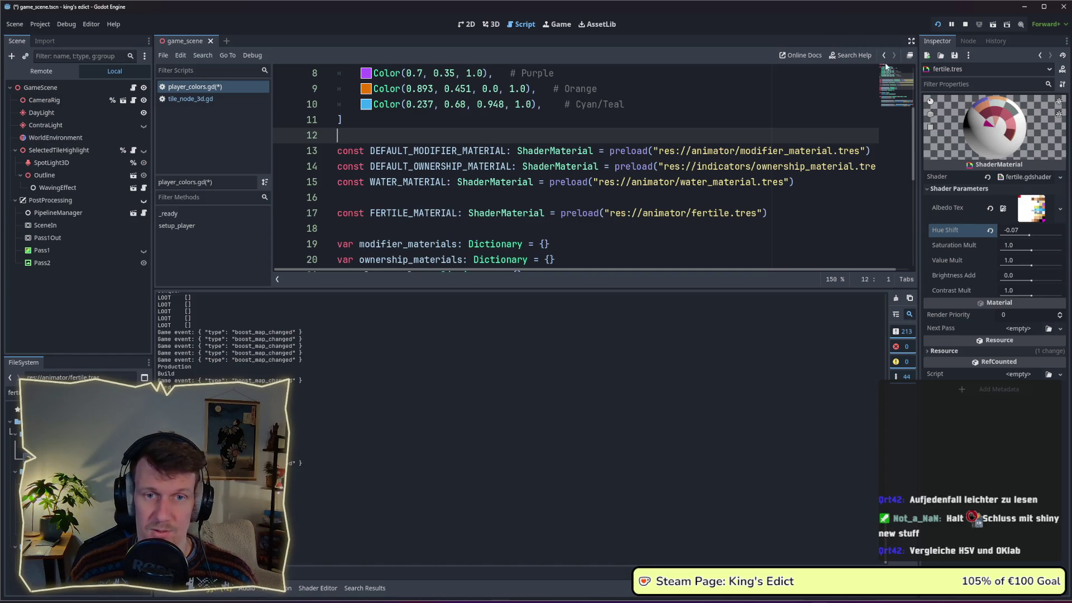
Reopen the picker on the new blue and view it as HSV, OKHSL and linear RGB readings.
{"action": "left_click", "coordinate": [367, 105]}
{"action": "left_click", "coordinate": [420, 248]}
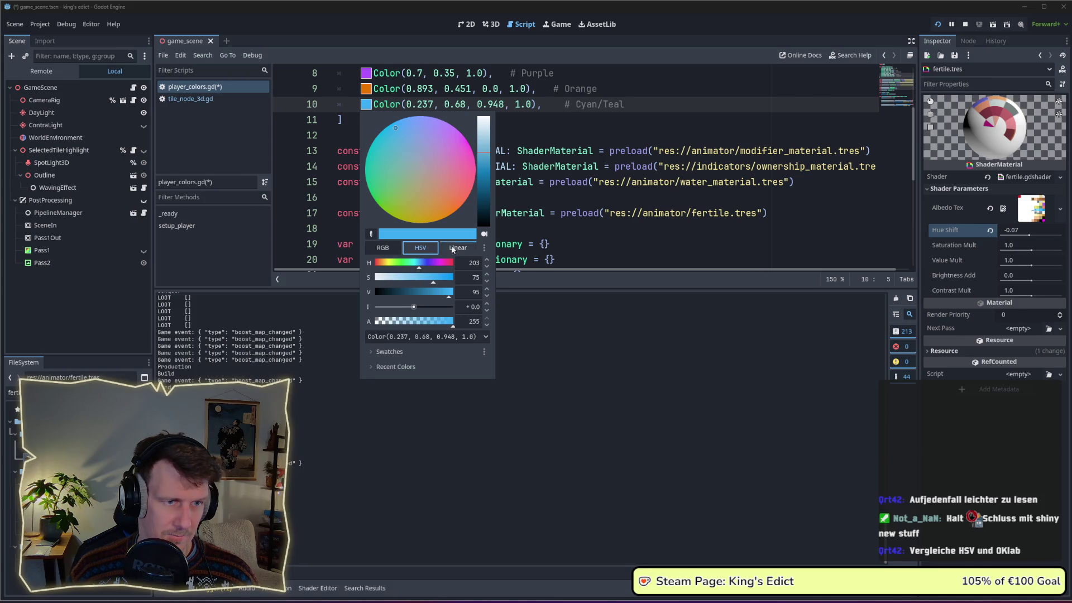
{"action": "left_click", "coordinate": [484, 247]}
{"action": "left_click", "coordinate": [500, 300]}
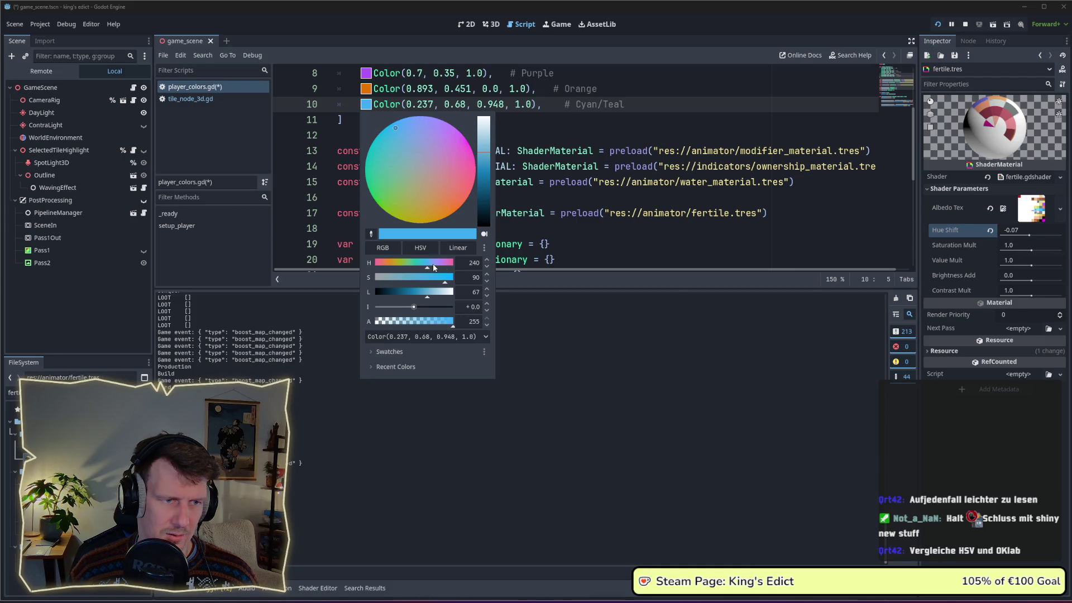
{"action": "left_click", "coordinate": [485, 248]}
{"action": "left_click", "coordinate": [496, 287]}
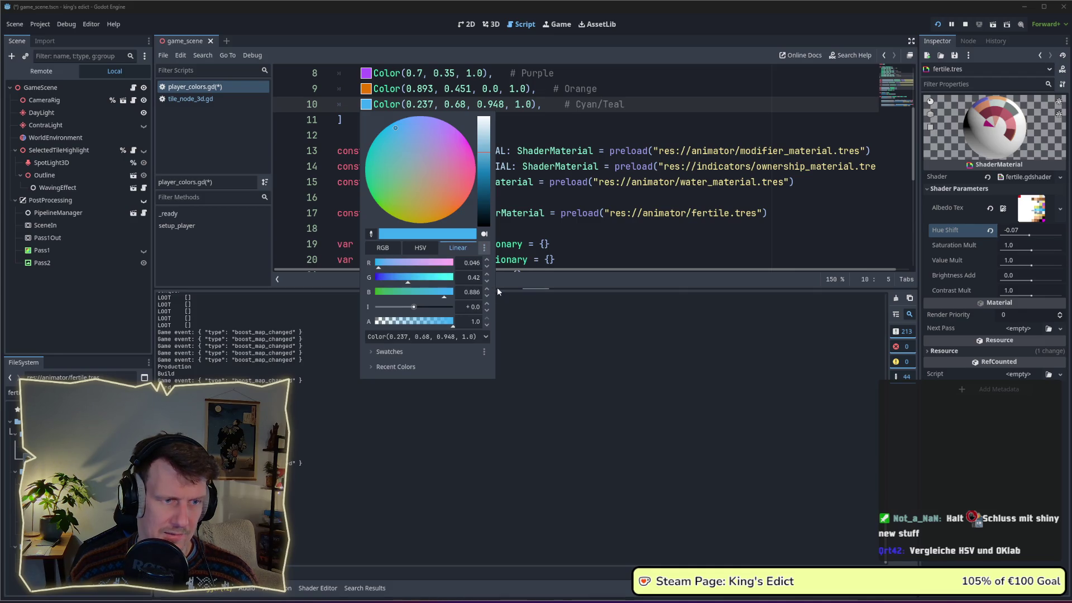
Toggle back through HSV and OKHSL, then close the picker leaving the colour unchanged.
{"action": "left_click", "coordinate": [483, 248]}
{"action": "left_click", "coordinate": [493, 274]}
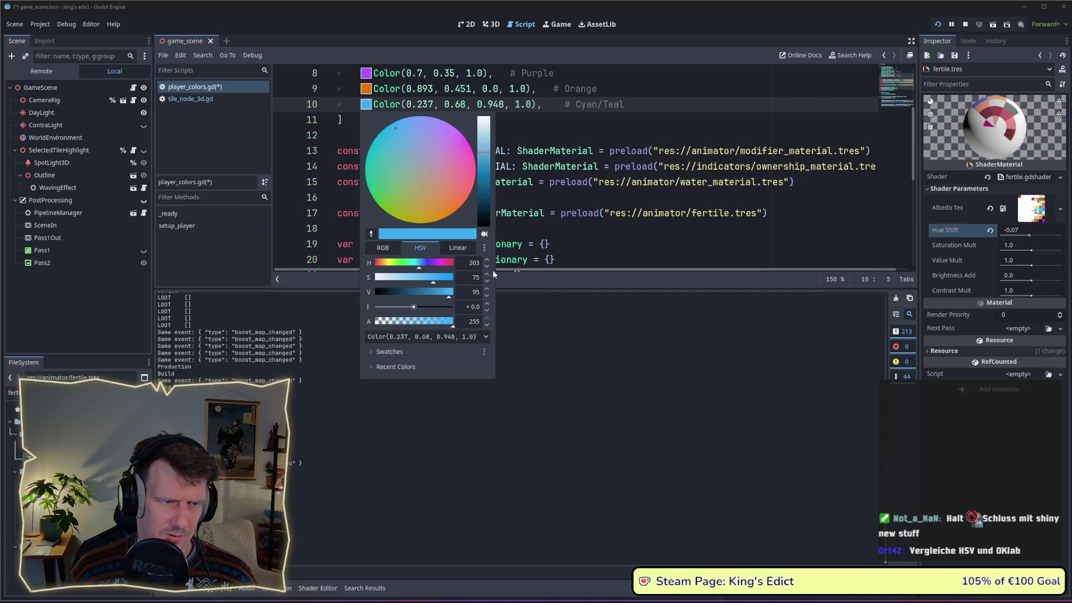
{"action": "left_click", "coordinate": [486, 245]}
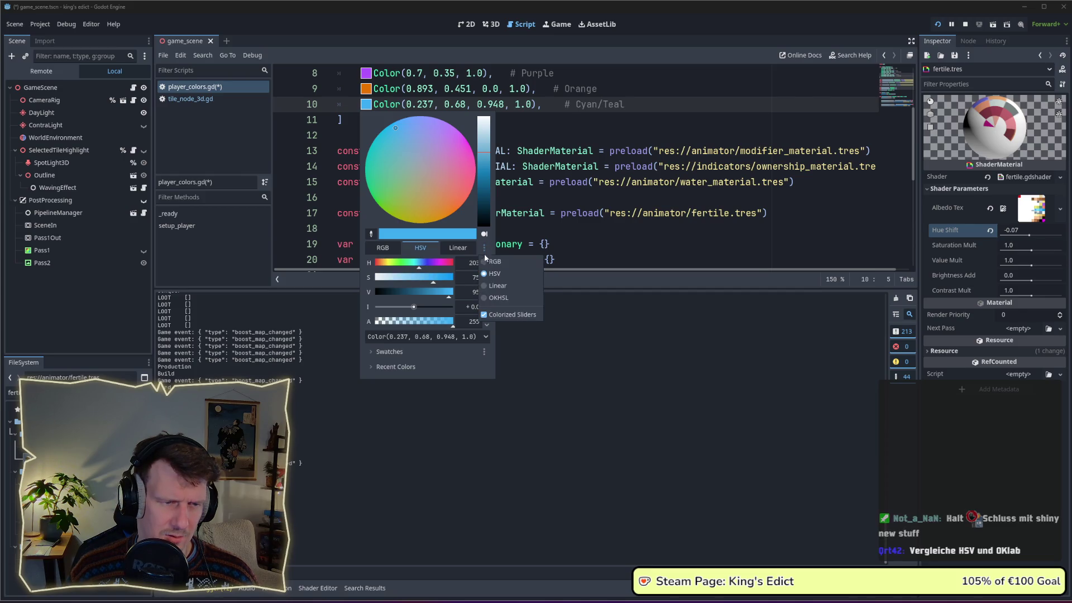
{"action": "left_click", "coordinate": [497, 299]}
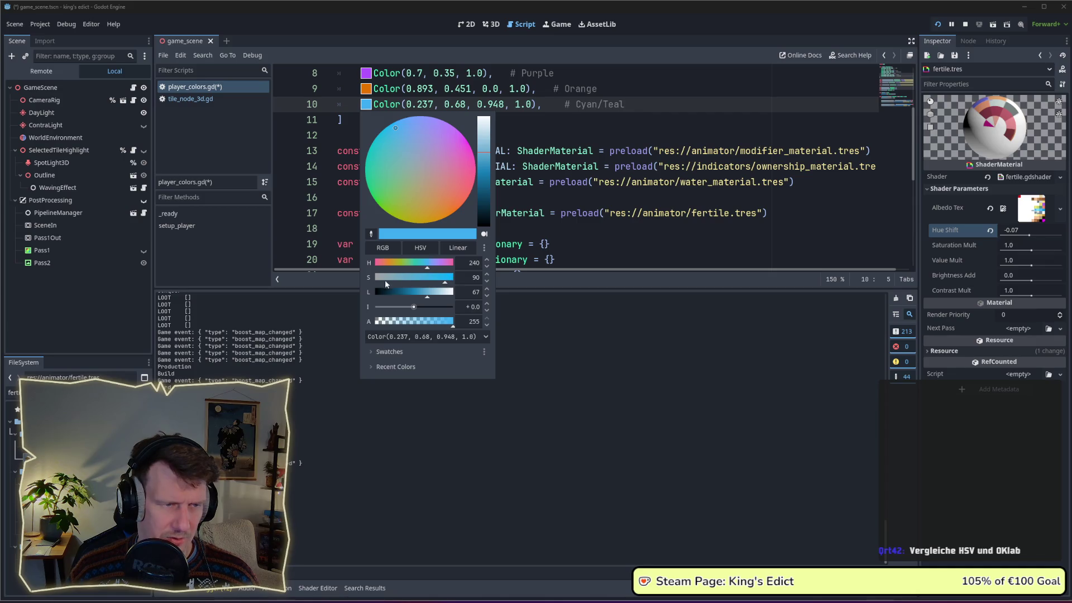
{"action": "key", "text": "Escape"}
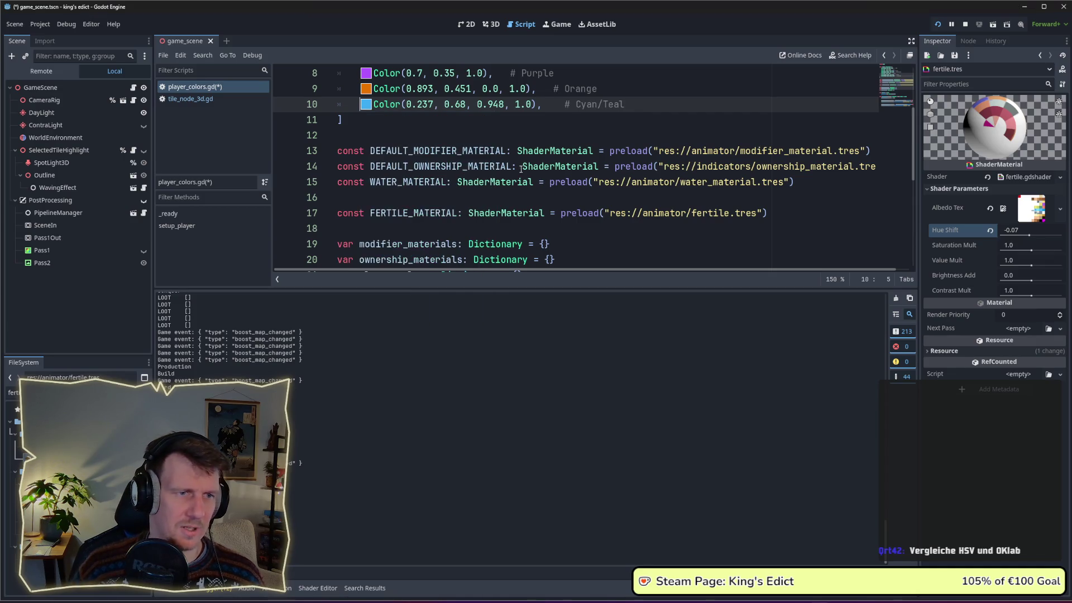
Save player_colors.gd and bring the running King's Edict game window forward.
{"action": "left_click", "coordinate": [488, 125]}
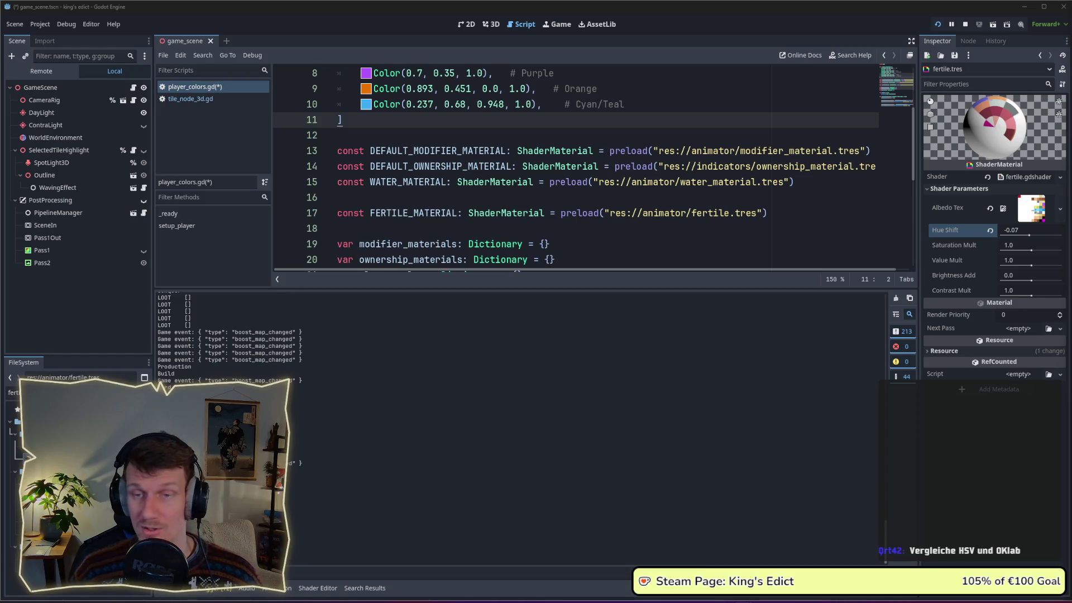
{"action": "key", "text": "ctrl+s"}
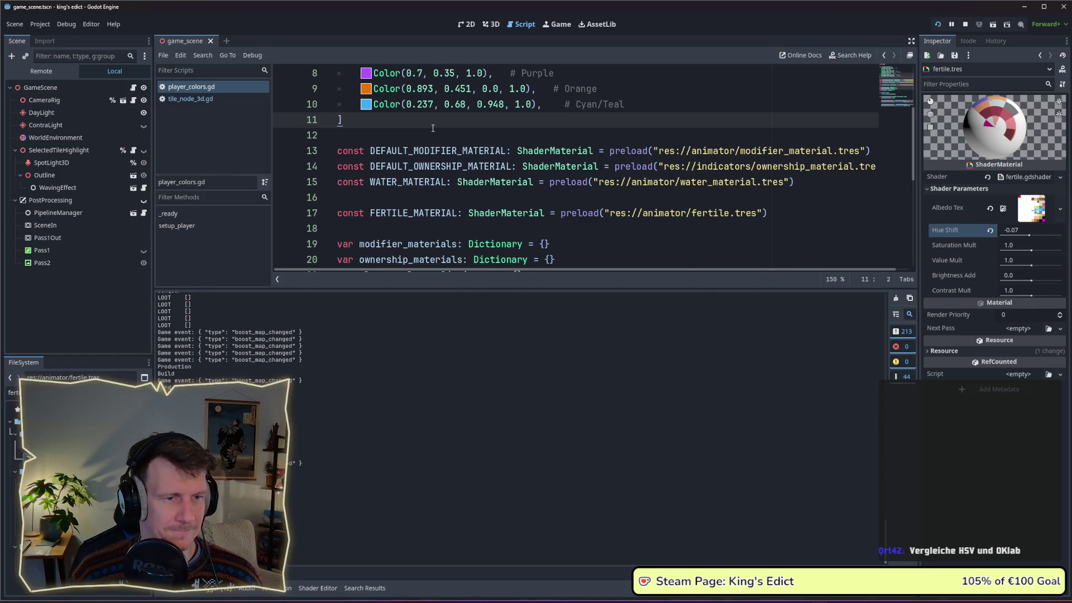
{"action": "key", "text": "alt+Tab"}
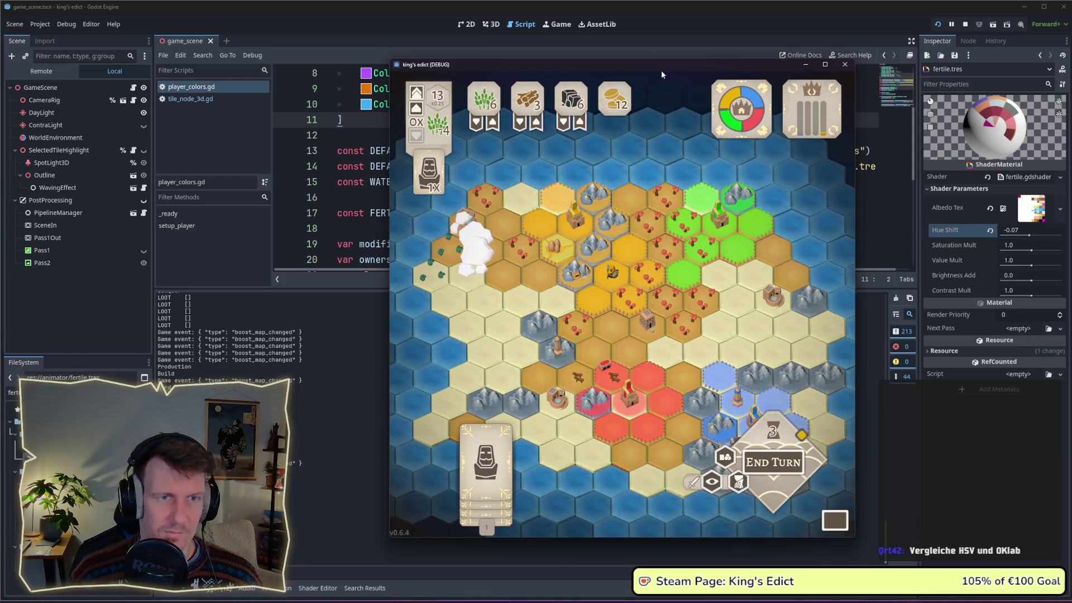
Reposition the game window right then up-left, and switch over to Affinity Designer.
{"action": "mouse_move", "coordinate": [658, 68]}
{"action": "left_mouse_down"}
{"action": "mouse_move", "coordinate": [1071, 72]}
{"action": "mouse_move", "coordinate": [754, 96]}
{"action": "left_mouse_up"}
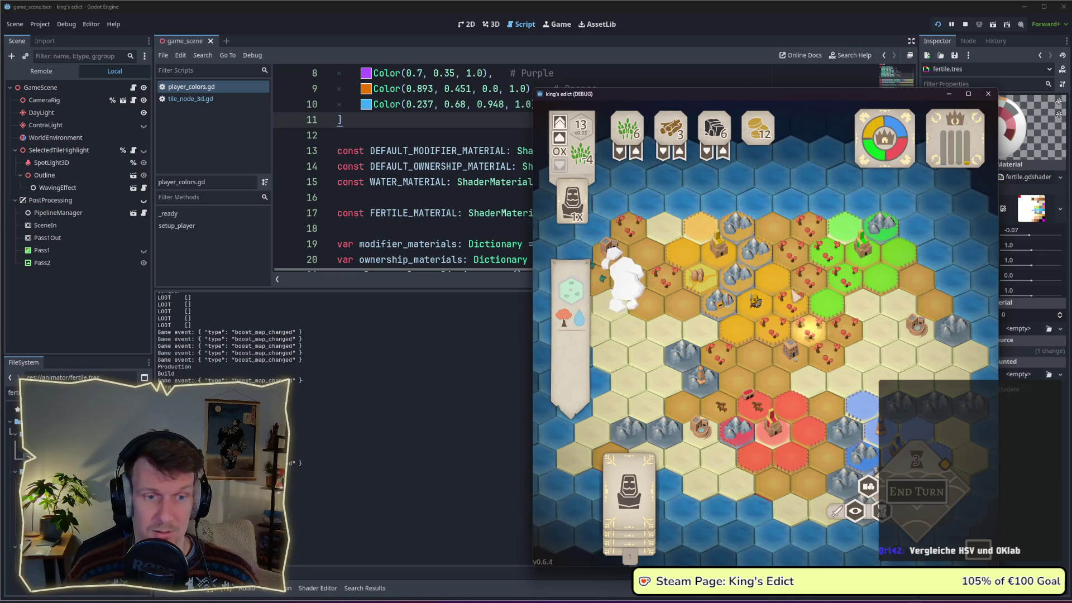
{"action": "left_click_drag", "start_coordinate": [710, 93], "coordinate": [553, 64]}
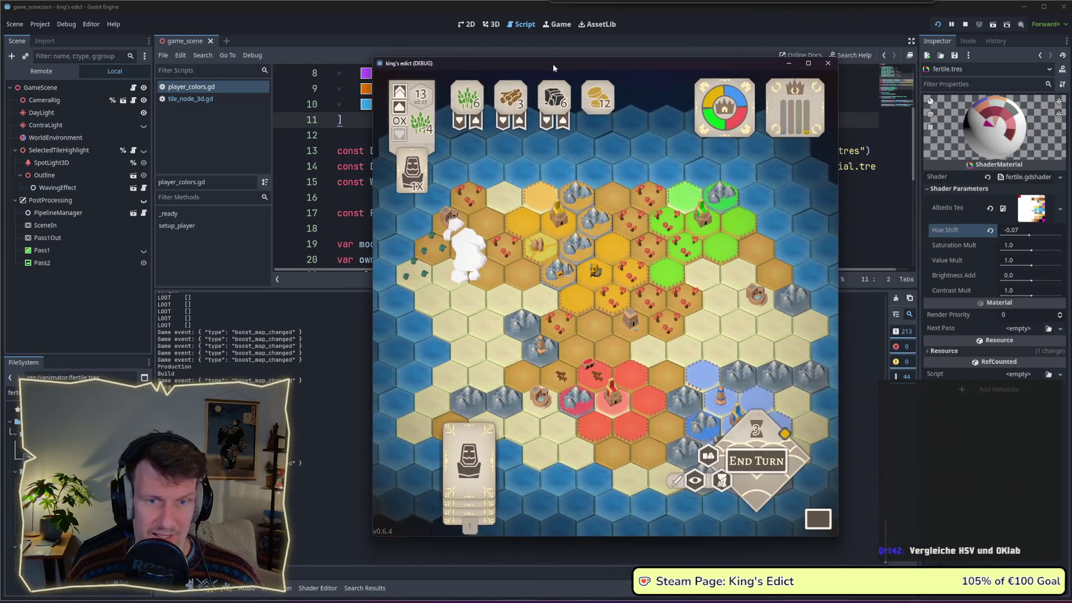
{"action": "left_click", "coordinate": [639, 13]}
{"action": "key", "text": "alt+Tab"}
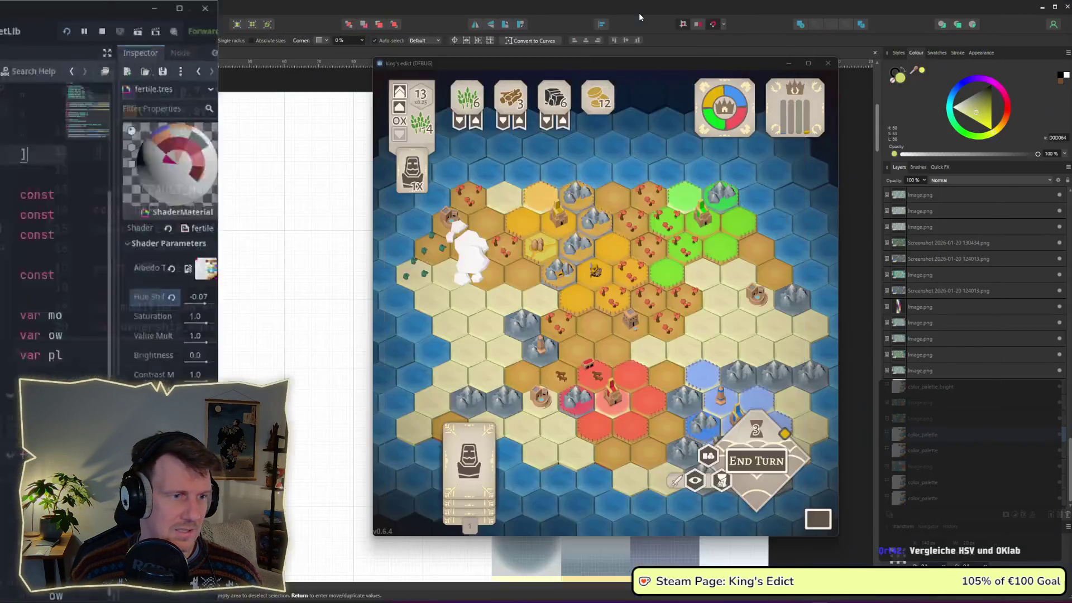
Put the game window full-height at the right edge and snap the Godot editor into the left half.
{"action": "key", "text": "alt+Tab"}
{"action": "key", "text": "alt+Tab"}
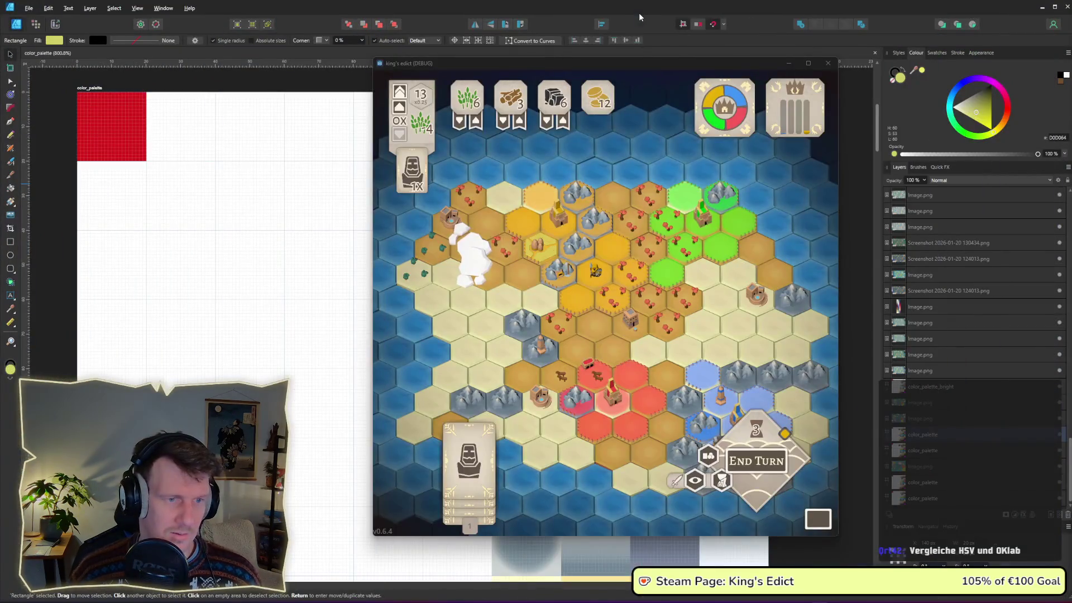
{"action": "mouse_move", "coordinate": [623, 67]}
{"action": "left_mouse_down"}
{"action": "mouse_move", "coordinate": [822, 34]}
{"action": "mouse_move", "coordinate": [858, 14]}
{"action": "left_mouse_up"}
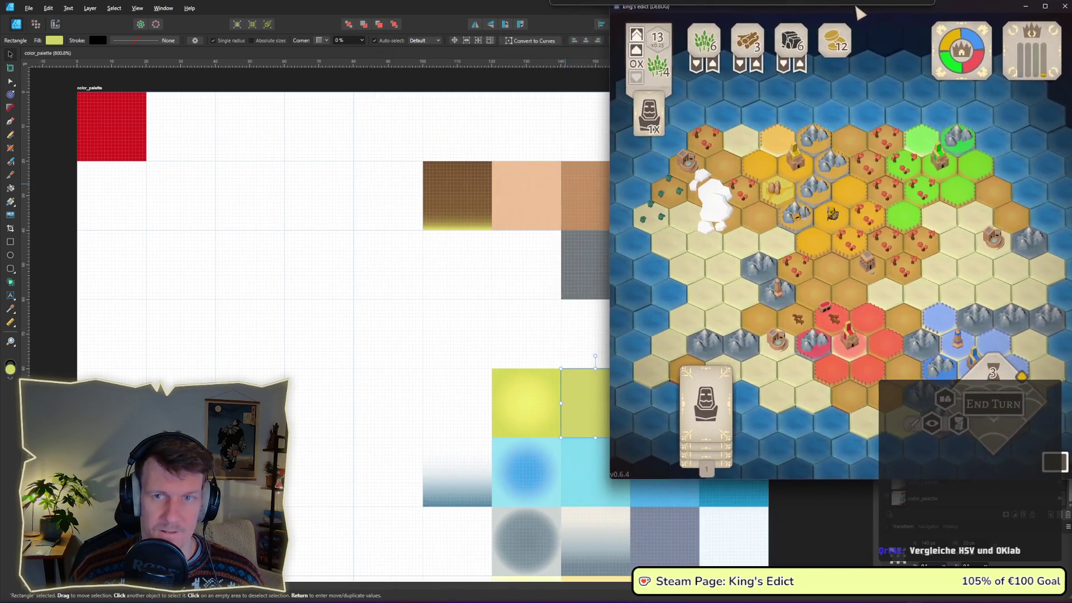
{"action": "double_click", "coordinate": [821, 479]}
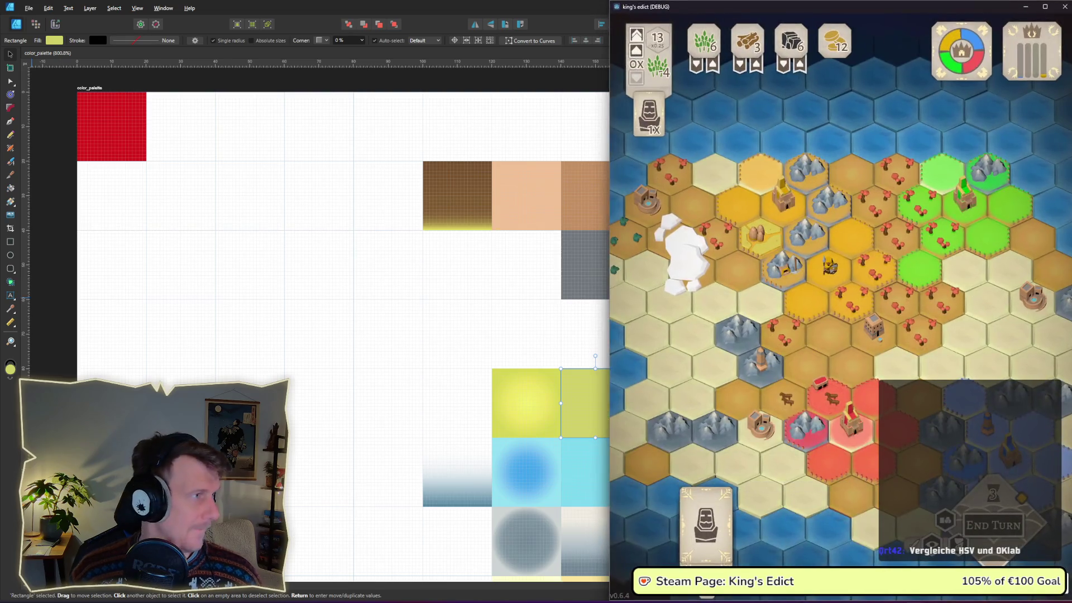
{"action": "key", "text": "alt+Tab"}
{"action": "left_click", "coordinate": [228, 32]}
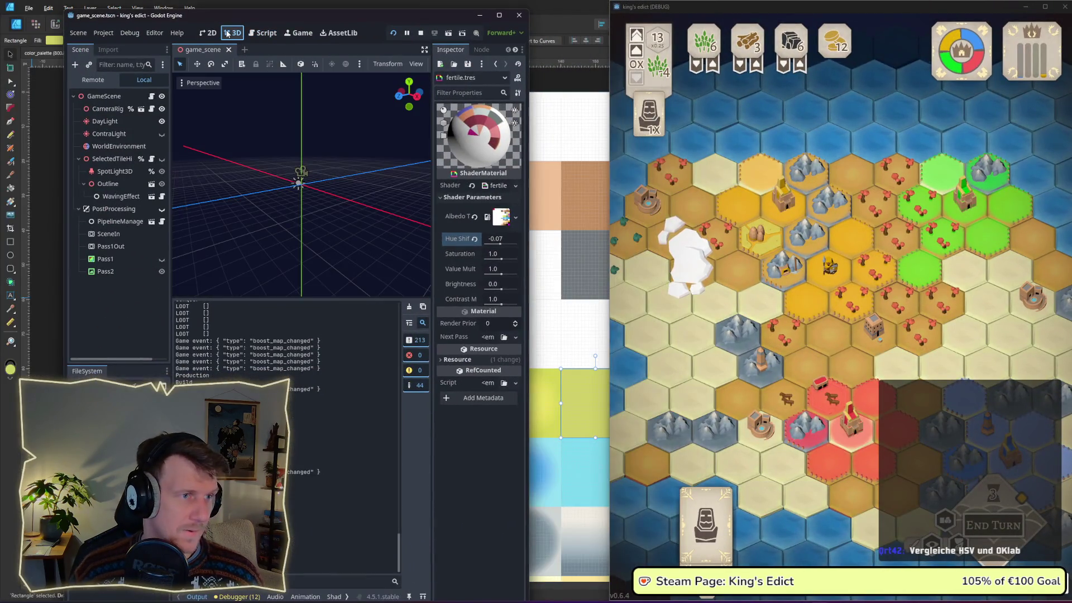
{"action": "key", "text": "super+Left"}
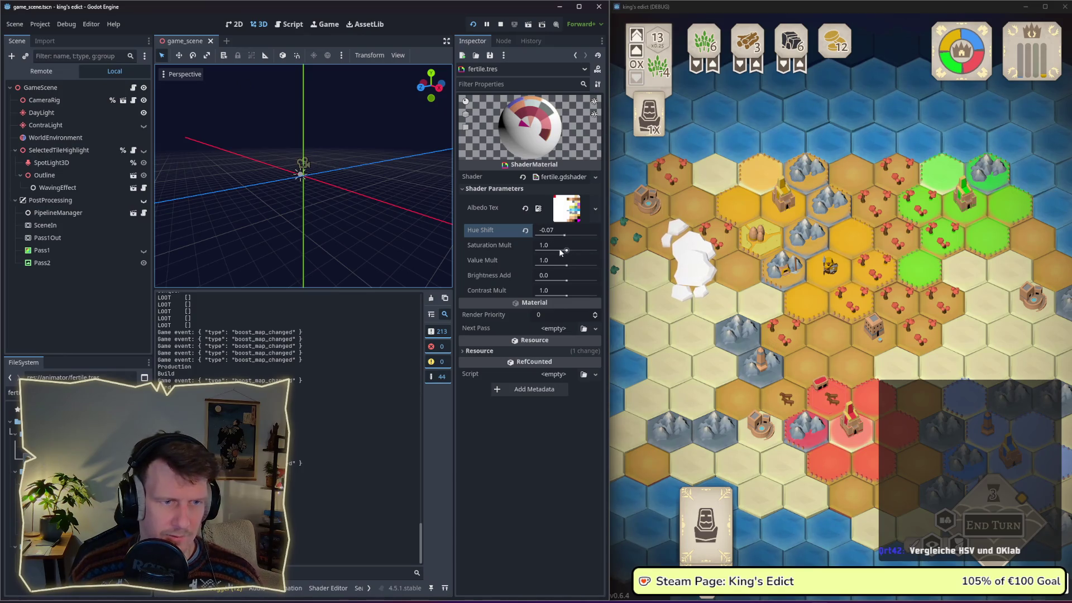
Try Saturation Mult around 1.056 then revert it and Brightness Add, raising Contrast Mult to 1.126.
{"action": "left_click_drag", "start_coordinate": [566, 252], "coordinate": [563, 254]}
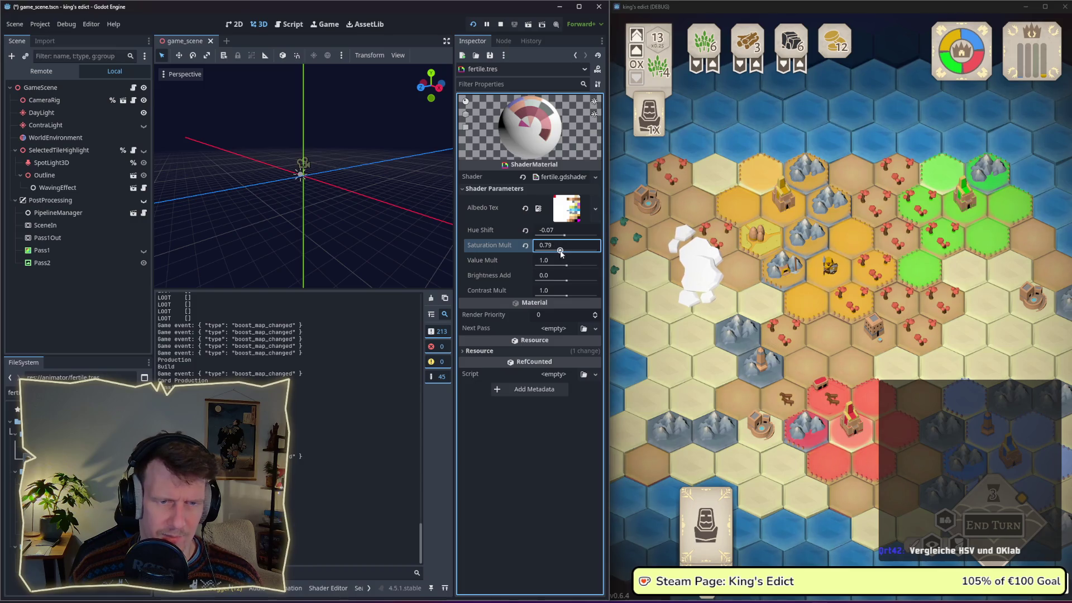
{"action": "mouse_move", "coordinate": [556, 252]}
{"action": "left_mouse_down"}
{"action": "mouse_move", "coordinate": [572, 249]}
{"action": "mouse_move", "coordinate": [568, 282]}
{"action": "left_mouse_up"}
{"action": "left_click", "coordinate": [526, 245]}
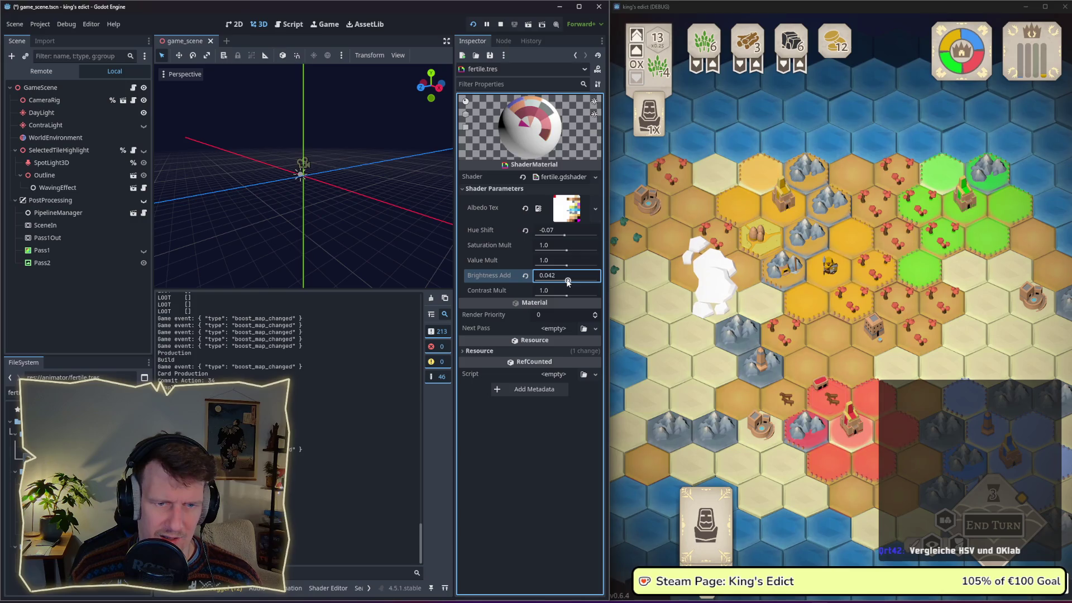
{"action": "left_click", "coordinate": [525, 275]}
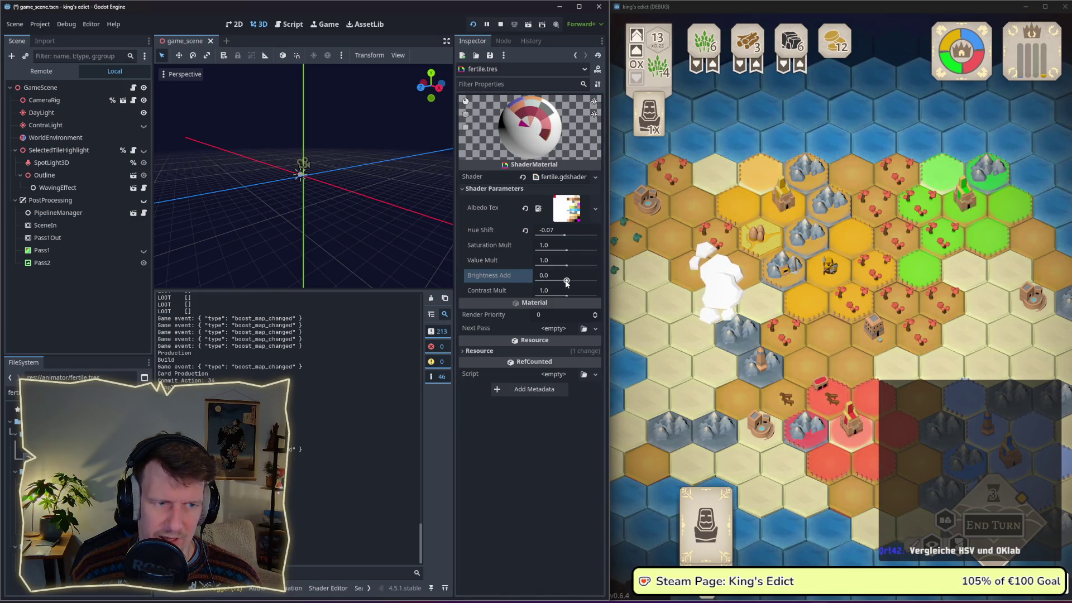
{"action": "left_click_drag", "start_coordinate": [570, 298], "coordinate": [571, 297]}
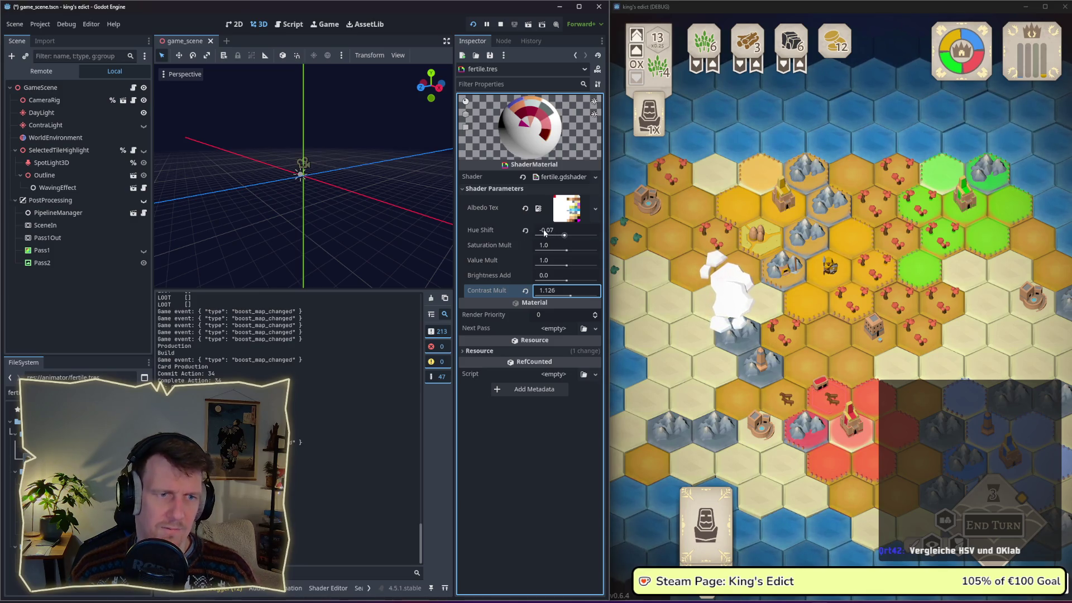
Reset Hue Shift to 0.0, then drag it slightly negative again to about -0.084.
{"action": "left_click", "coordinate": [525, 230]}
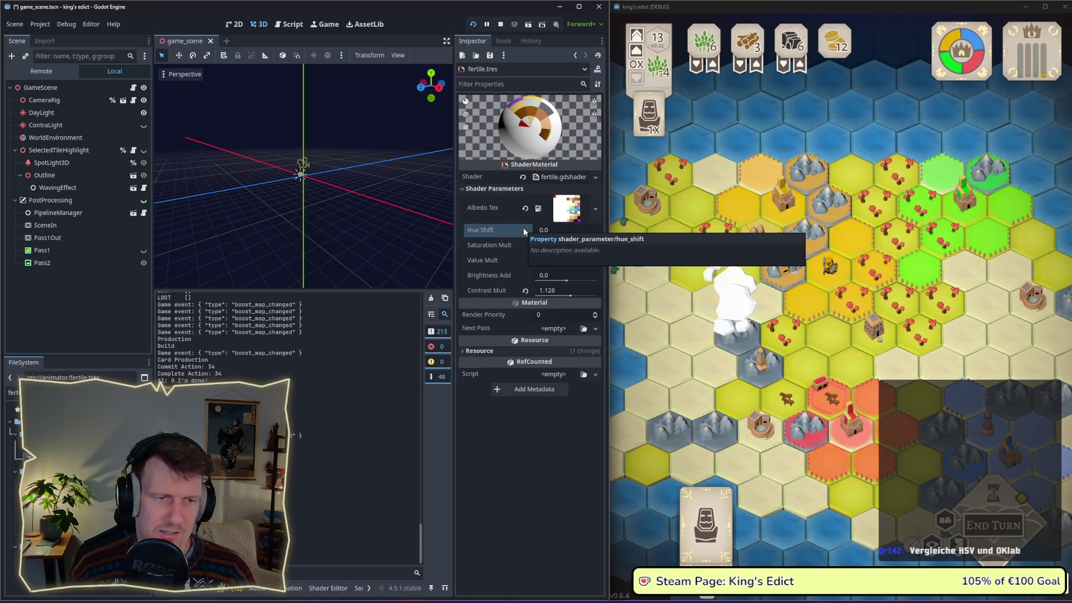
{"action": "left_click", "coordinate": [563, 229]}
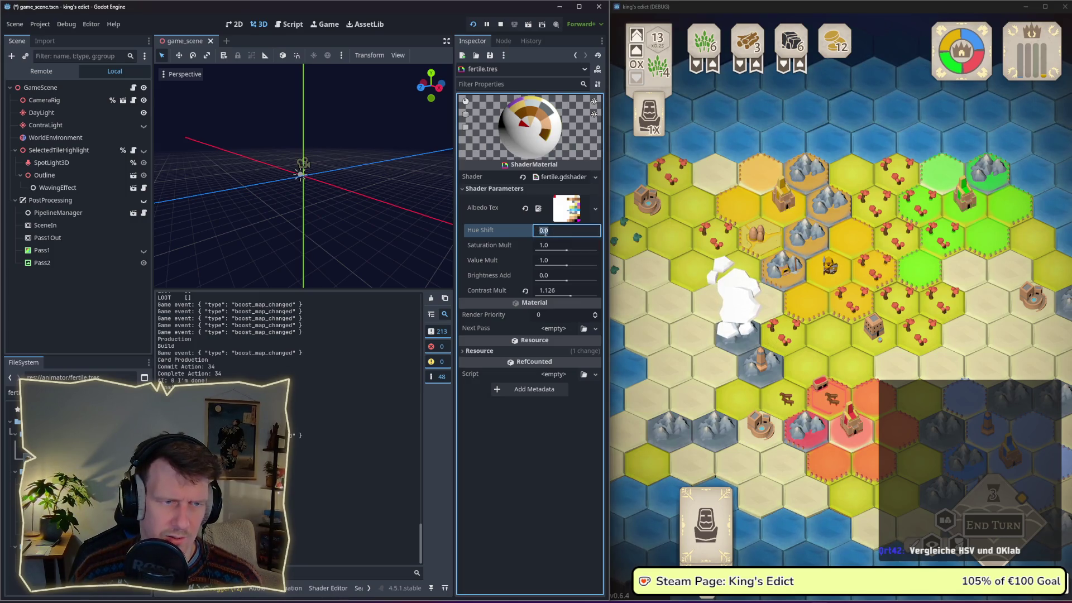
{"action": "left_click", "coordinate": [527, 224]}
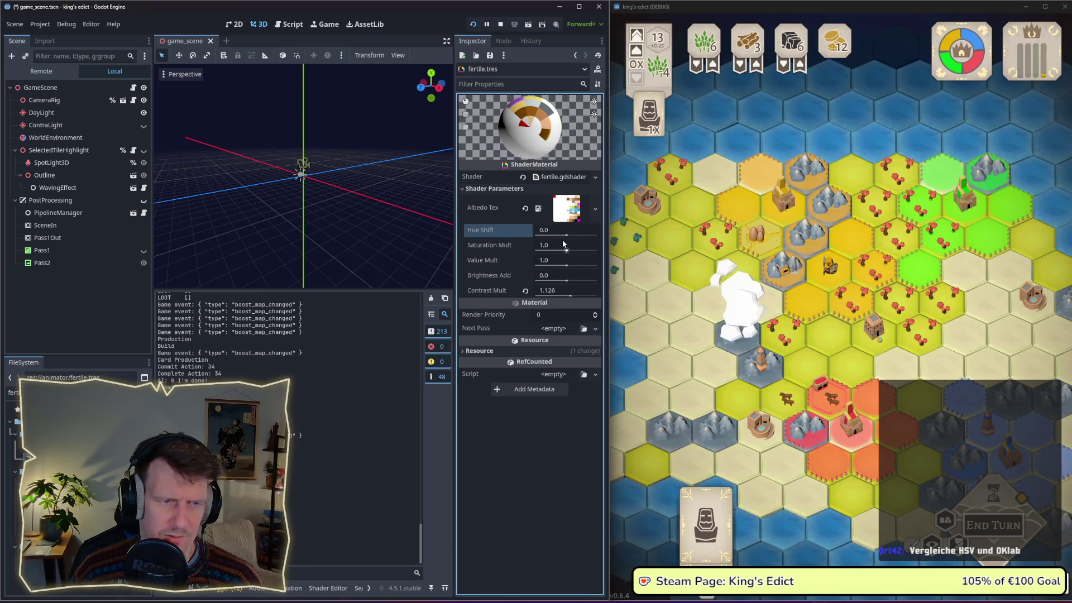
{"action": "left_click_drag", "start_coordinate": [566, 237], "coordinate": [562, 236]}
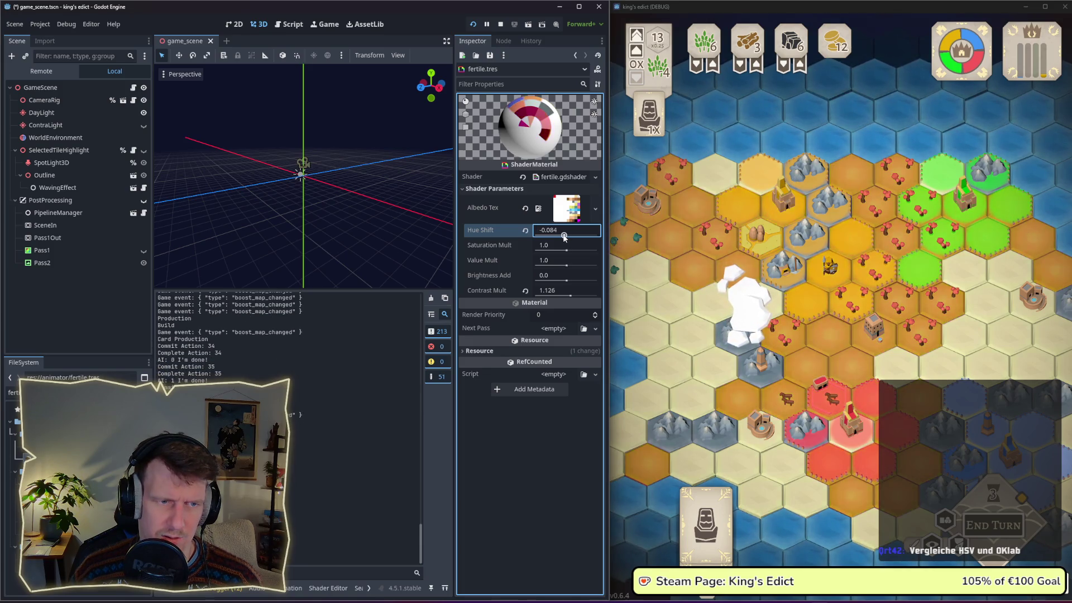
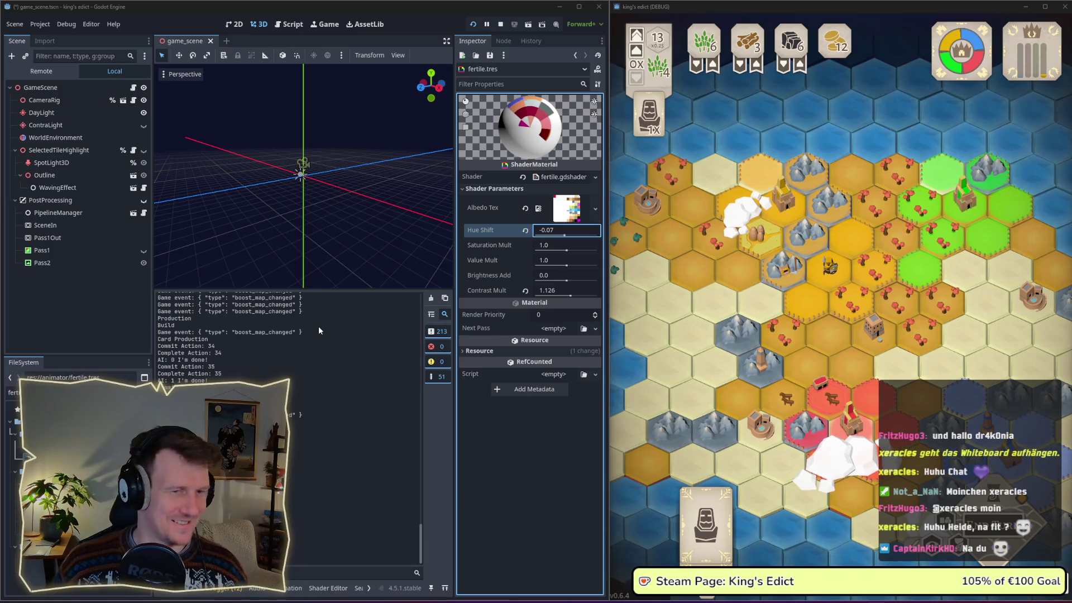
Try hue shift values such as -0.07 on fertile.tres, leaving it at 0.0.
{"action": "left_click", "coordinate": [385, 283]}
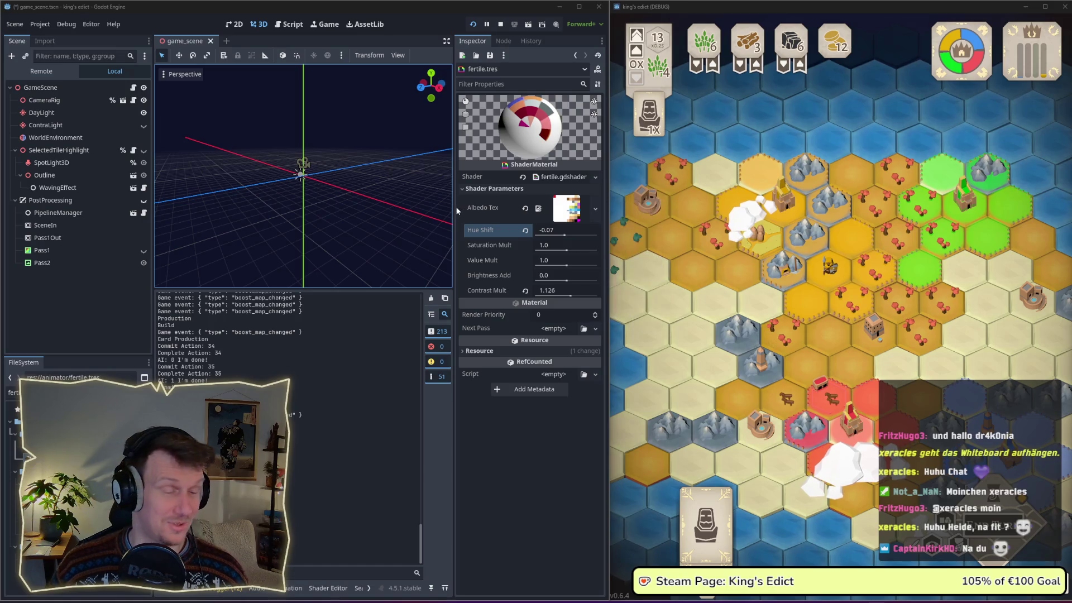
{"action": "left_click", "coordinate": [564, 236]}
{"action": "scroll", "coordinate": [564, 235], "scroll_direction": "down", "scroll_amount": 5}
{"action": "scroll", "coordinate": [564, 235], "scroll_direction": "down", "scroll_amount": 5}
{"action": "scroll", "coordinate": [563, 235], "scroll_direction": "down", "scroll_amount": 4}
{"action": "scroll", "coordinate": [564, 236], "scroll_direction": "down", "scroll_amount": 7}
{"action": "scroll", "coordinate": [563, 235], "scroll_direction": "down", "scroll_amount": 7}
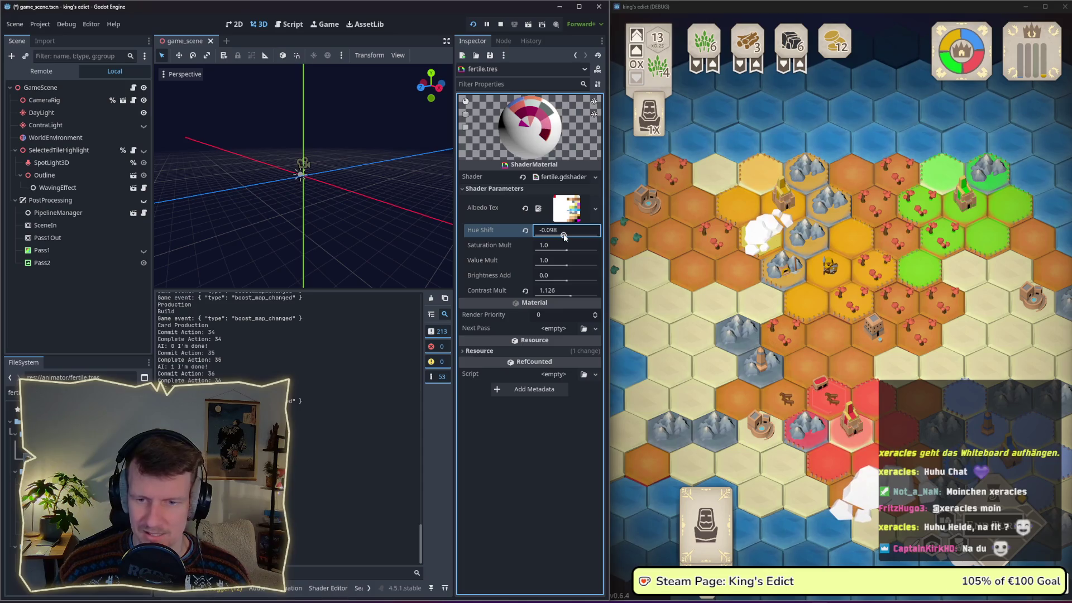
{"action": "scroll", "coordinate": [564, 235], "scroll_direction": "up", "scroll_amount": 20}
{"action": "scroll", "coordinate": [564, 235], "scroll_direction": "up", "scroll_amount": 12}
{"action": "scroll", "coordinate": [567, 236], "scroll_direction": "up", "scroll_amount": 12}
{"action": "scroll", "coordinate": [565, 235], "scroll_direction": "up", "scroll_amount": 14}
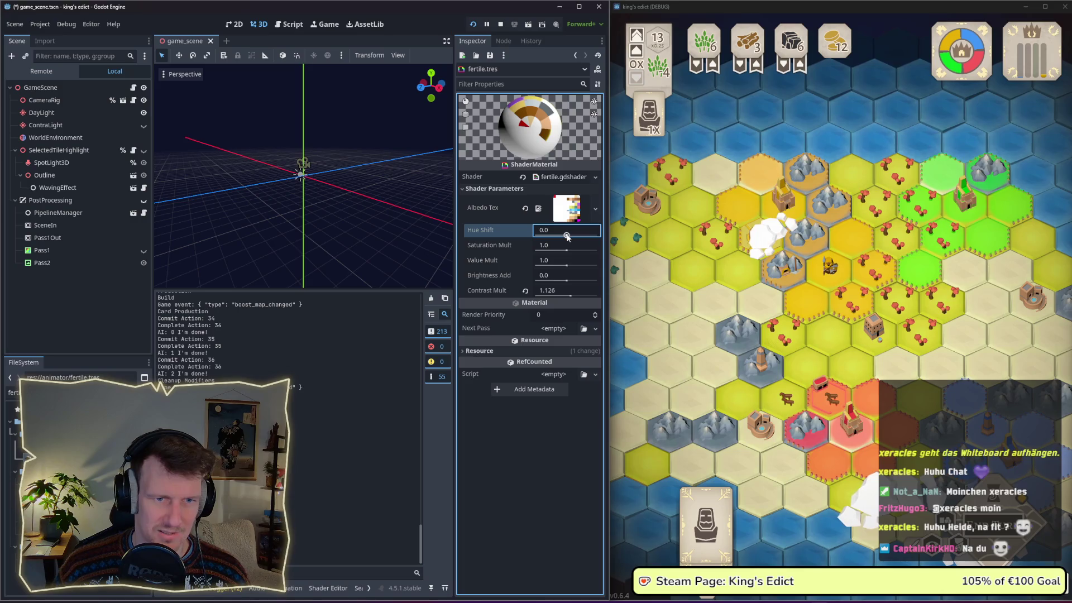
{"action": "scroll", "coordinate": [566, 235], "scroll_direction": "down", "scroll_amount": 20}
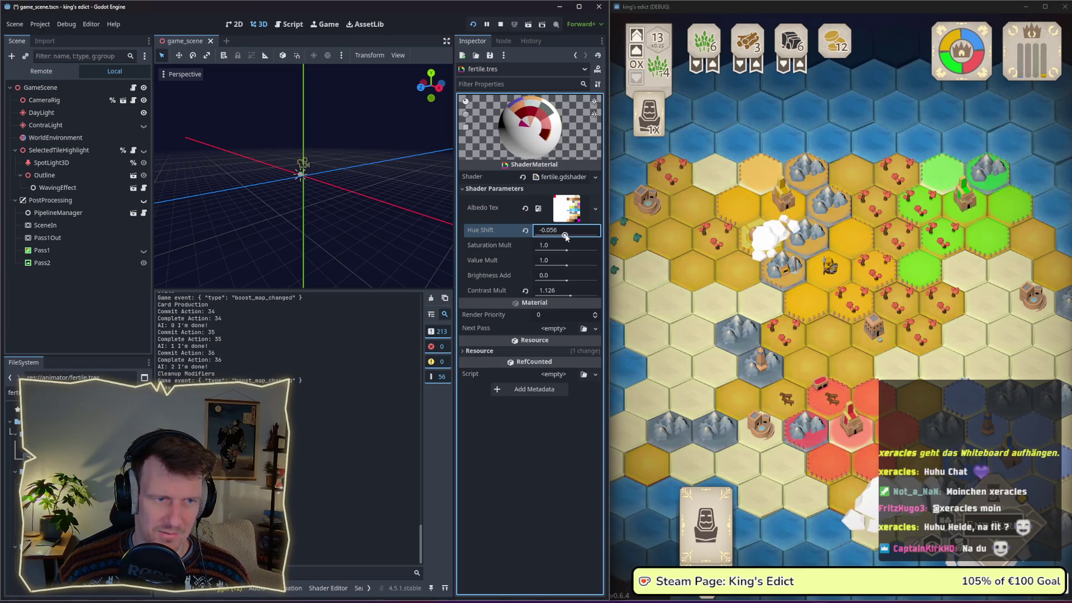
{"action": "scroll", "coordinate": [565, 235], "scroll_direction": "up", "scroll_amount": 20}
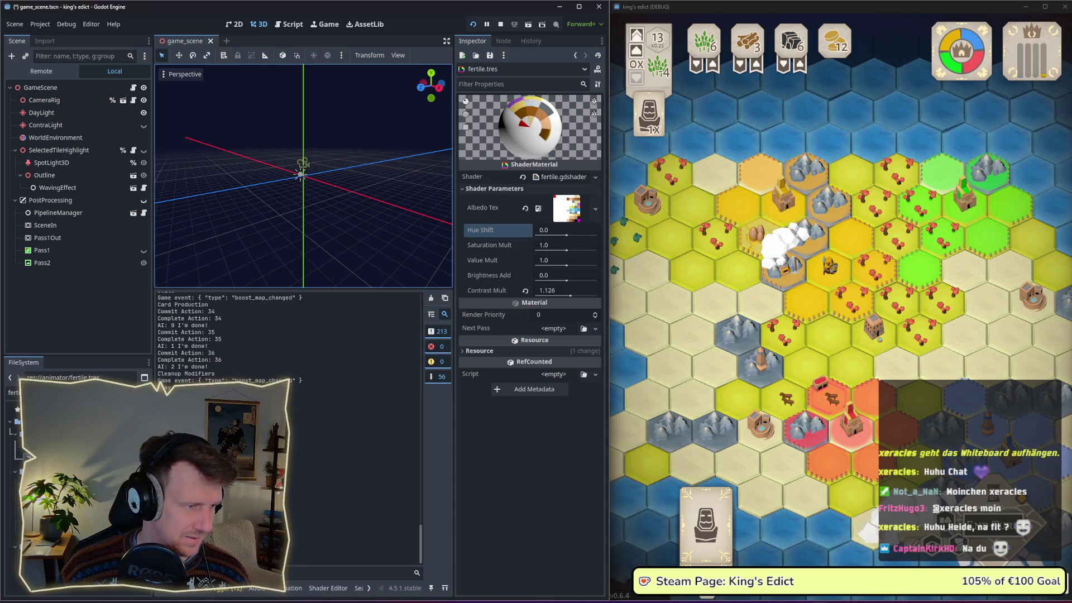
{"action": "left_click", "coordinate": [564, 177]}
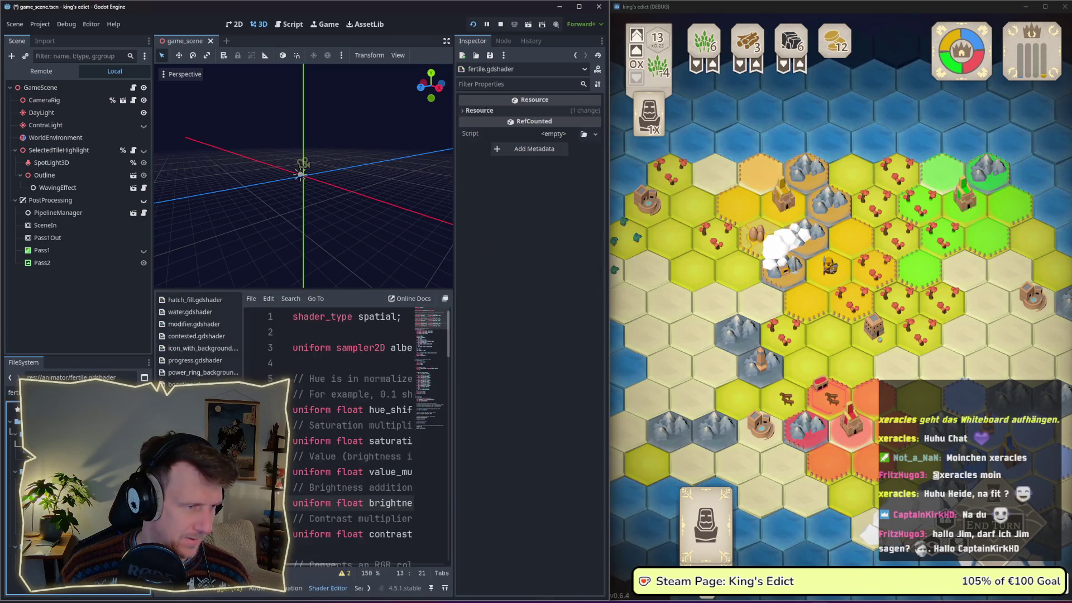
Close the running King's Edict game and widen the shader editor across the screen.
{"action": "left_click", "coordinate": [584, 9]}
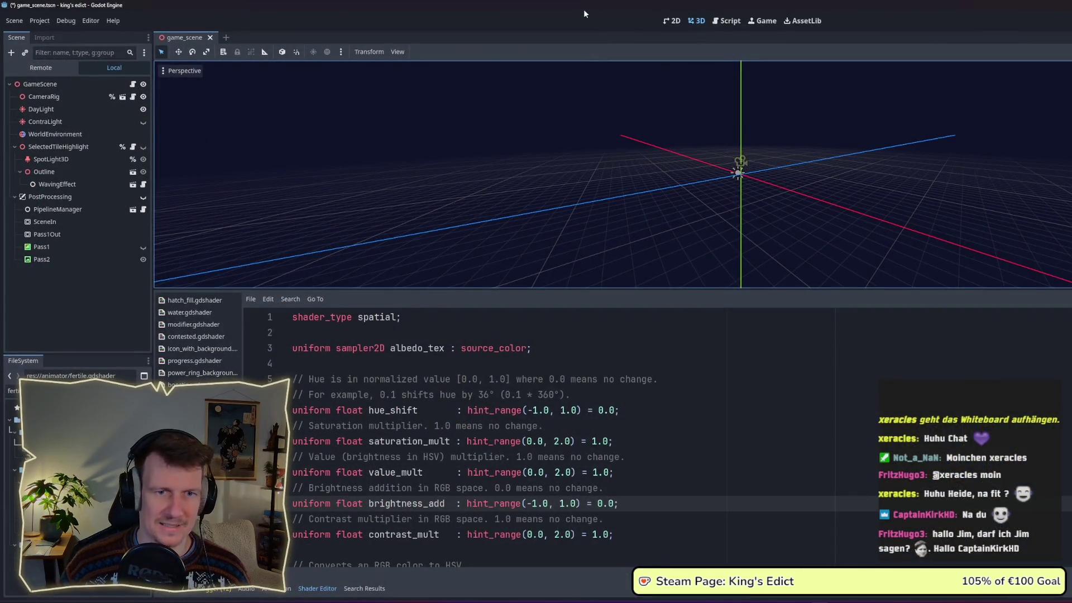
{"action": "left_click", "coordinate": [584, 10]}
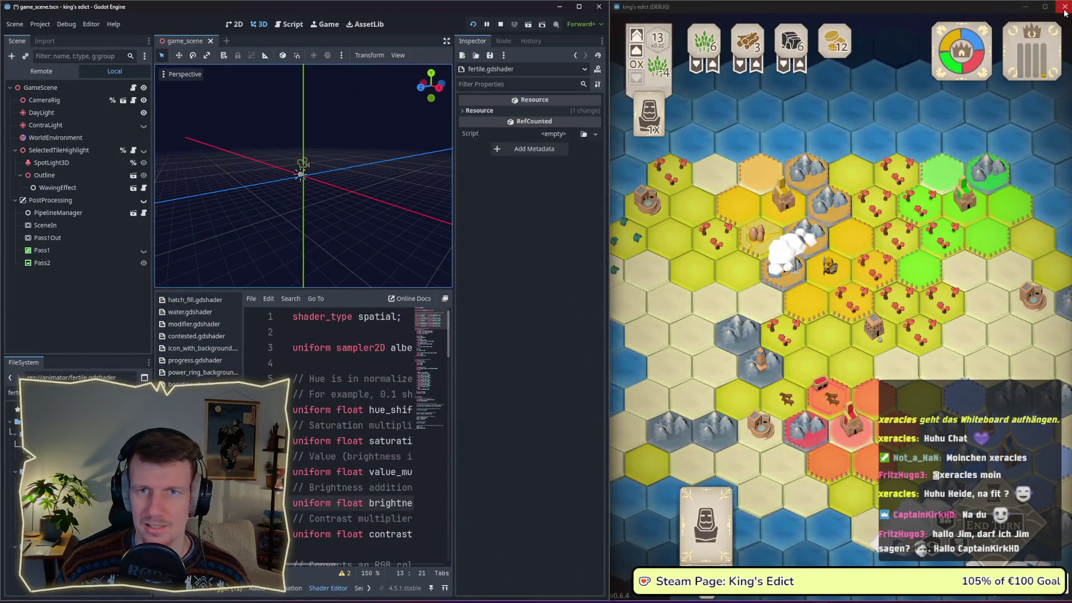
{"action": "left_click", "coordinate": [1063, 7]}
{"action": "left_click_drag", "start_coordinate": [608, 212], "coordinate": [1071, 204]}
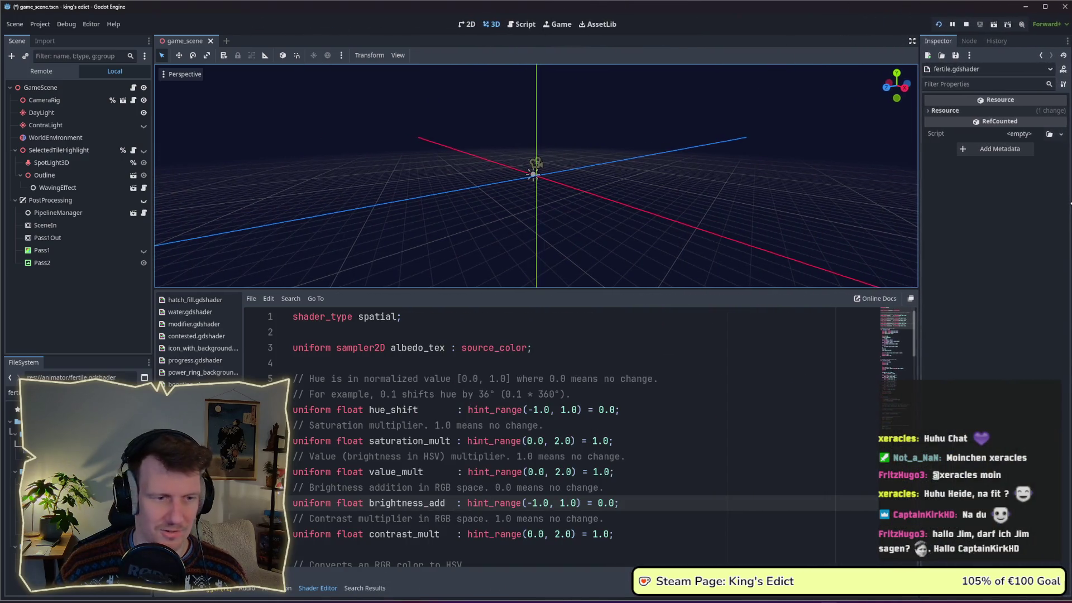
Declare hue_shift, saturation_mult, value_mult, brightness_add and contrast_mult as instance uniforms.
{"action": "left_click", "coordinate": [293, 410]}
{"action": "type", "text": "instance"}
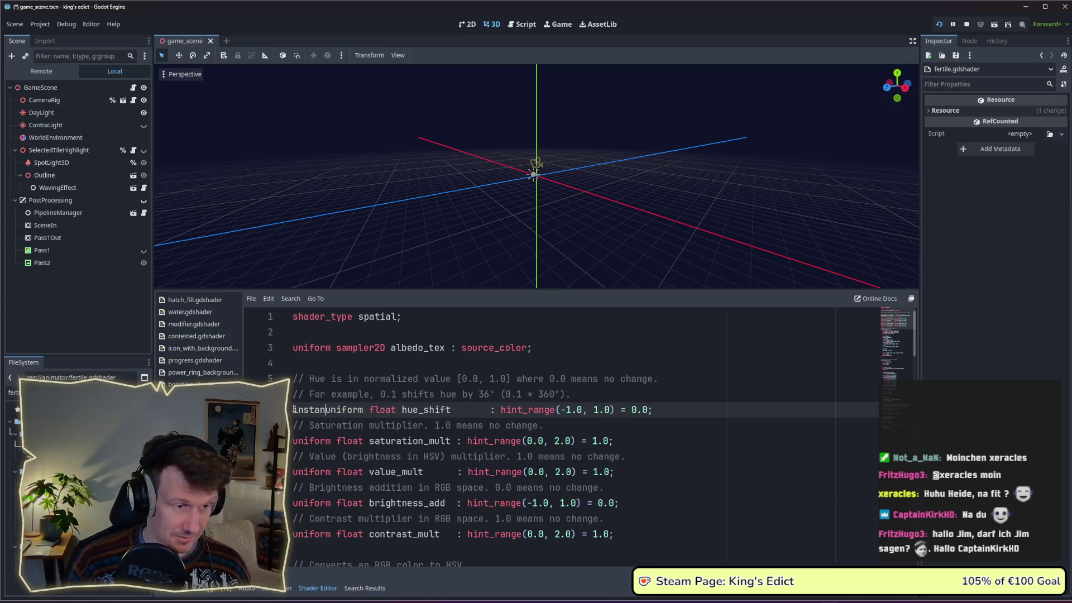
{"action": "double_click", "coordinate": [310, 409]}
{"action": "key", "text": "ctrl+c"}
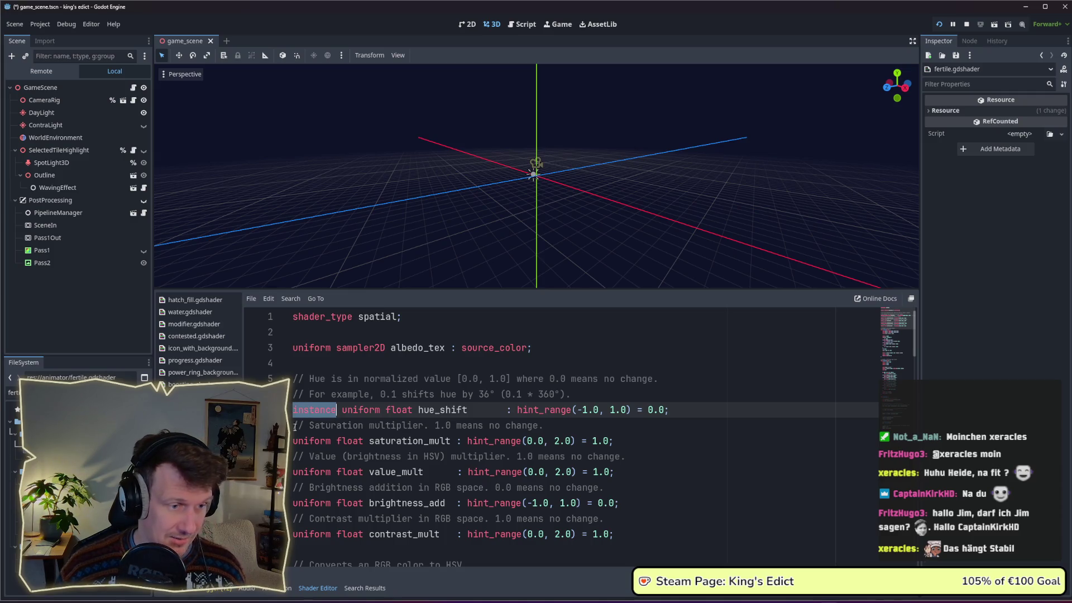
{"action": "left_click", "coordinate": [293, 441]}
{"action": "key", "text": "ctrl+v"}
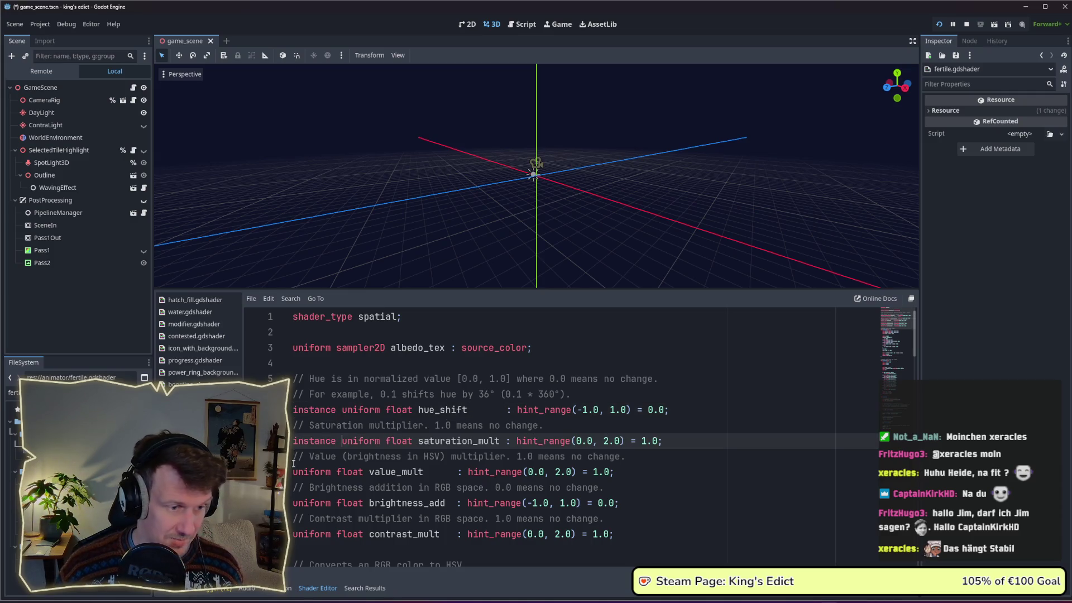
{"action": "left_click", "coordinate": [293, 469]}
{"action": "key", "text": "ctrl+v"}
{"action": "left_click", "coordinate": [293, 503]}
{"action": "key", "text": "ctrl+v"}
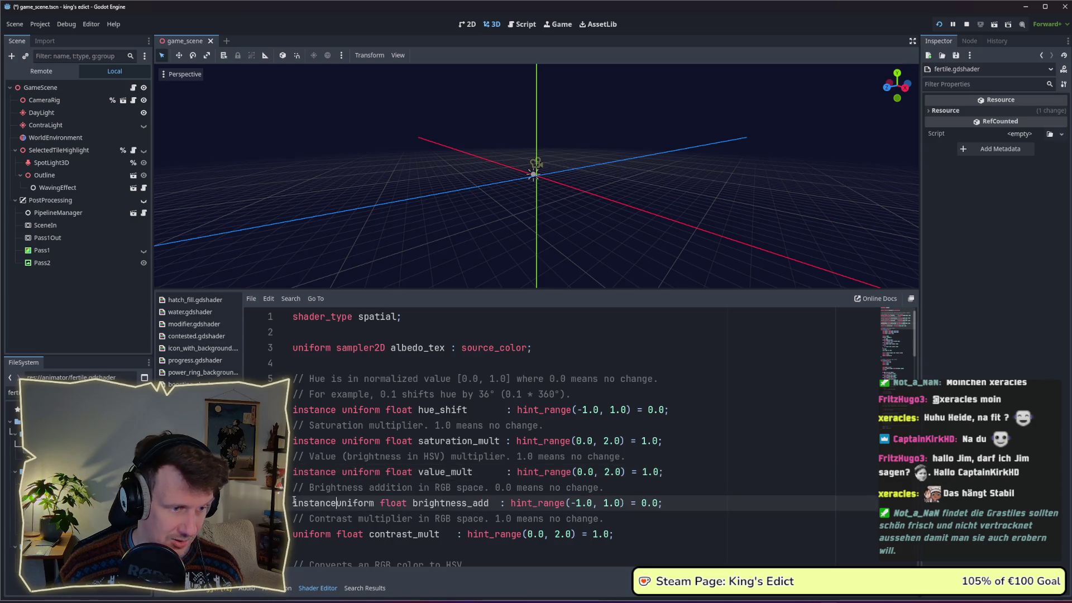
{"action": "left_click", "coordinate": [293, 534]}
{"action": "key", "text": "ctrl+v"}
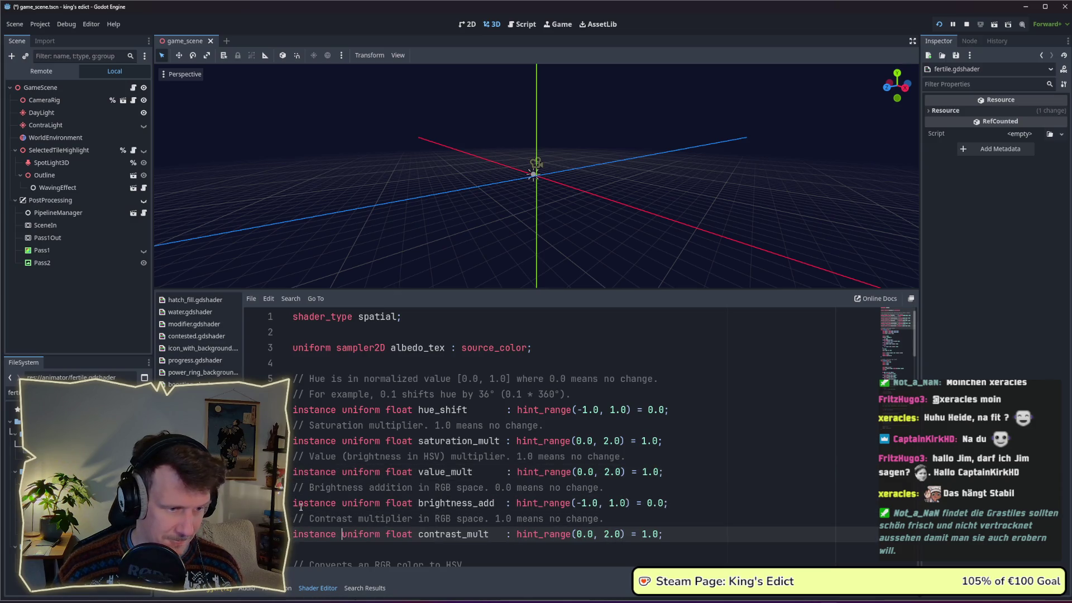
{"action": "scroll", "coordinate": [371, 473], "scroll_direction": "down", "scroll_amount": 1}
{"action": "scroll", "coordinate": [386, 456], "scroll_direction": "up", "scroll_amount": 1}
{"action": "scroll", "coordinate": [402, 452], "scroll_direction": "down", "scroll_amount": 5}
{"action": "scroll", "coordinate": [419, 448], "scroll_direction": "down", "scroll_amount": 4}
{"action": "scroll", "coordinate": [432, 442], "scroll_direction": "down", "scroll_amount": 3}
{"action": "scroll", "coordinate": [433, 442], "scroll_direction": "down", "scroll_amount": 3}
{"action": "scroll", "coordinate": [432, 442], "scroll_direction": "down", "scroll_amount": 2}
{"action": "scroll", "coordinate": [432, 442], "scroll_direction": "down", "scroll_amount": 3}
{"action": "scroll", "coordinate": [432, 442], "scroll_direction": "down", "scroll_amount": 4}
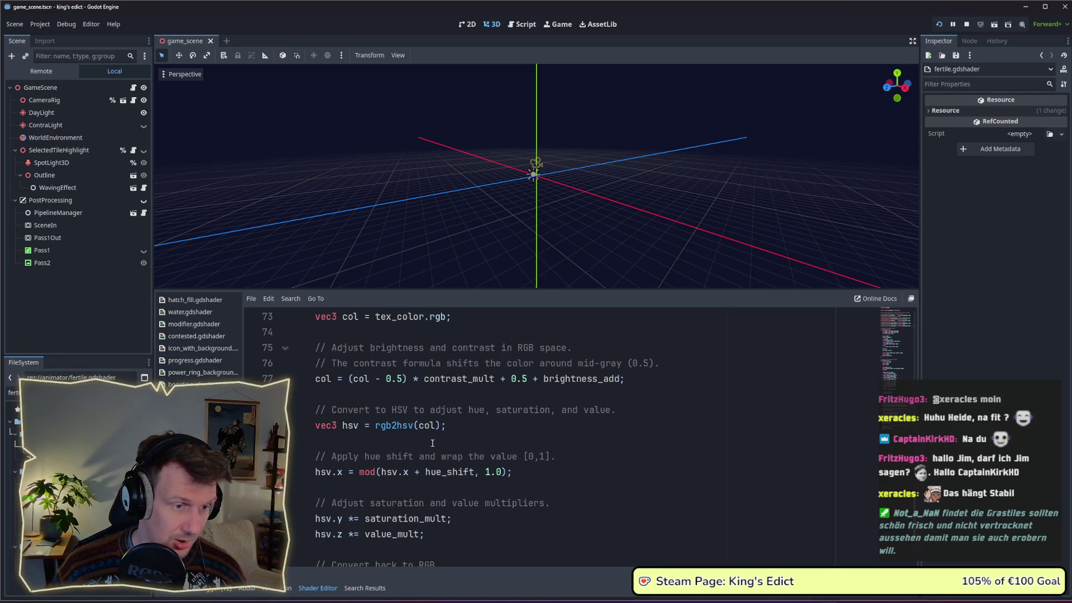
{"action": "scroll", "coordinate": [432, 443], "scroll_direction": "down", "scroll_amount": 2}
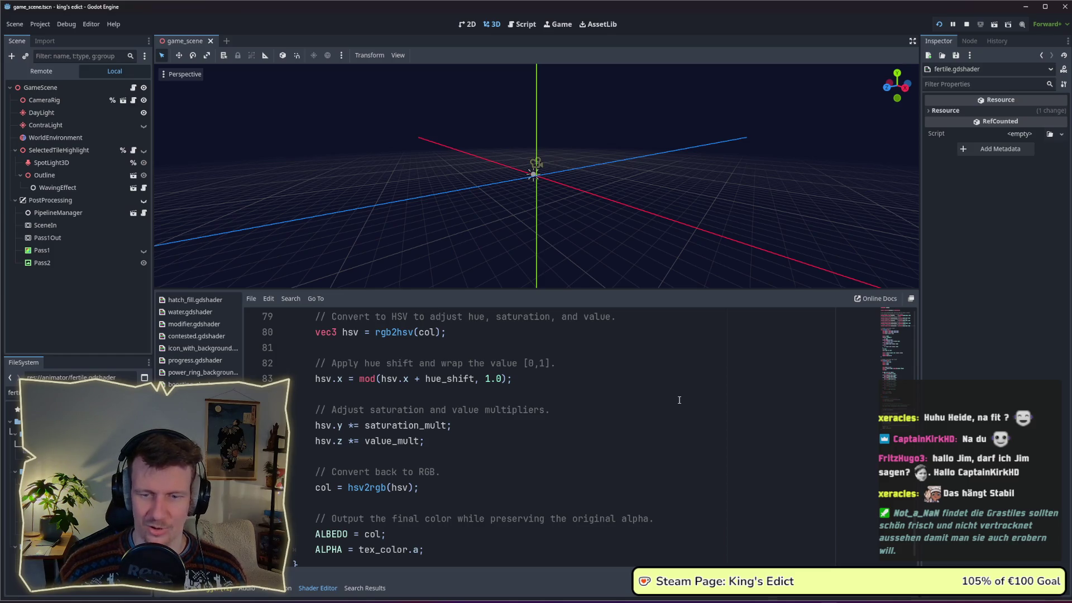
Review the fertile shader's colour-conversion code, then bring up game_scene.gd.
{"action": "left_click", "coordinate": [567, 399]}
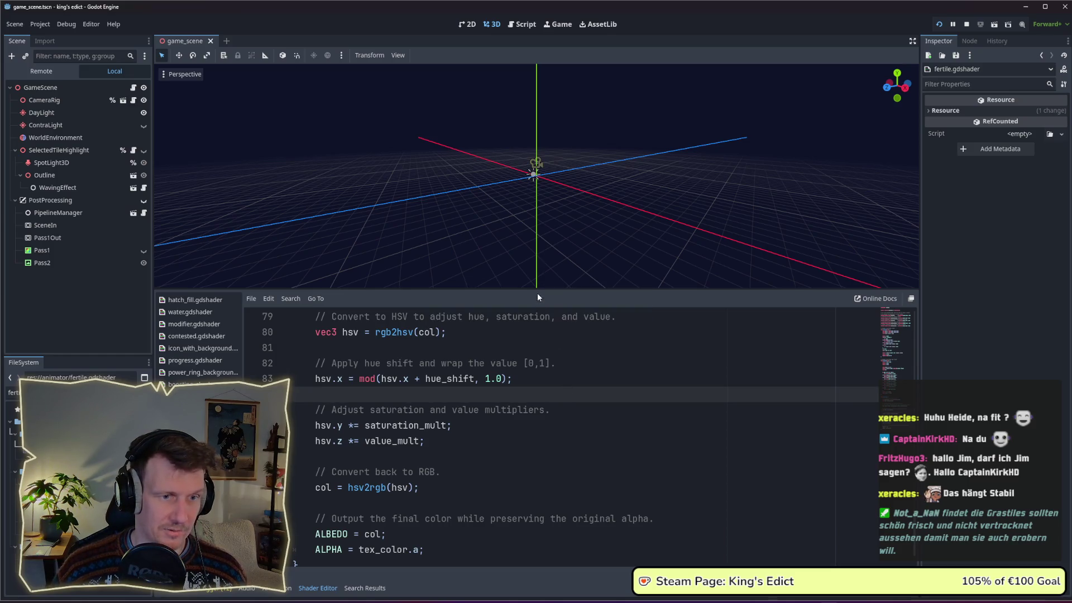
{"action": "left_click_drag", "start_coordinate": [536, 289], "coordinate": [536, 193]}
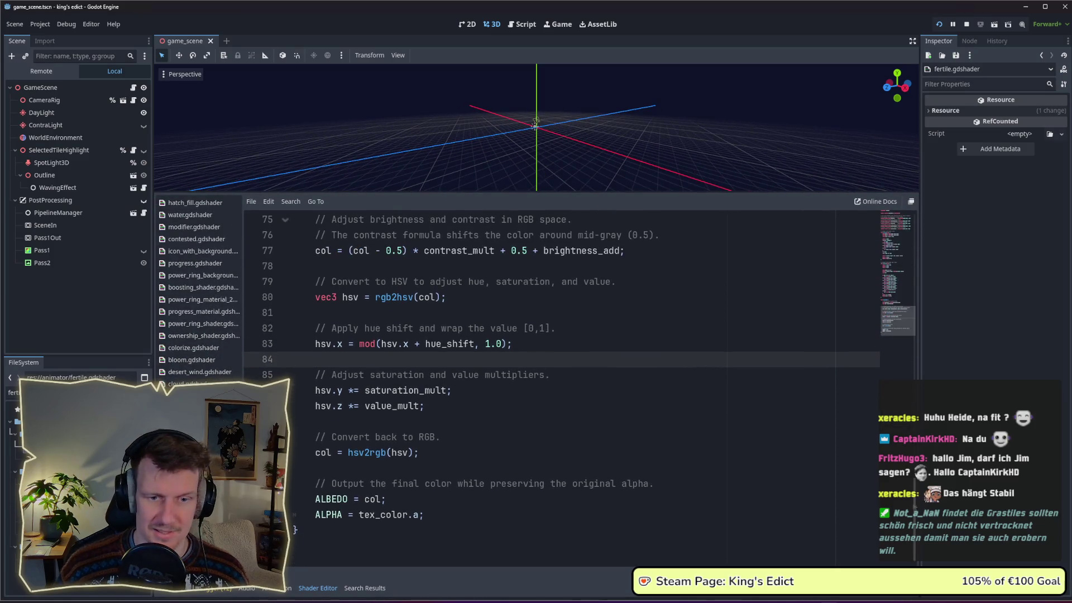
{"action": "scroll", "coordinate": [536, 385], "scroll_direction": "up", "scroll_amount": 6}
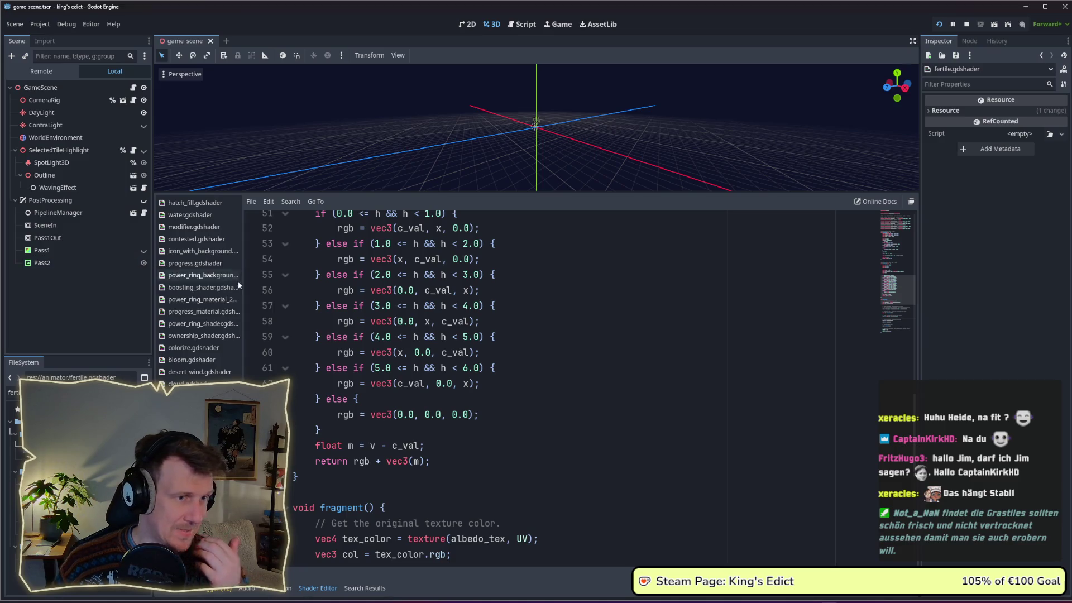
{"action": "scroll", "coordinate": [335, 293], "scroll_direction": "up", "scroll_amount": 2}
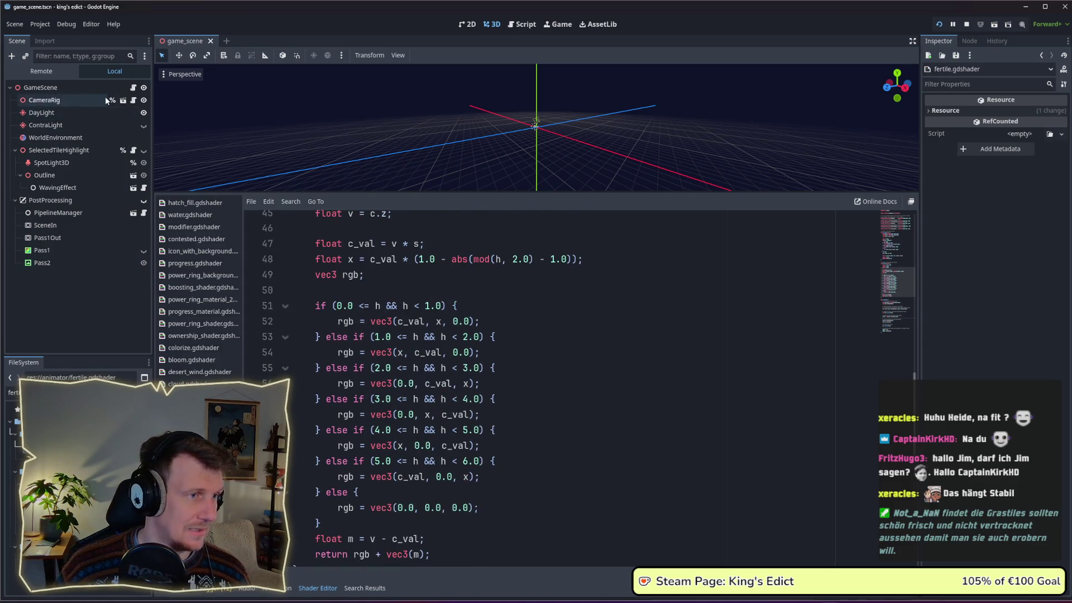
{"action": "left_click", "coordinate": [132, 87]}
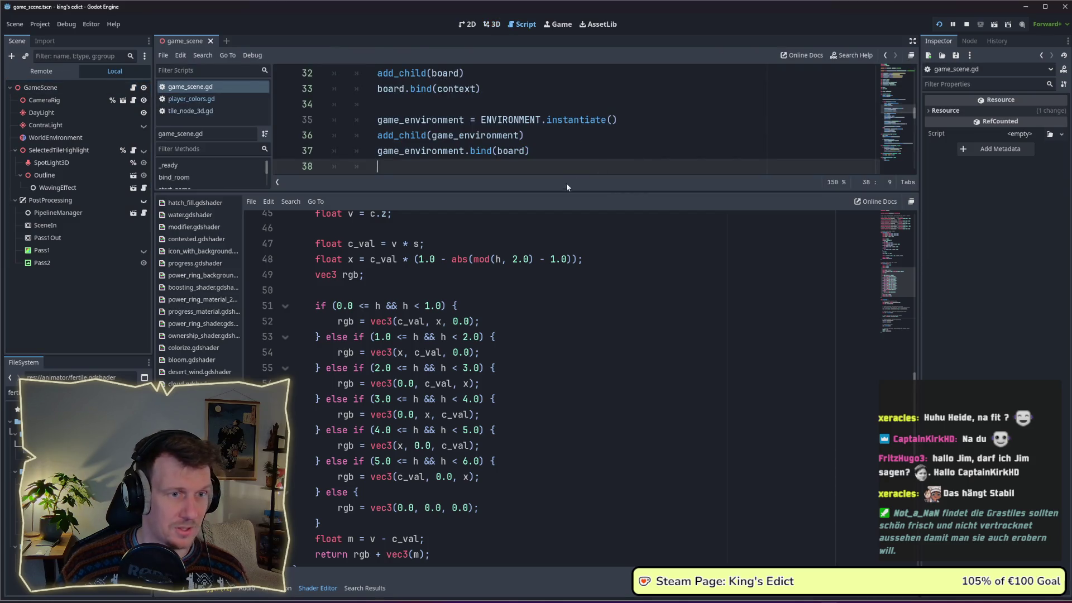
In tile_node_3d.gd add a set_shader_parameter_recursive call below the FERTILE_MATERIAL line.
{"action": "left_click_drag", "start_coordinate": [542, 191], "coordinate": [541, 331]}
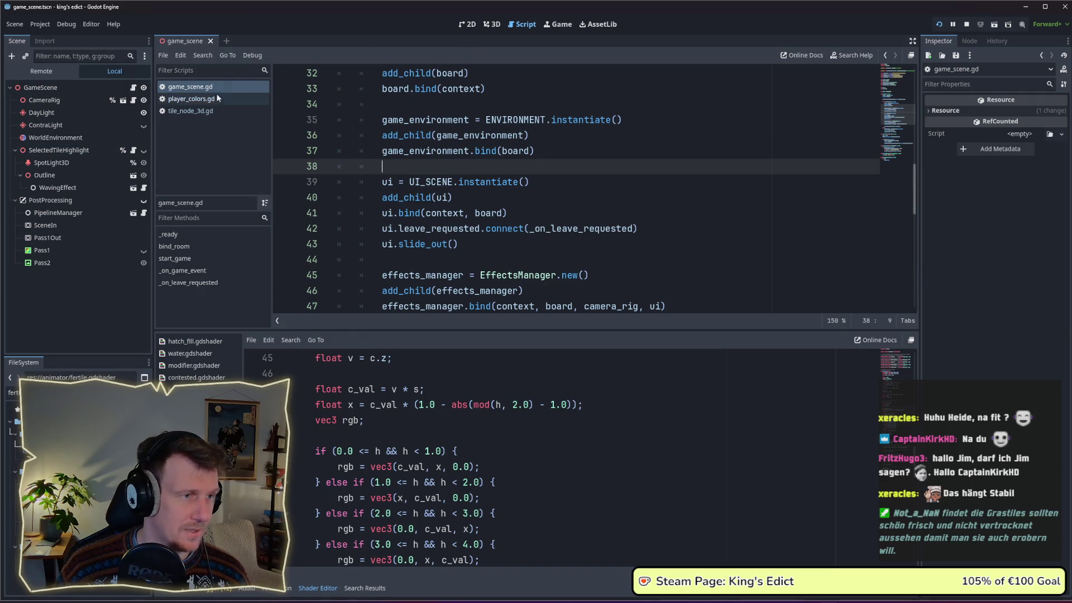
{"action": "left_click", "coordinate": [214, 110]}
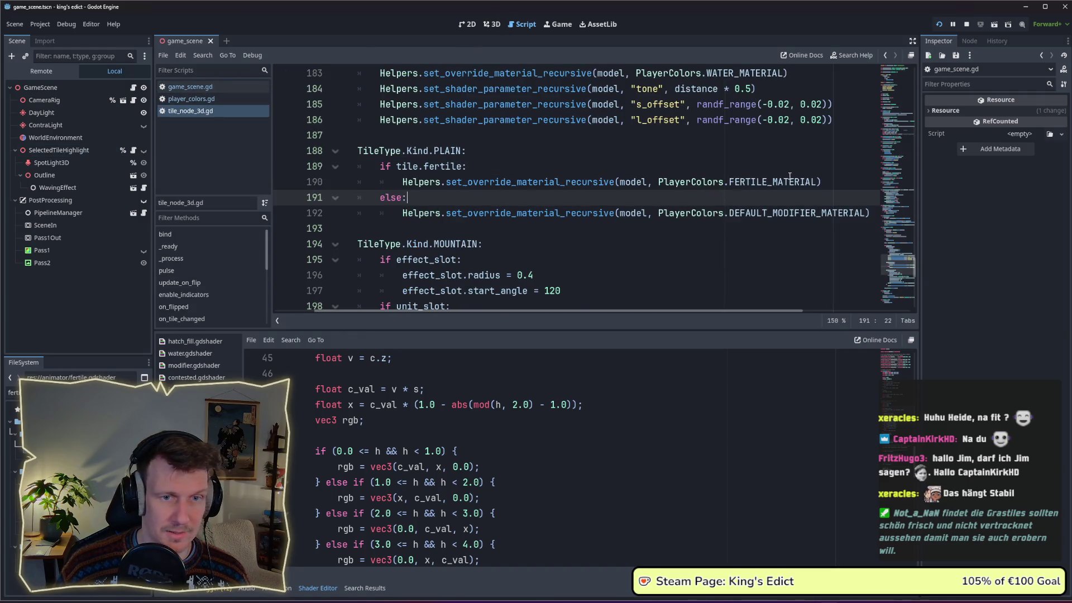
{"action": "left_click", "coordinate": [826, 182]}
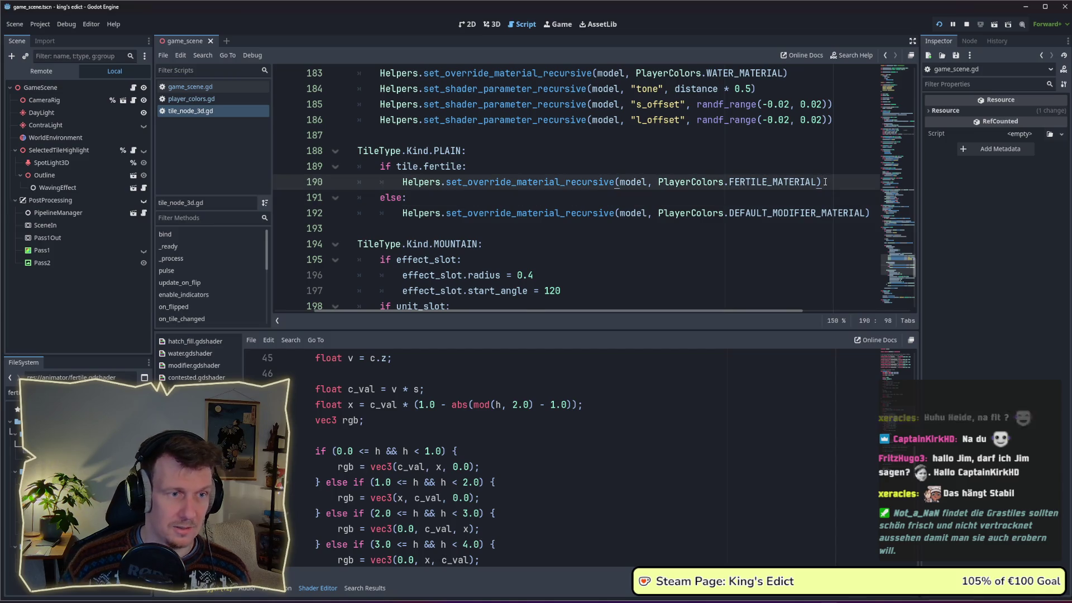
{"action": "key", "text": "Return"}
{"action": "type", "text": "Helpers.set_sh"}
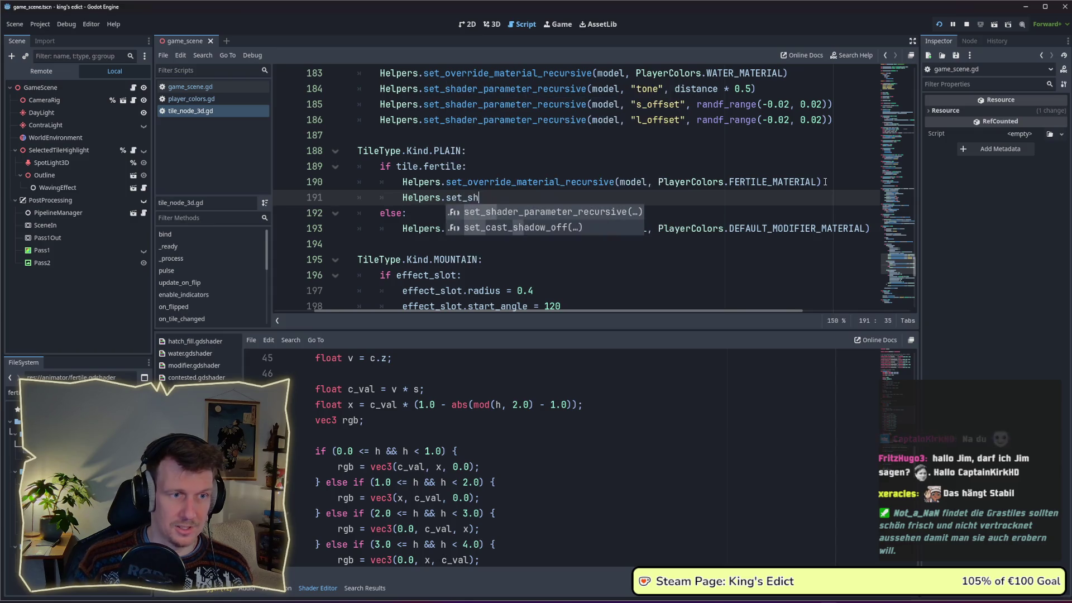
{"action": "key", "text": "Return"}
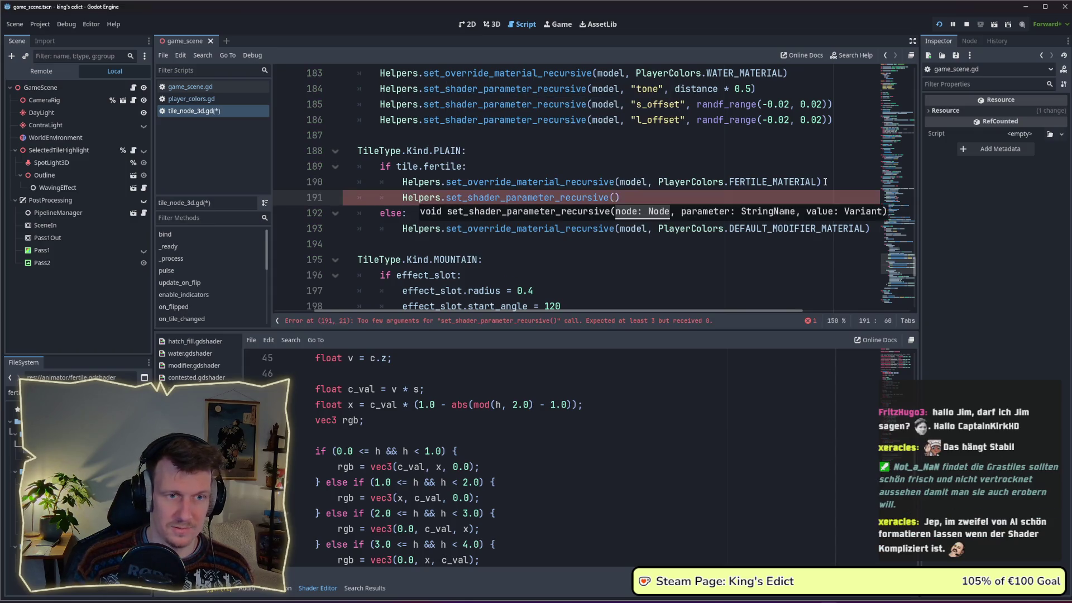
{"action": "type", "text": "model, "}
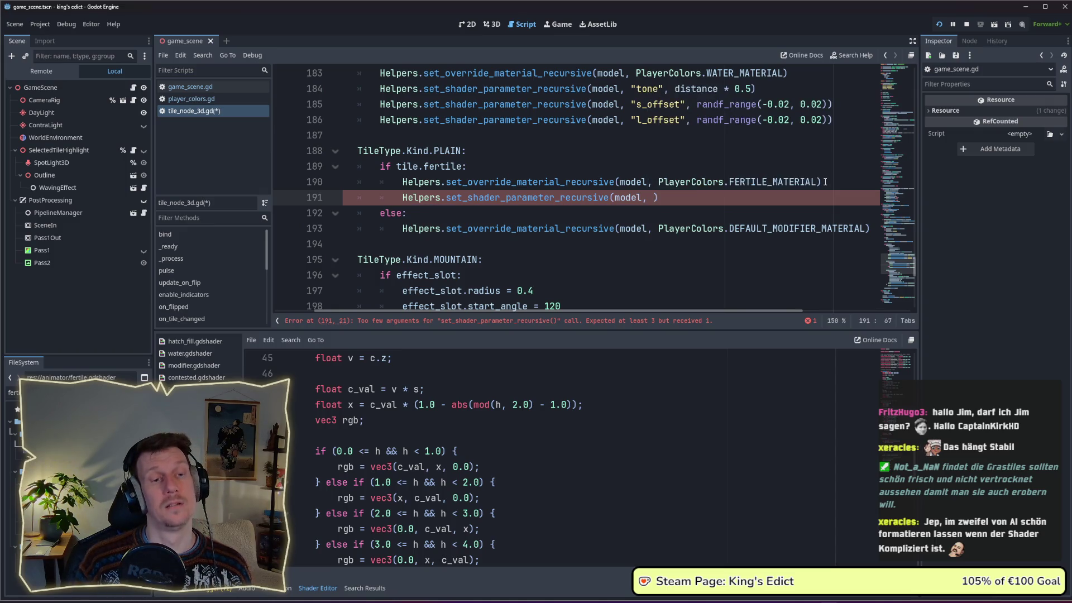
{"action": "type", "text": "\"hue_shift"}
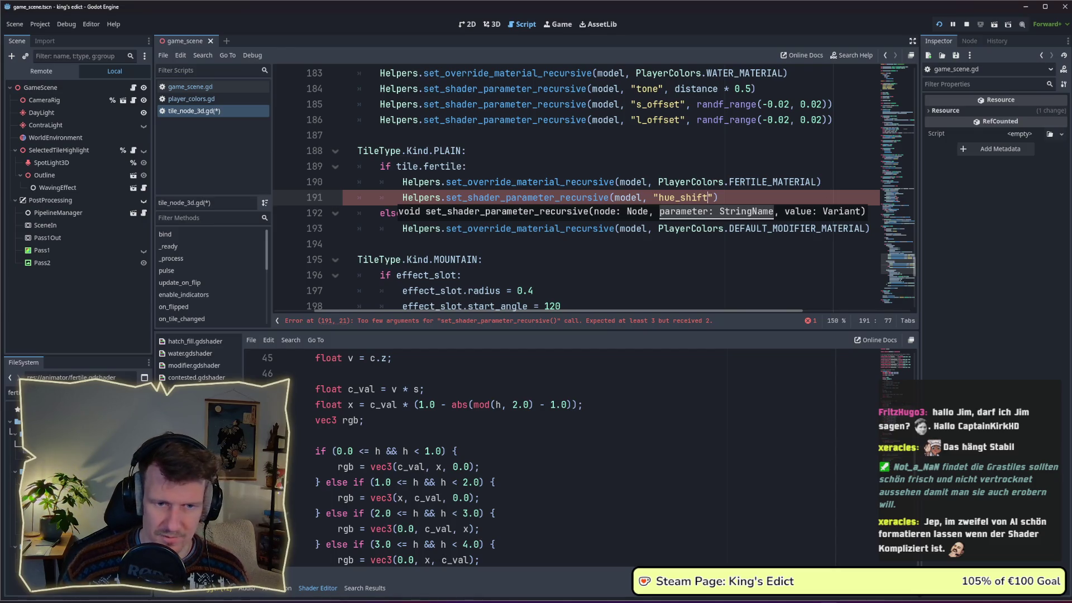
Pass randf_range(0.0, -0.07) as the fertile hue_shift value and save the script.
{"action": "left_click", "coordinate": [897, 362]}
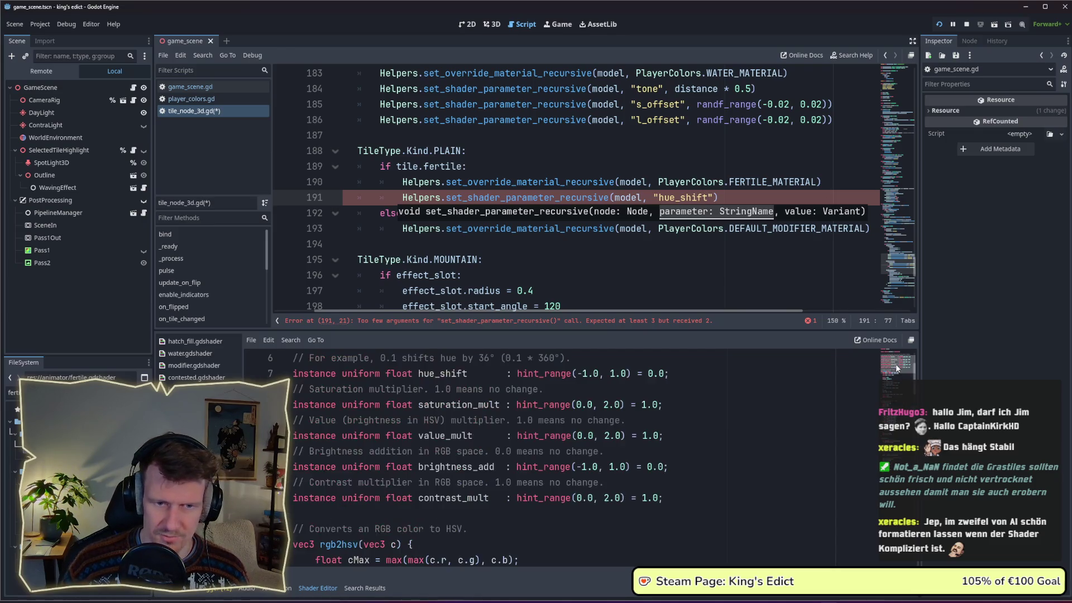
{"action": "type", "text": ", ran"}
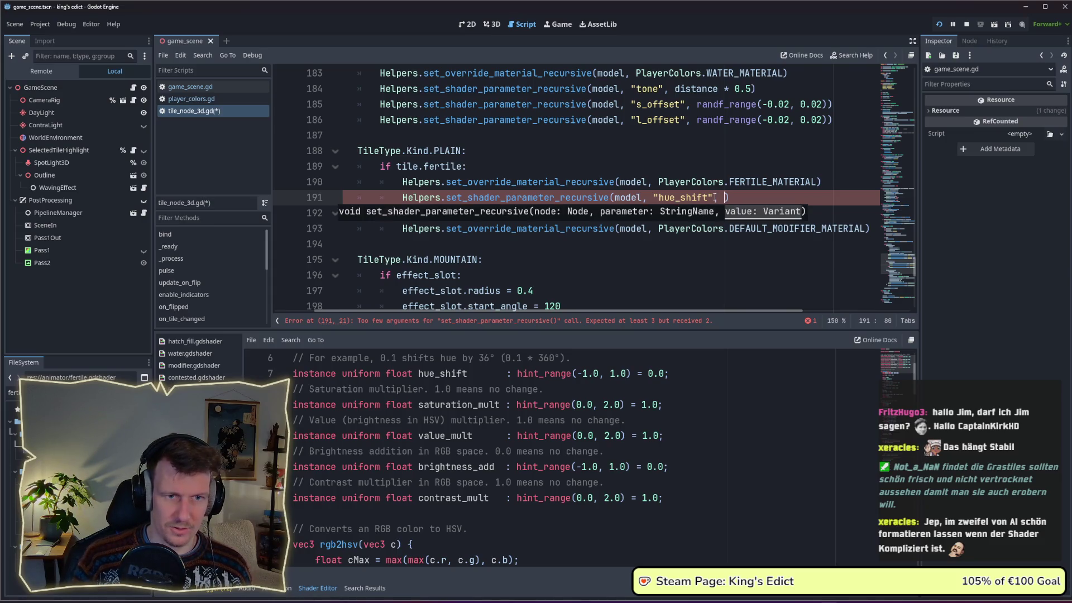
{"action": "type", "text": "ge"}
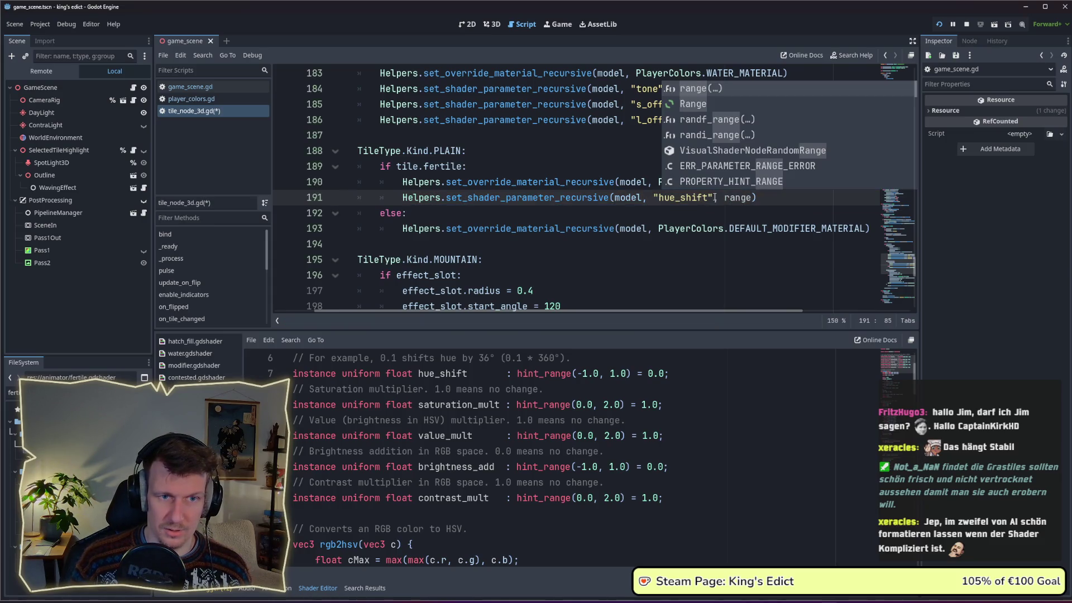
{"action": "key", "text": "Down"}
{"action": "key", "text": "Down"}
{"action": "key", "text": "Up"}
{"action": "key", "text": "Return"}
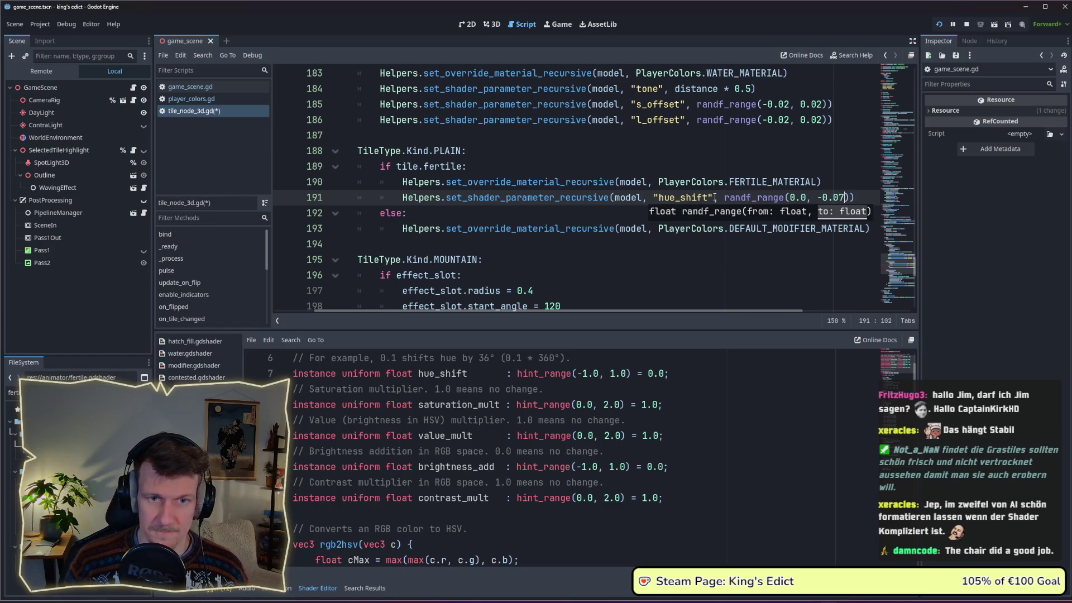
{"action": "key", "text": "Down"}
{"action": "key", "text": "ctrl+s"}
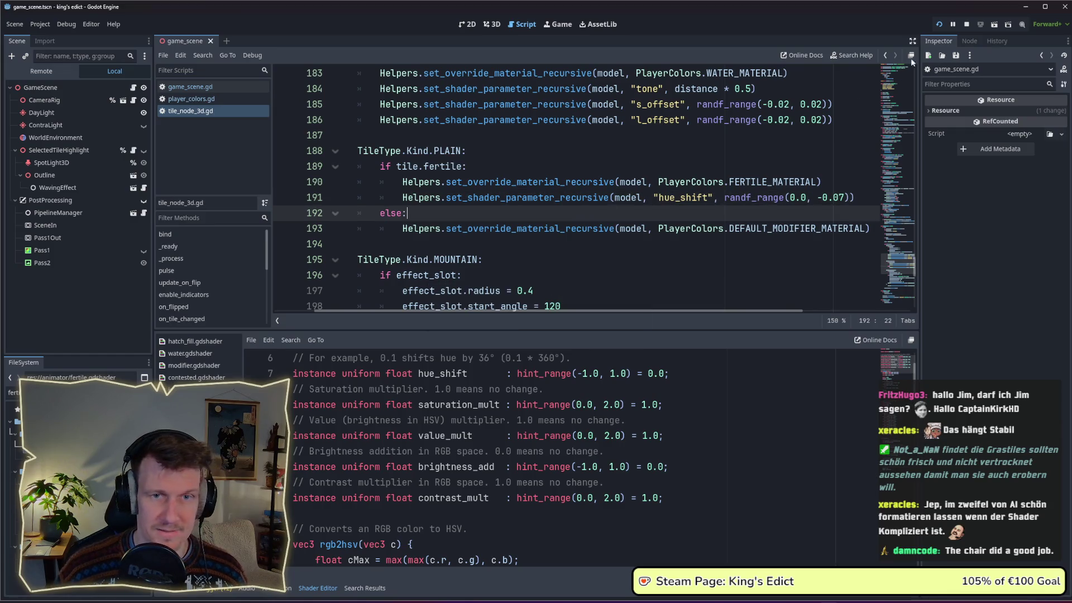
Run the project and start a multiplayer match on i_know_this_place.map.
{"action": "left_click", "coordinate": [939, 25]}
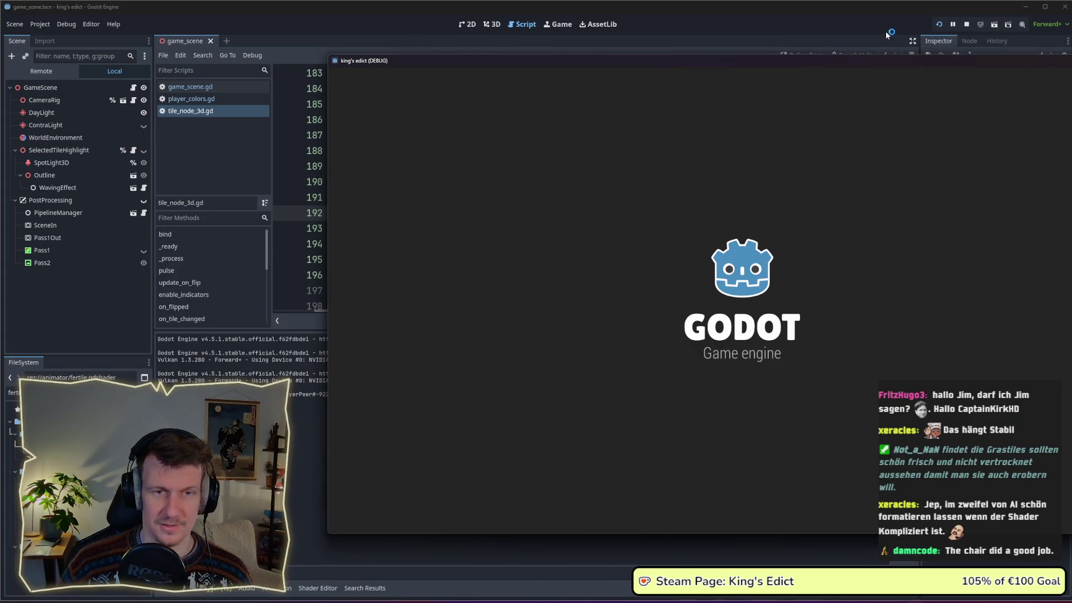
{"action": "left_click_drag", "start_coordinate": [869, 66], "coordinate": [648, 67]}
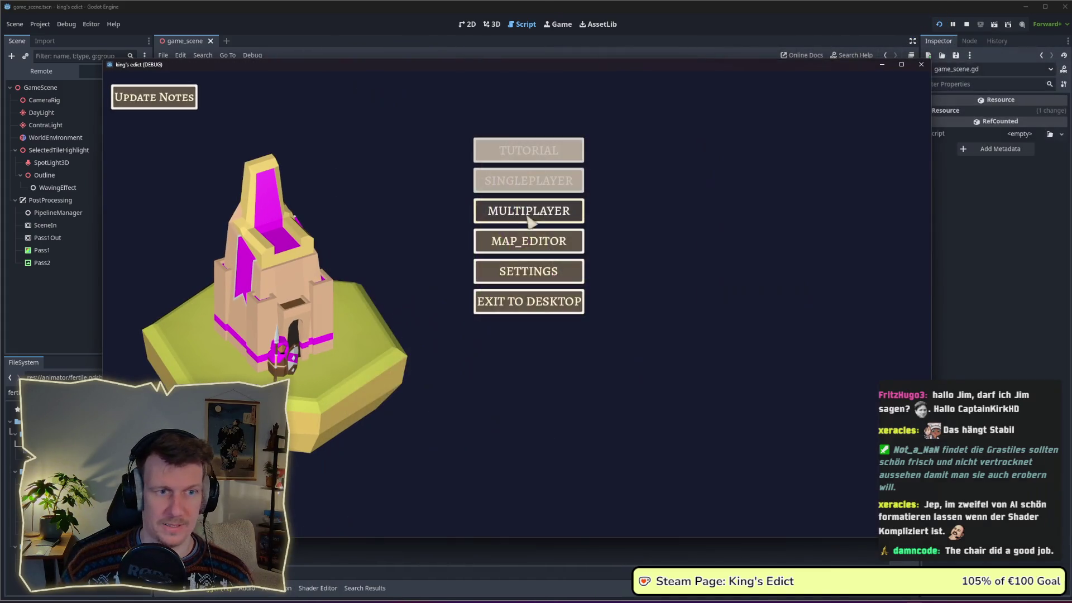
{"action": "left_click", "coordinate": [532, 211]}
{"action": "left_click", "coordinate": [589, 217]}
{"action": "left_click", "coordinate": [623, 120]}
{"action": "left_click", "coordinate": [615, 176]}
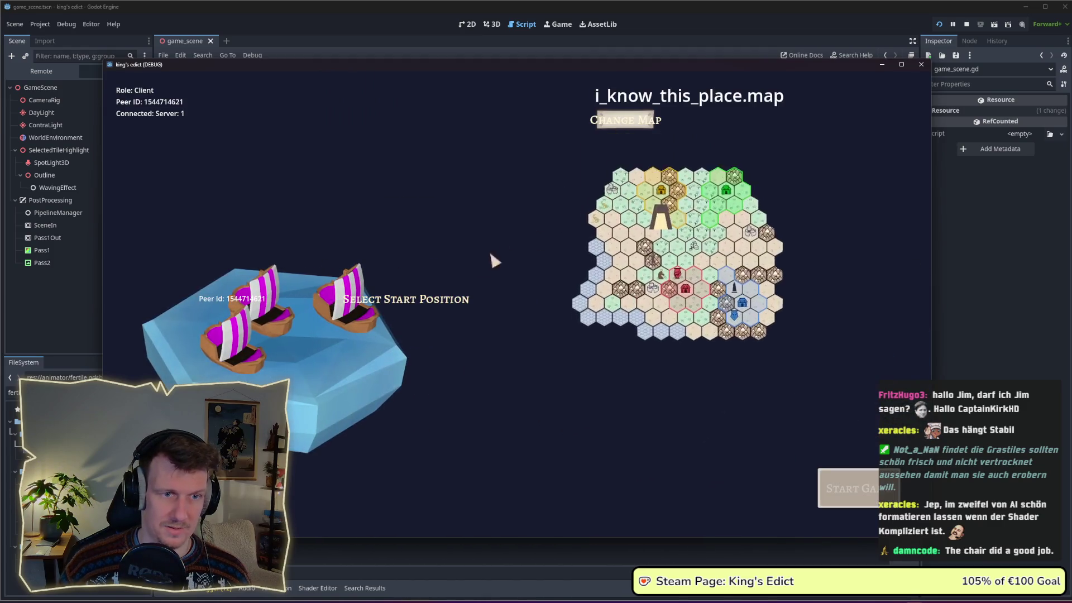
{"action": "left_click", "coordinate": [351, 365]}
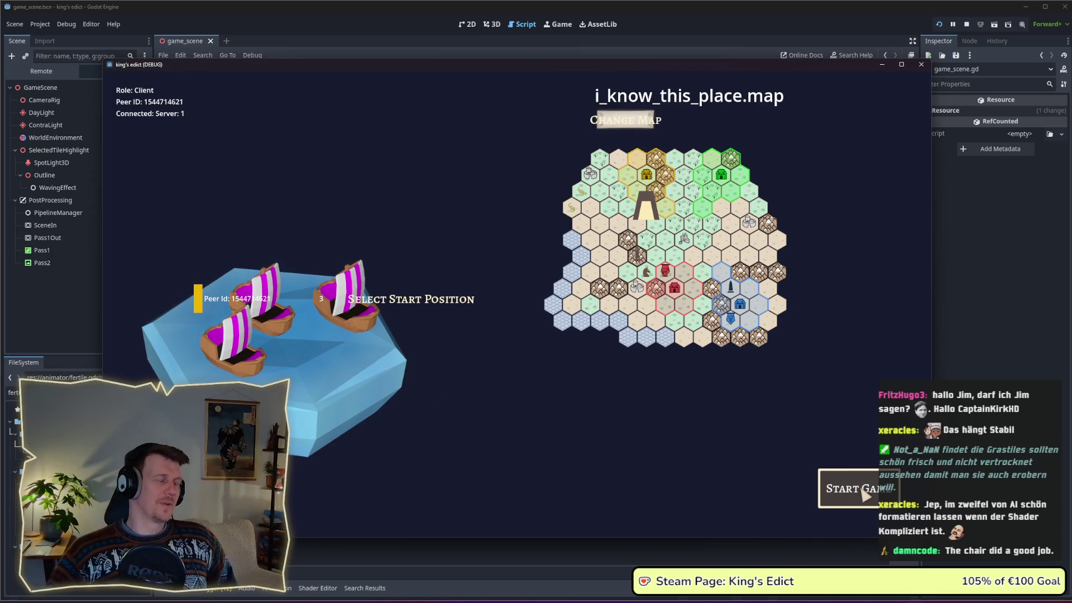
{"action": "left_click", "coordinate": [865, 492]}
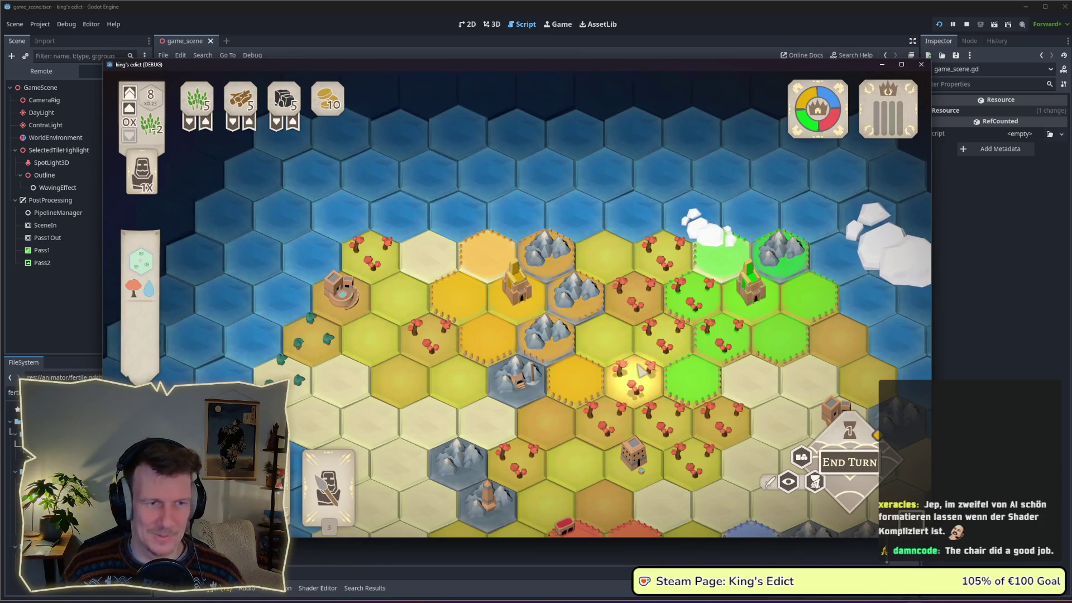
Pan over the plains and mountain tiles, inspect a plains tile, then stop the game.
{"action": "key", "text": "s"}
{"action": "scroll", "coordinate": [589, 329], "scroll_direction": "down", "scroll_amount": 2}
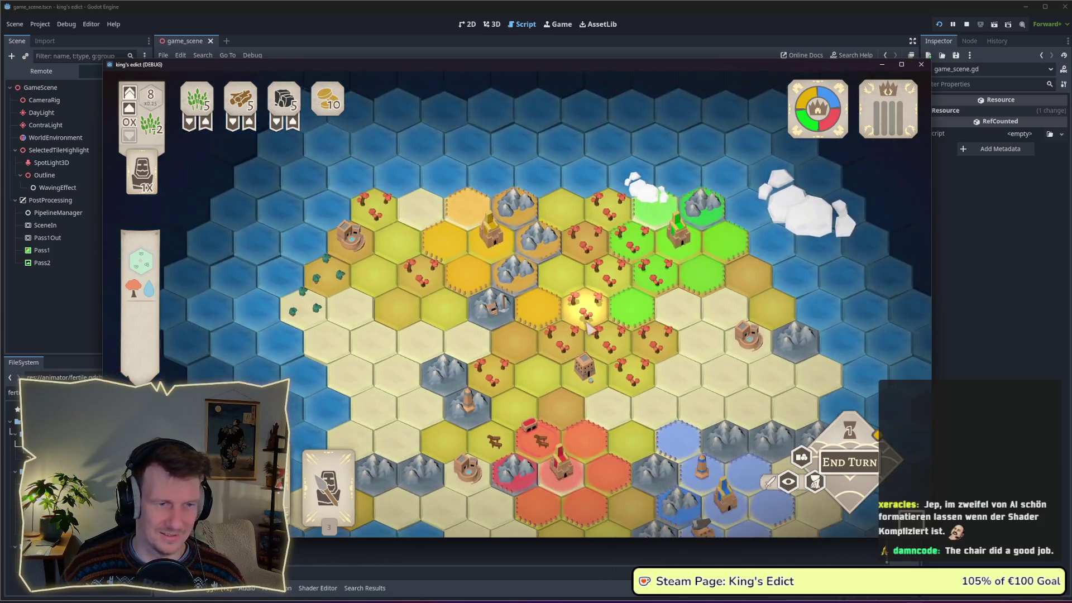
{"action": "scroll", "coordinate": [578, 302], "scroll_direction": "up", "scroll_amount": 1}
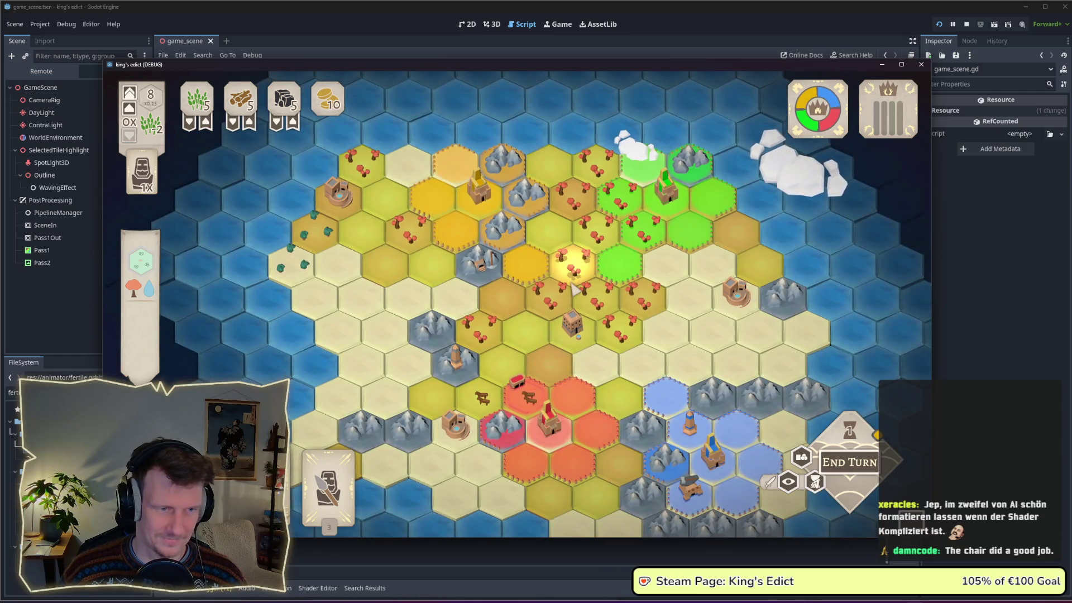
{"action": "scroll", "coordinate": [574, 289], "scroll_direction": "up", "scroll_amount": 1}
{"action": "scroll", "coordinate": [575, 290], "scroll_direction": "down", "scroll_amount": 2}
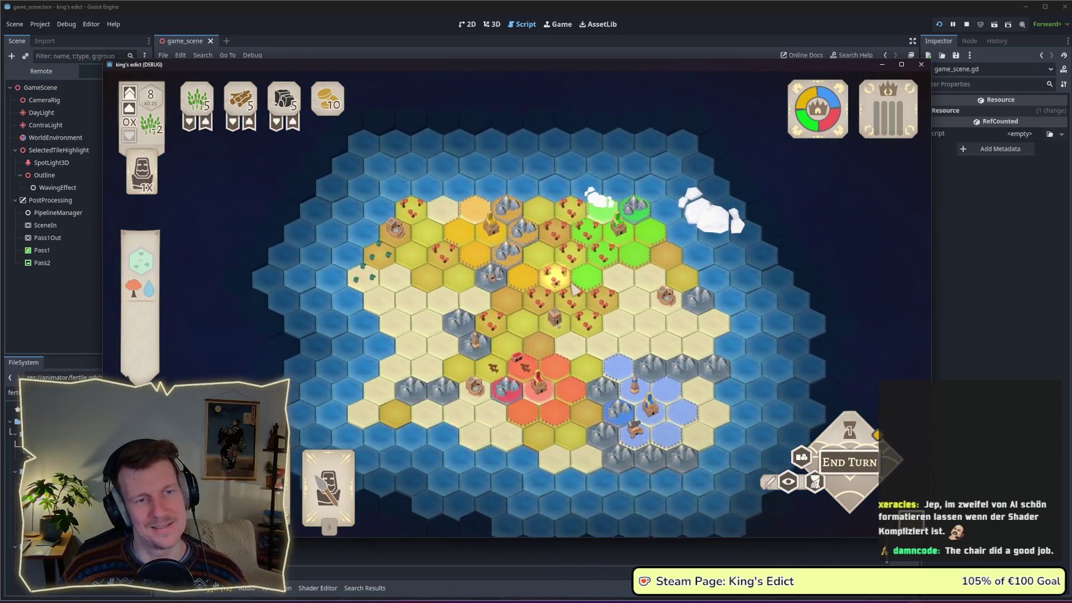
{"action": "left_click", "coordinate": [716, 318]}
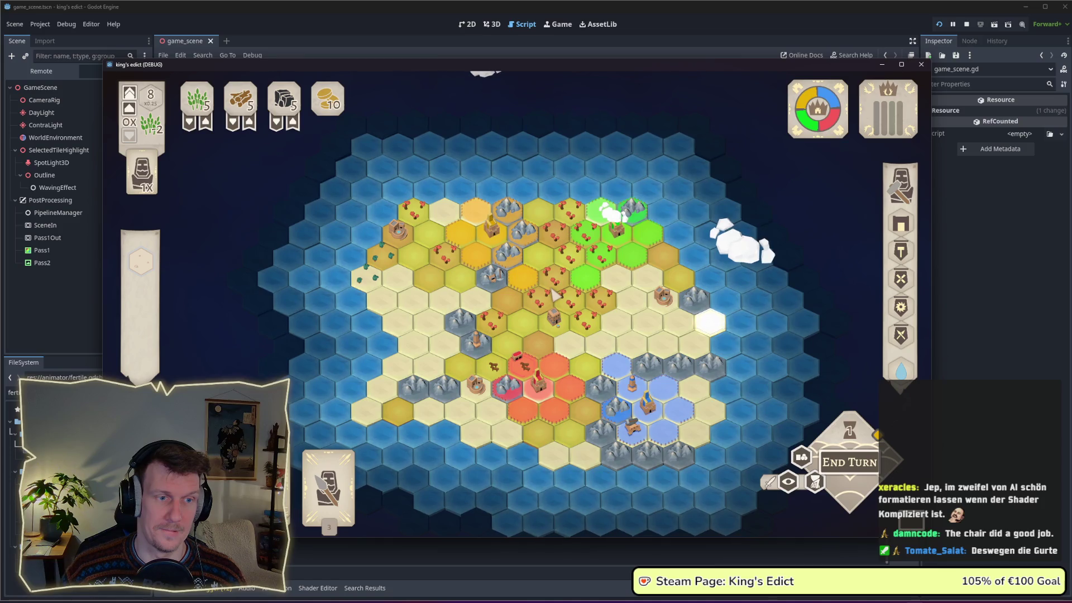
{"action": "left_click", "coordinate": [966, 24]}
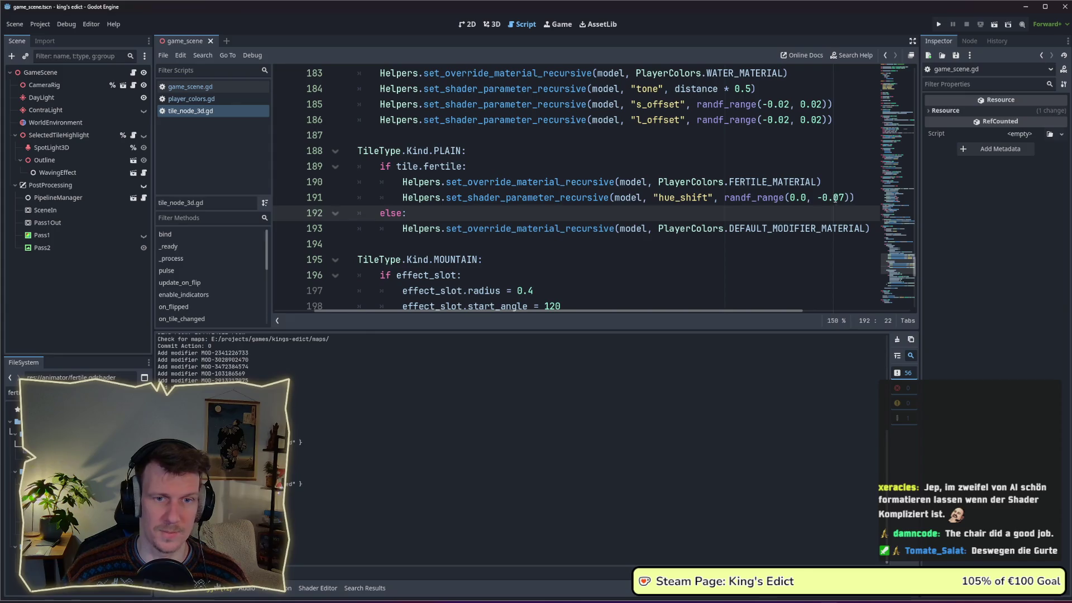
Narrow the fertile hue_shift limit to -0.03 and rerun a match on i_know_this_place.map.
{"action": "left_click", "coordinate": [842, 198]}
{"action": "key", "text": "BackSpace"}
{"action": "type", "text": "3"}
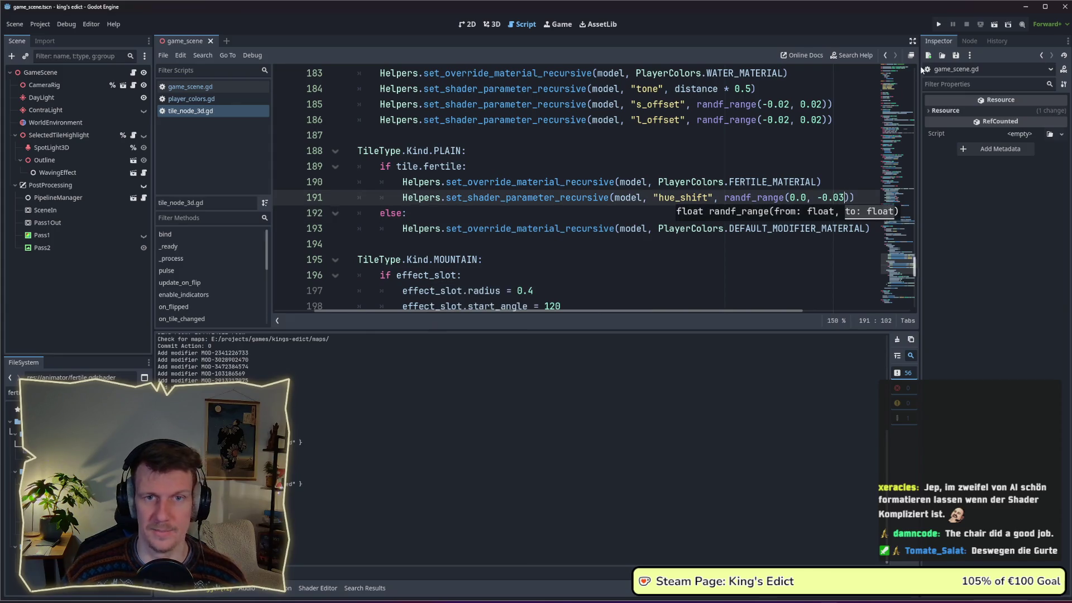
{"action": "left_click", "coordinate": [937, 26]}
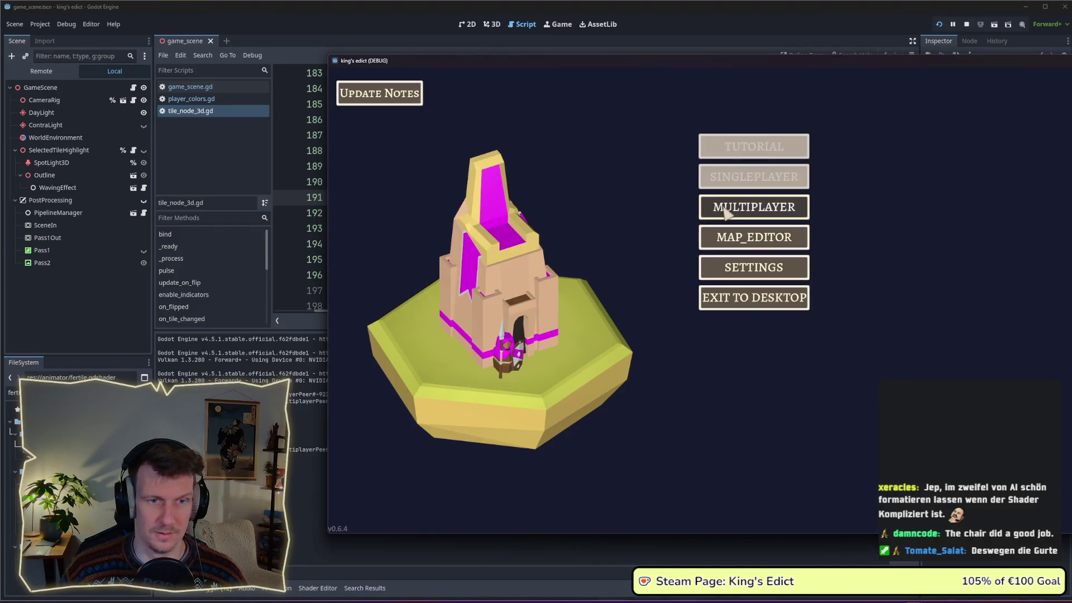
{"action": "left_click", "coordinate": [726, 214]}
{"action": "left_click", "coordinate": [833, 206]}
{"action": "left_click", "coordinate": [846, 114]}
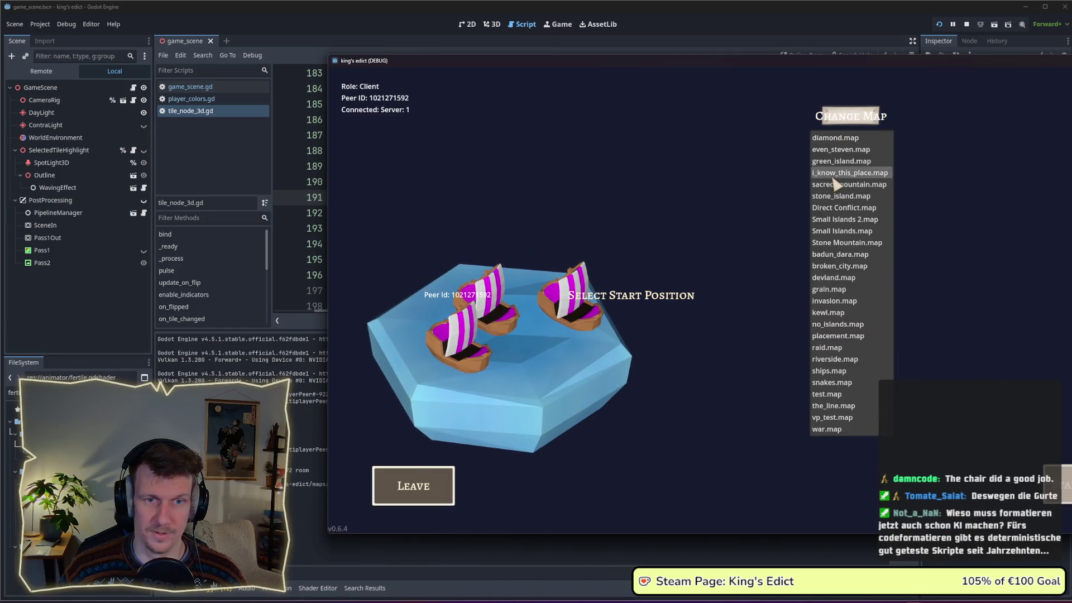
{"action": "left_click", "coordinate": [832, 177]}
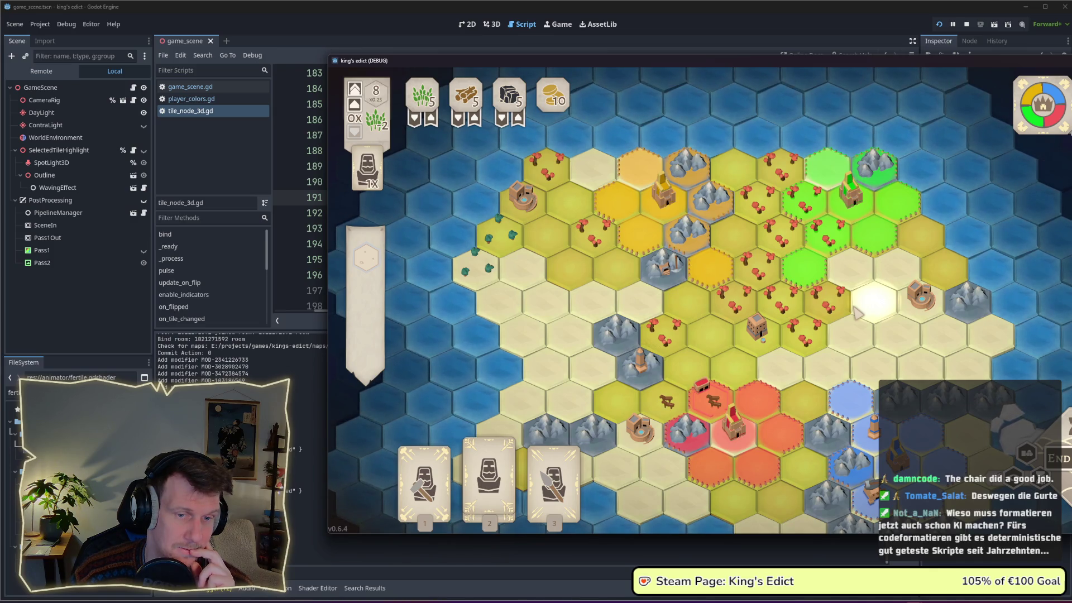
Pan the map, capture a screenshot of the game window, and stop the game.
{"action": "key", "text": "s"}
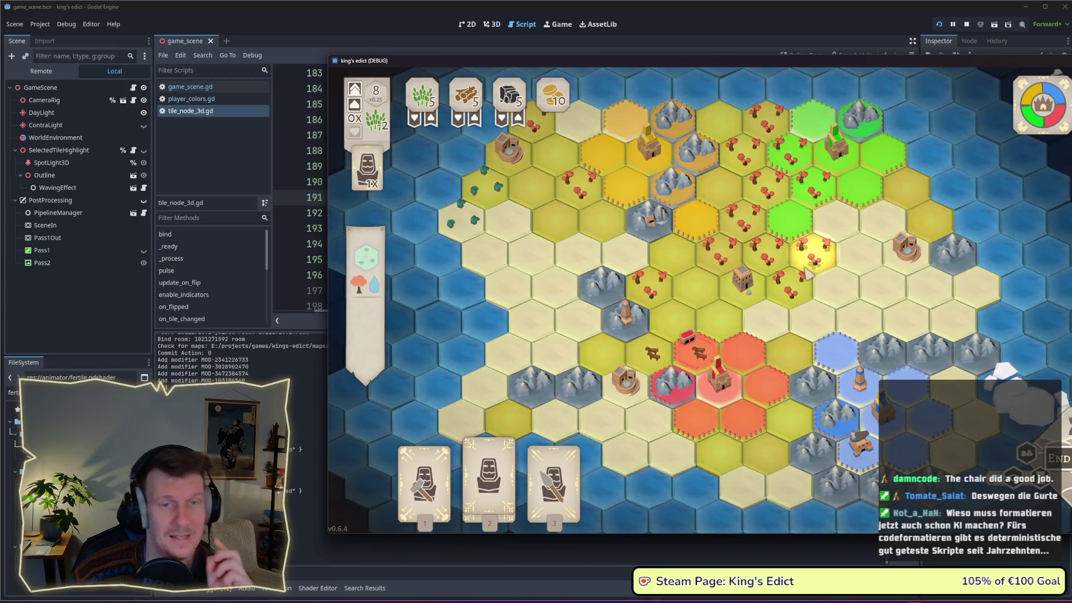
{"action": "key", "text": "a"}
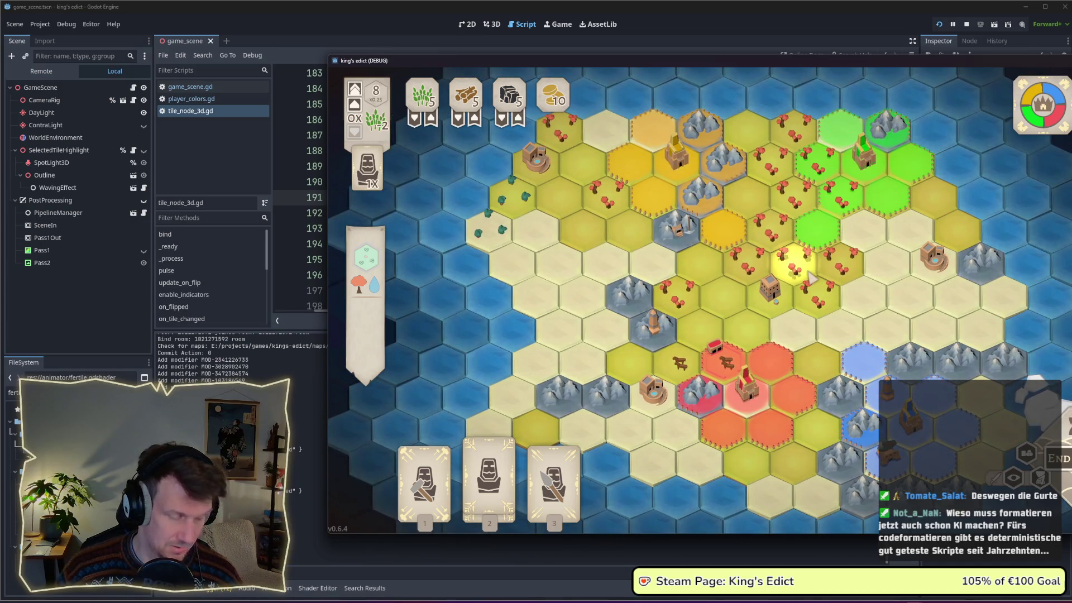
{"action": "key", "text": "super+shift+s"}
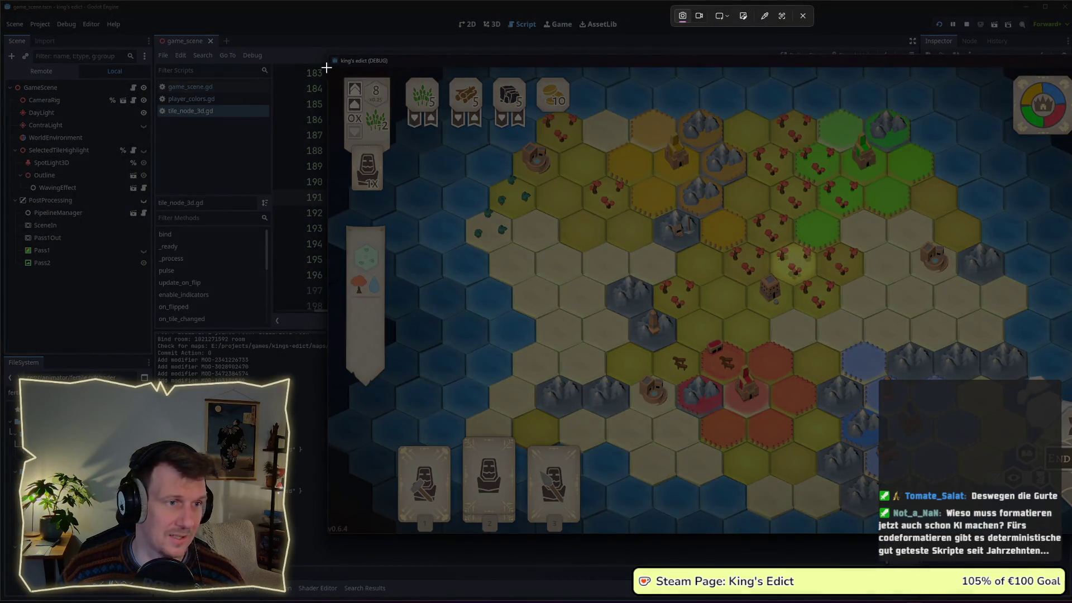
{"action": "left_click_drag", "start_coordinate": [327, 66], "coordinate": [1071, 532]}
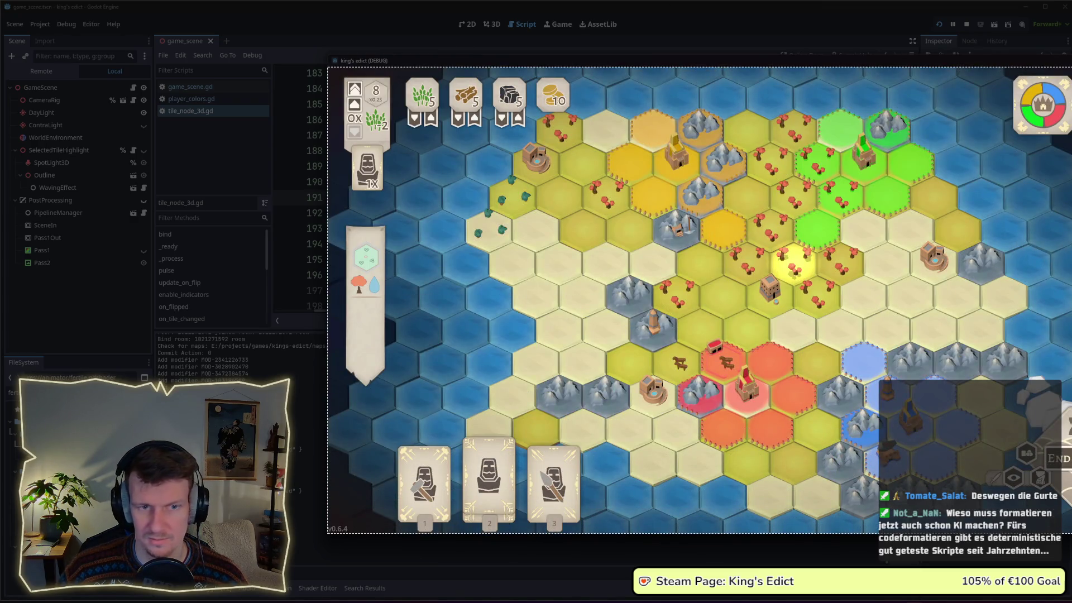
{"action": "left_click_drag", "start_coordinate": [1071, 532], "coordinate": [1071, 532]}
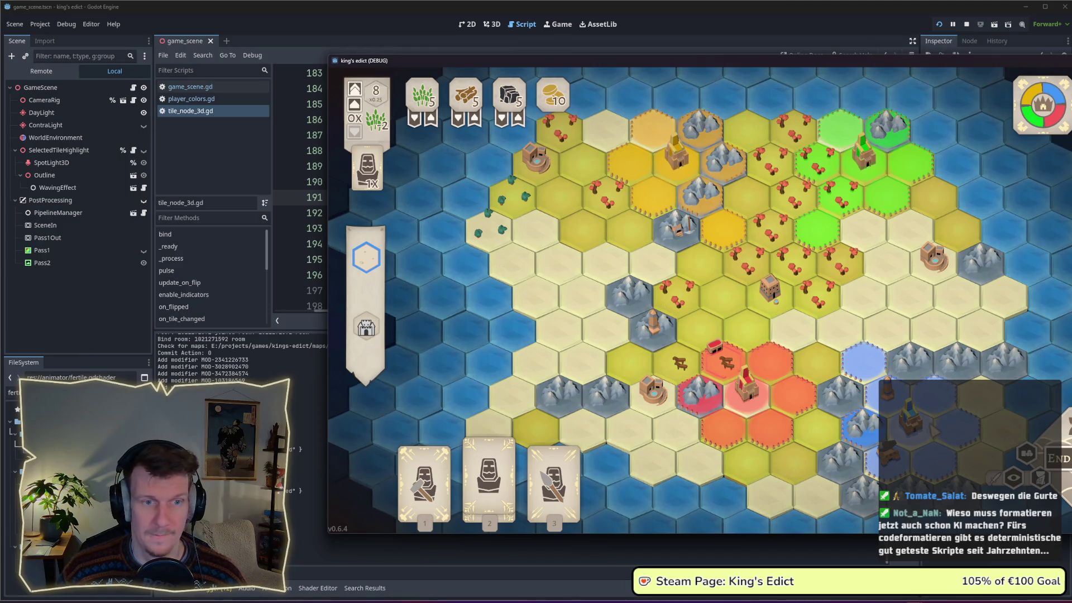
{"action": "left_click", "coordinate": [965, 27]}
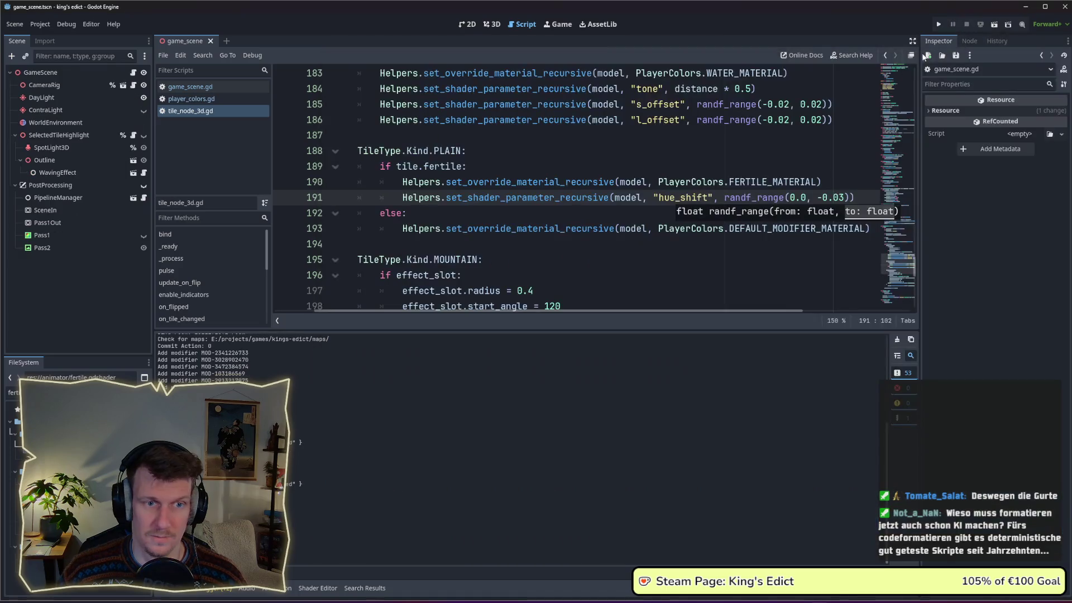
Set the fertile hue_shift to randf_range(0.0, 0.0) and start a match on i_know_this_place.map.
{"action": "left_click_drag", "start_coordinate": [818, 198], "coordinate": [845, 198]}
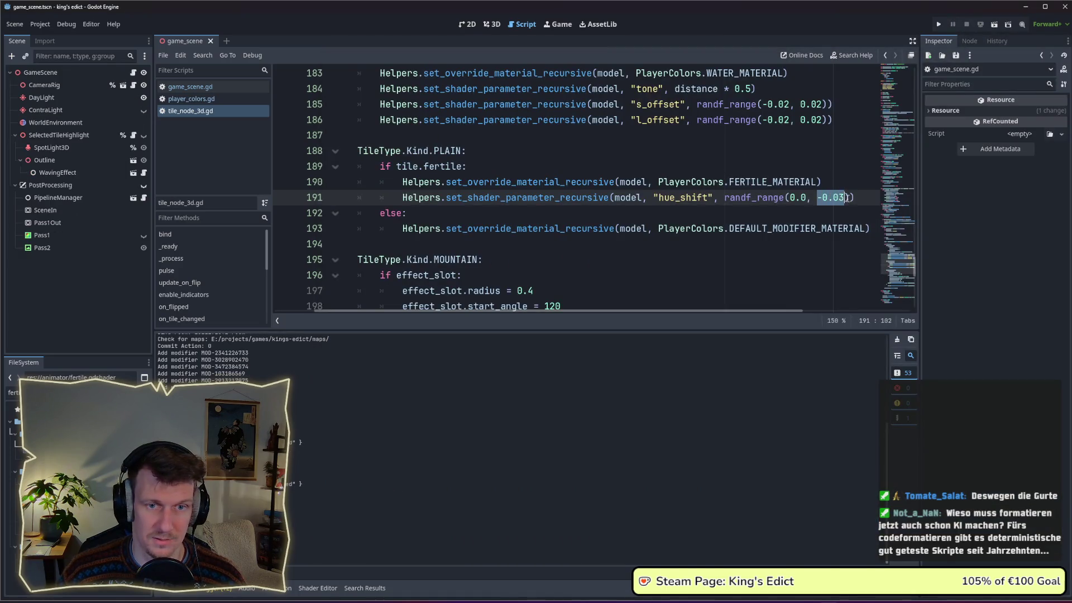
{"action": "type", "text": "0."}
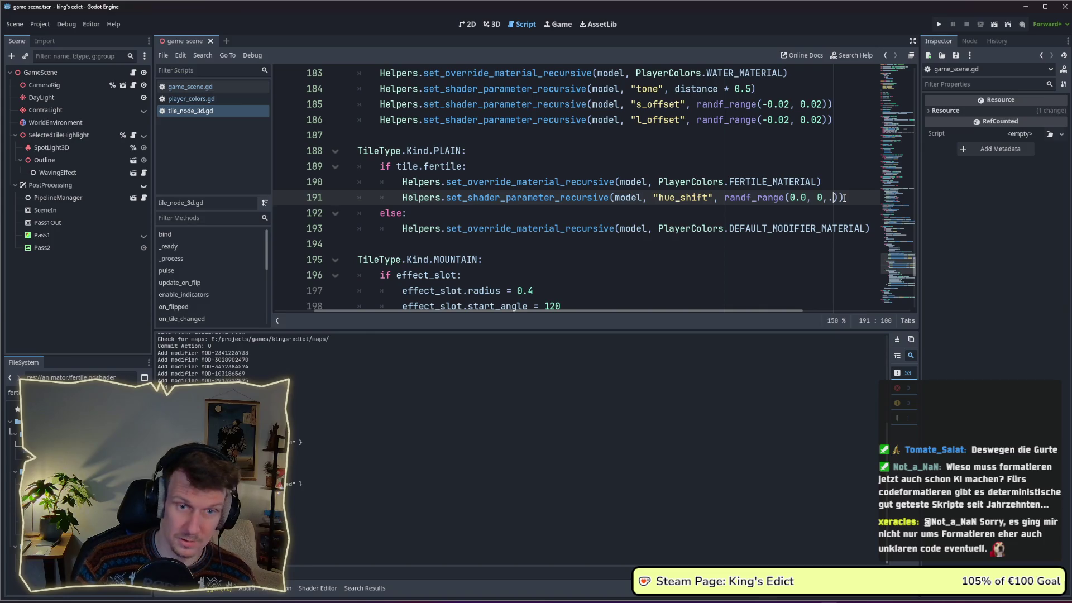
{"action": "type", "text": ".0"}
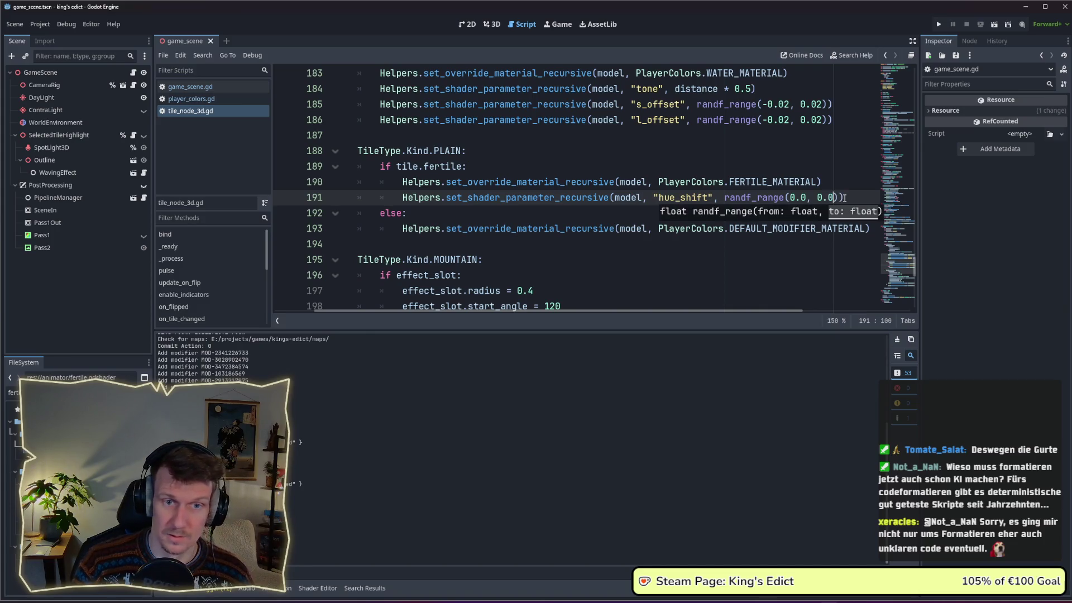
{"action": "left_click", "coordinate": [940, 23]}
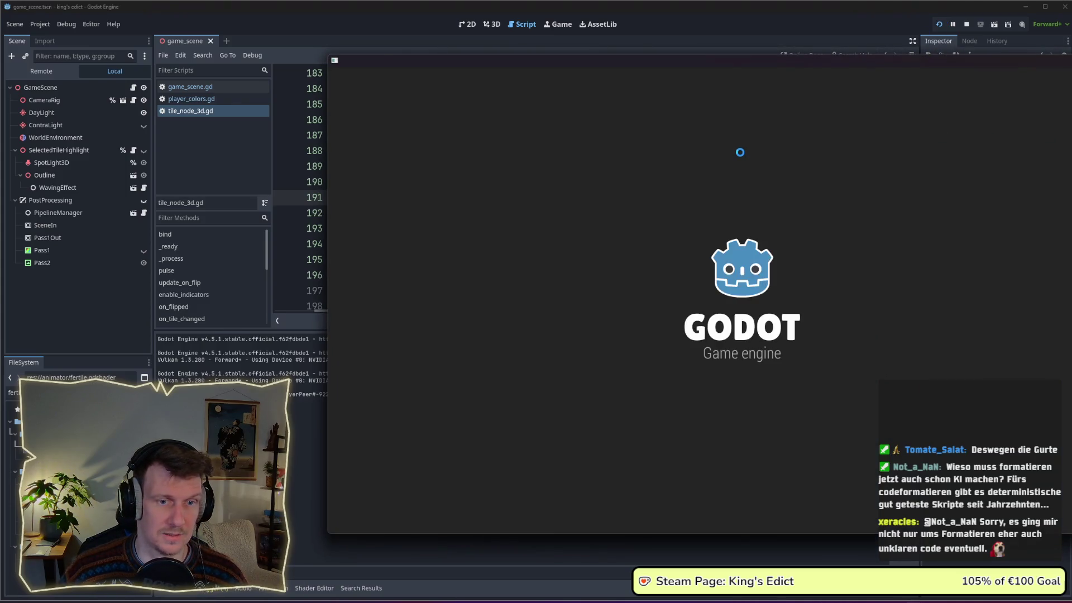
{"action": "left_click", "coordinate": [753, 201]}
{"action": "left_click", "coordinate": [825, 206]}
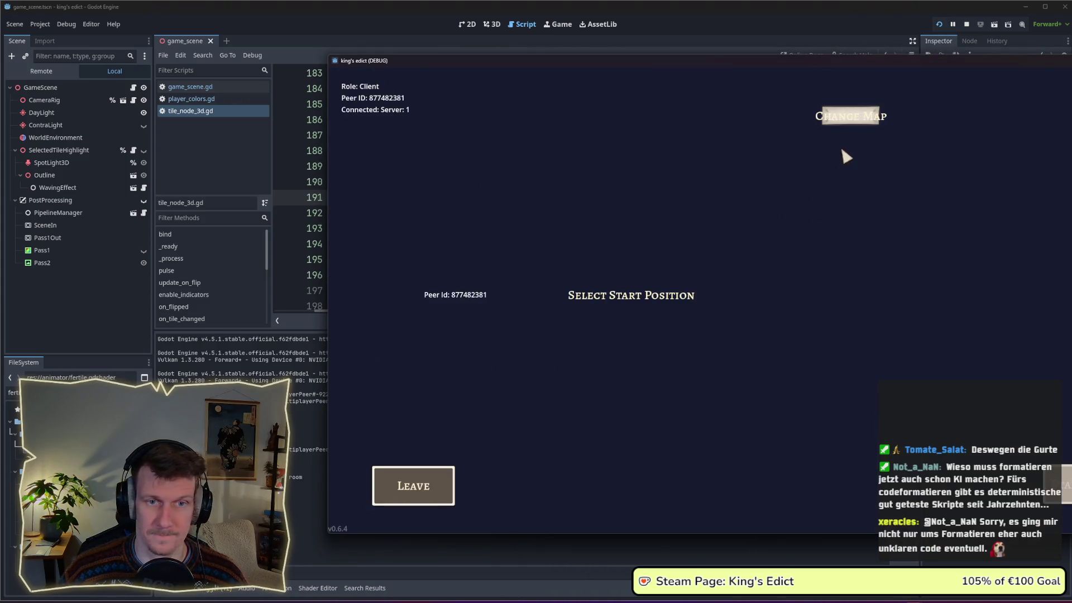
{"action": "left_click", "coordinate": [851, 116]}
{"action": "left_click", "coordinate": [843, 177]}
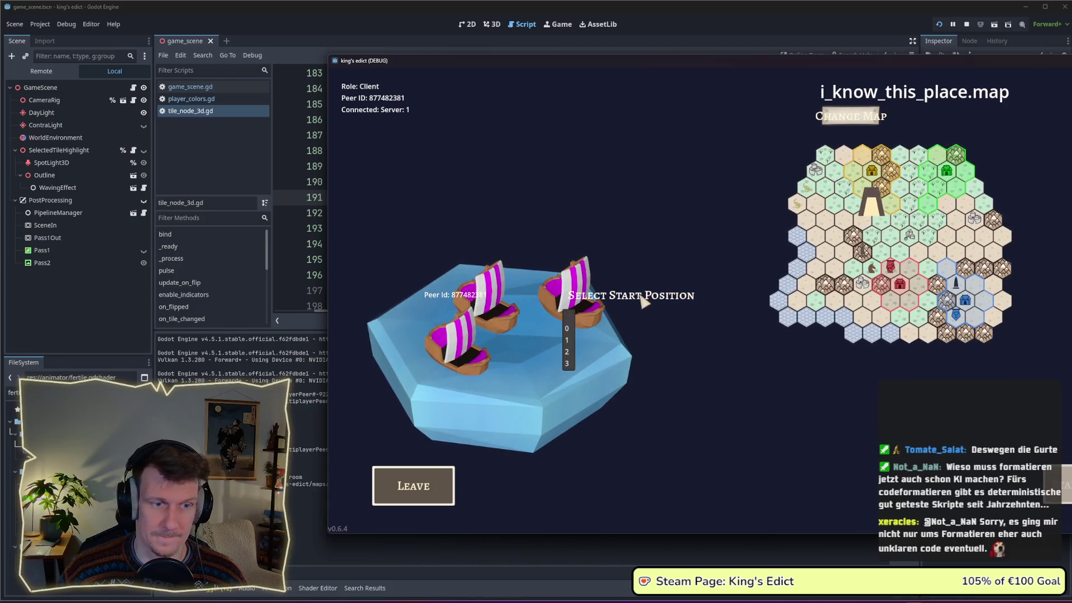
{"action": "left_click", "coordinate": [568, 362]}
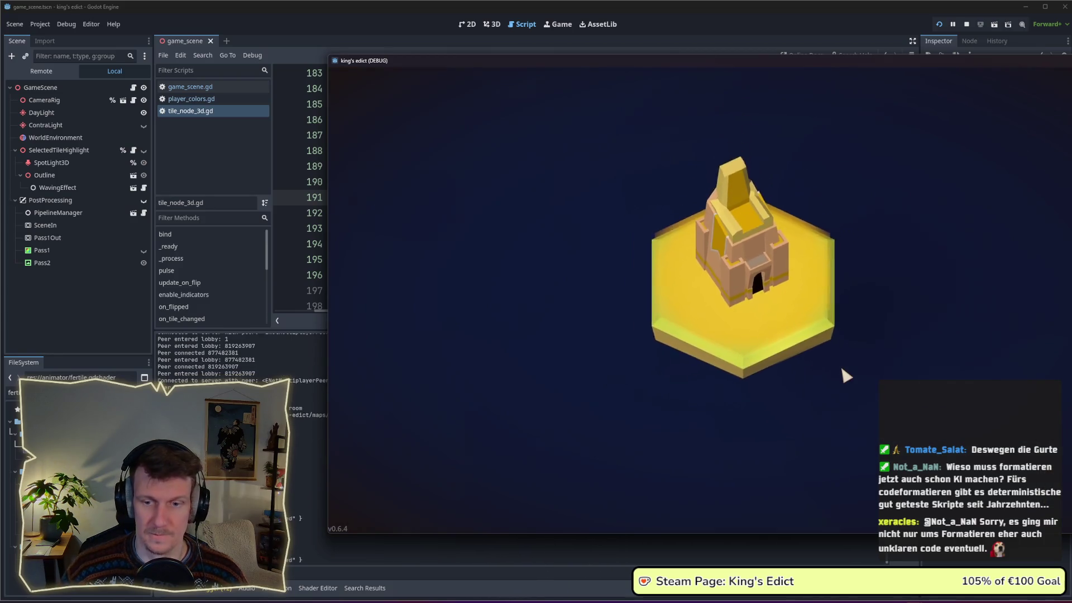
Capture a screenshot of the game window showing the map.
{"action": "left_click_drag", "start_coordinate": [809, 57], "coordinate": [712, 57]}
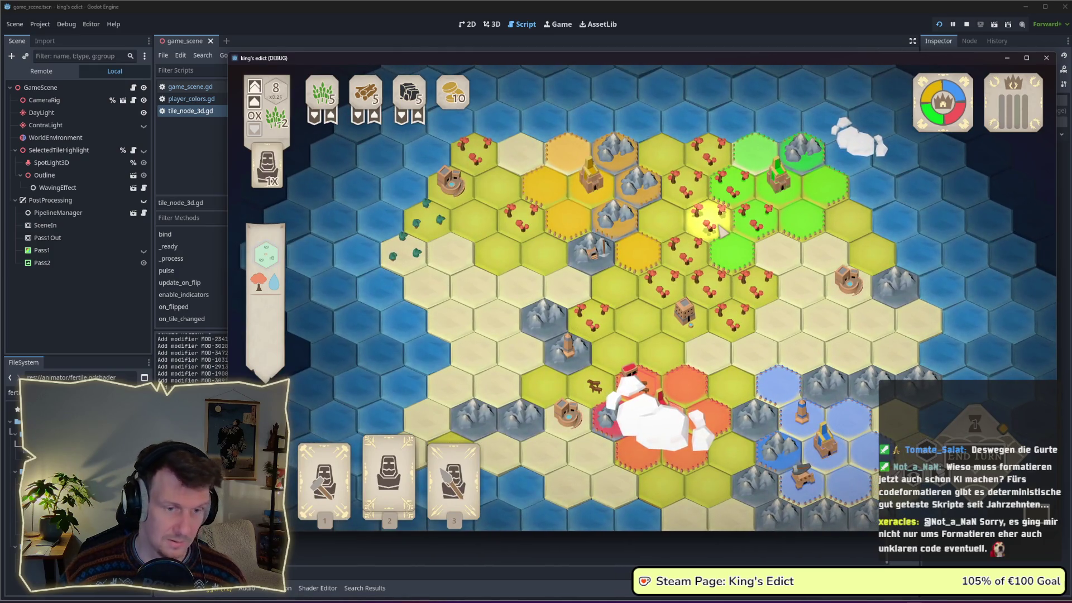
{"action": "key", "text": "super+shift+s"}
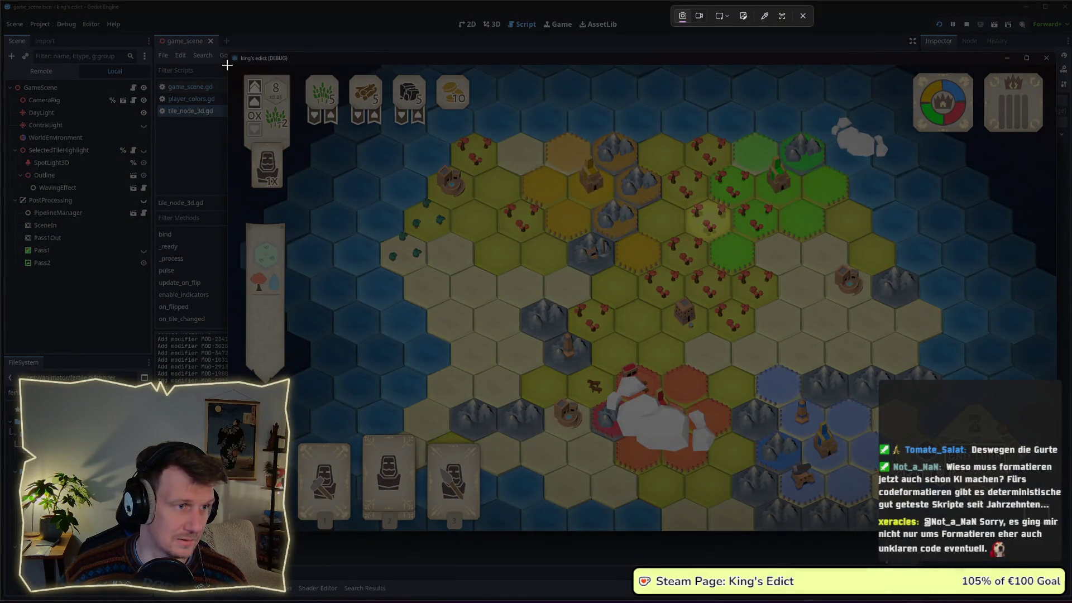
{"action": "left_click_drag", "start_coordinate": [228, 63], "coordinate": [1060, 532]}
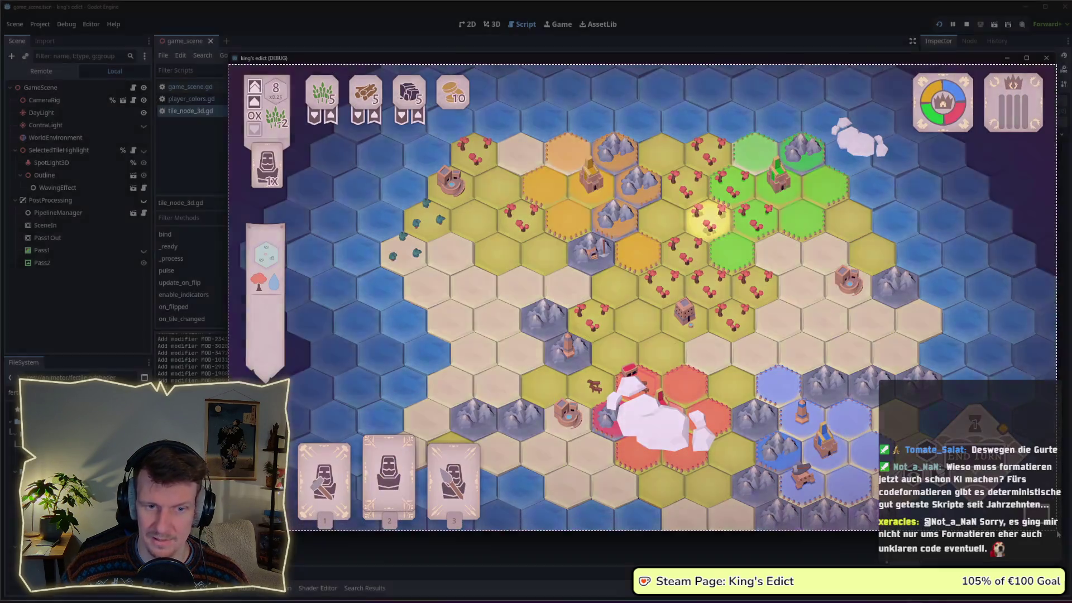
{"action": "key", "text": "alt+Tab"}
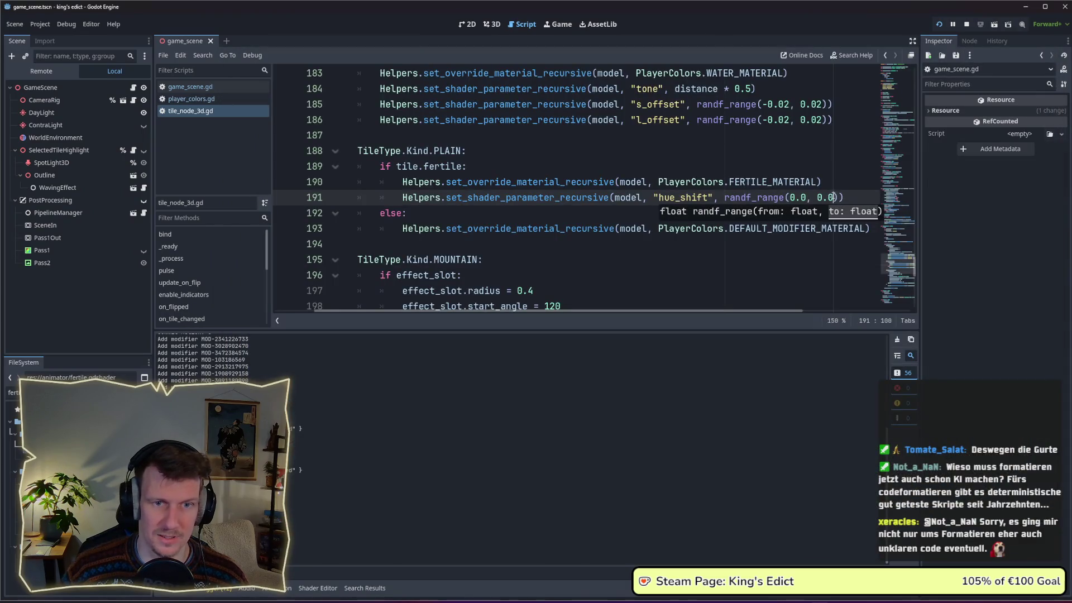
{"action": "type", "text": "3"}
Edit the hue_shift upper bound toward -0.03, bring the game forward and take a Print Screen capture.
{"action": "key", "text": "Left"}
{"action": "key", "text": "Left"}
{"action": "key", "text": "Left"}
{"action": "type", "text": "-"}
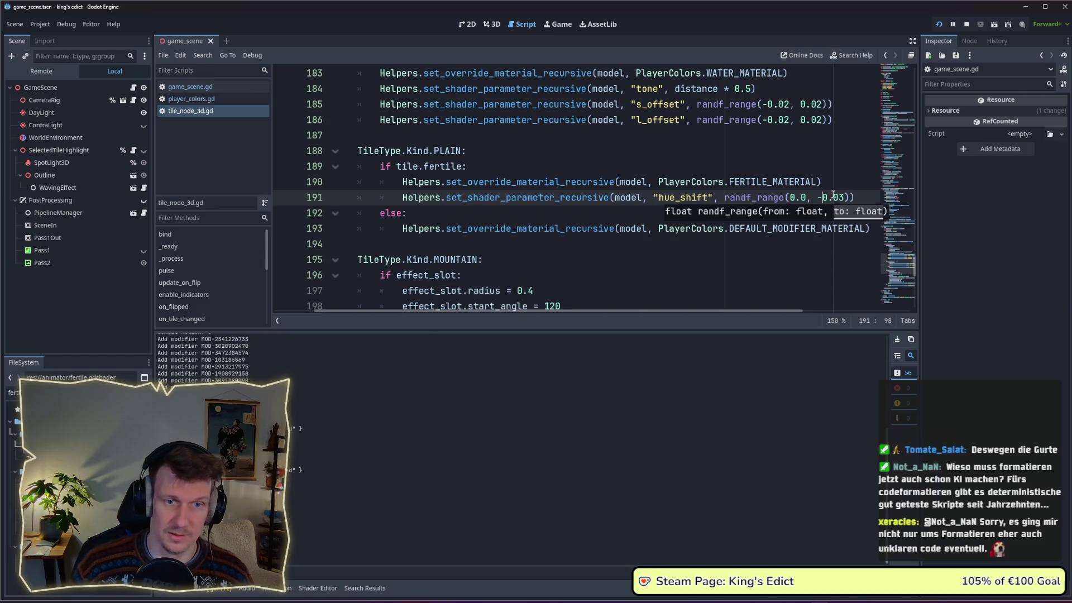
{"action": "key", "text": "alt+Tab"}
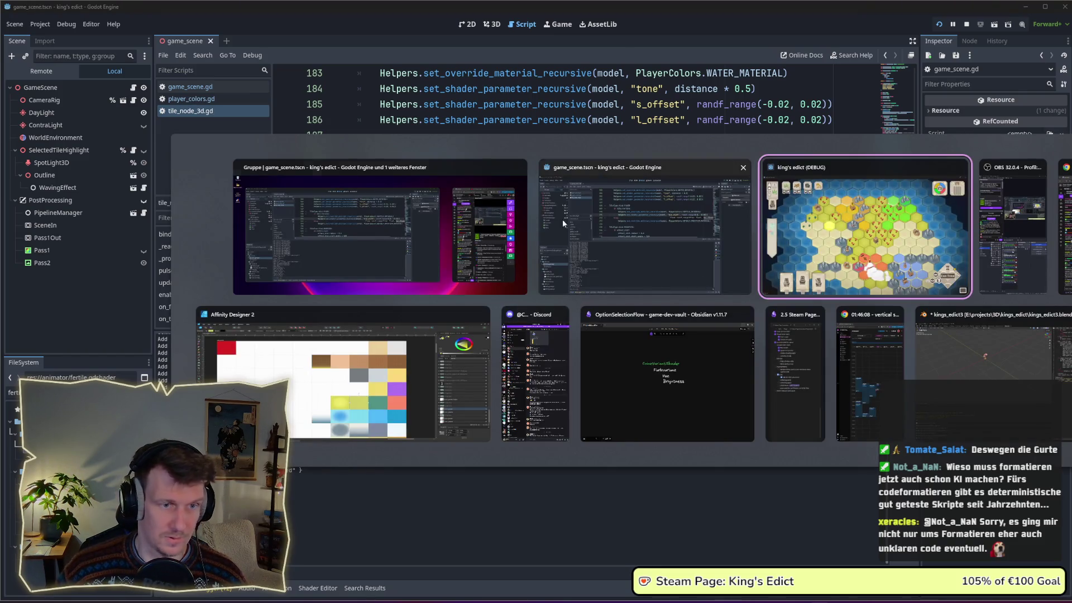
{"action": "key", "text": "super"}
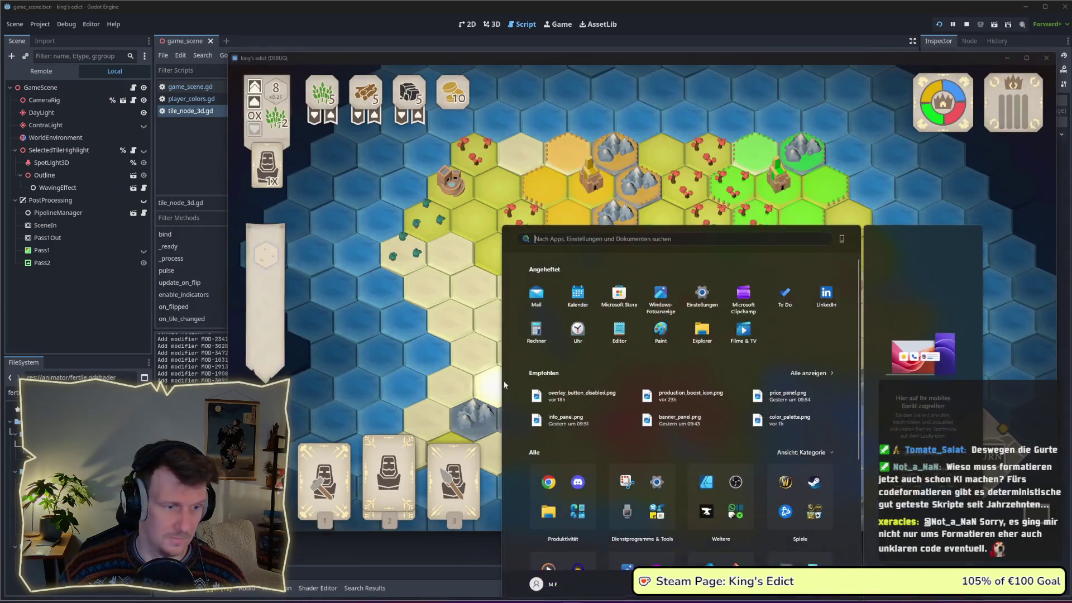
{"action": "key", "text": "Escape"}
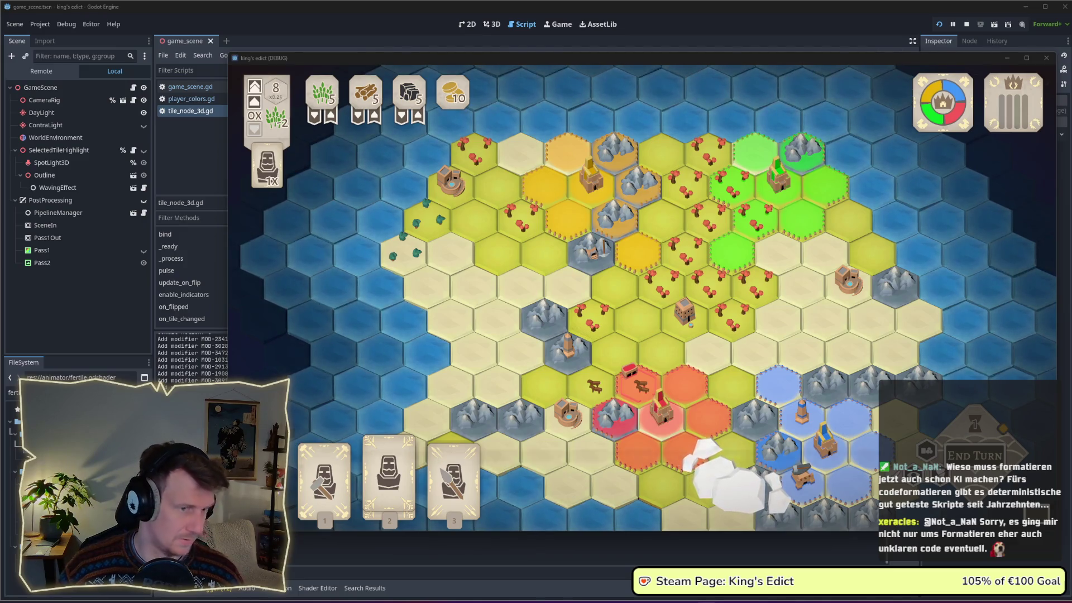
{"action": "key", "text": "Print"}
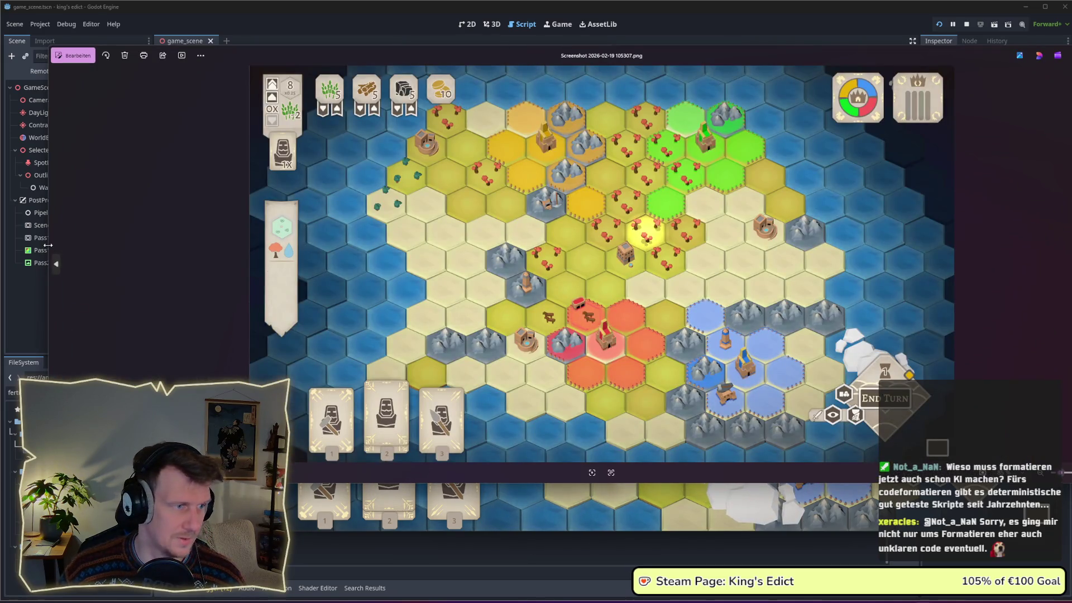
Arrange Screenshot 105340 on the left and 105307 on the right in Windows Photos.
{"action": "left_click_drag", "start_coordinate": [48, 244], "coordinate": [639, 262]}
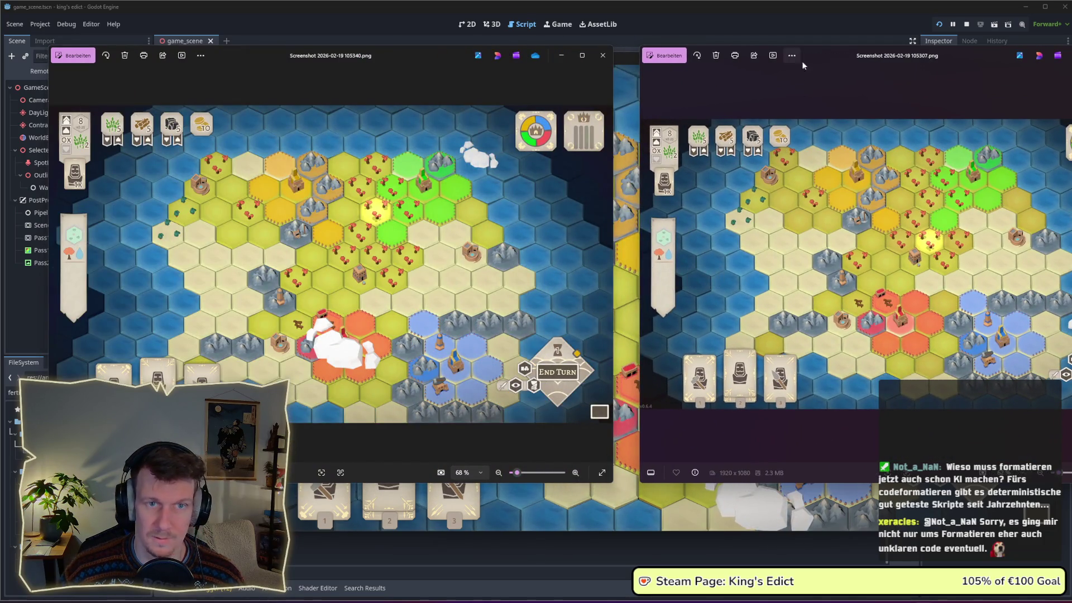
{"action": "left_click_drag", "start_coordinate": [801, 64], "coordinate": [779, 59]}
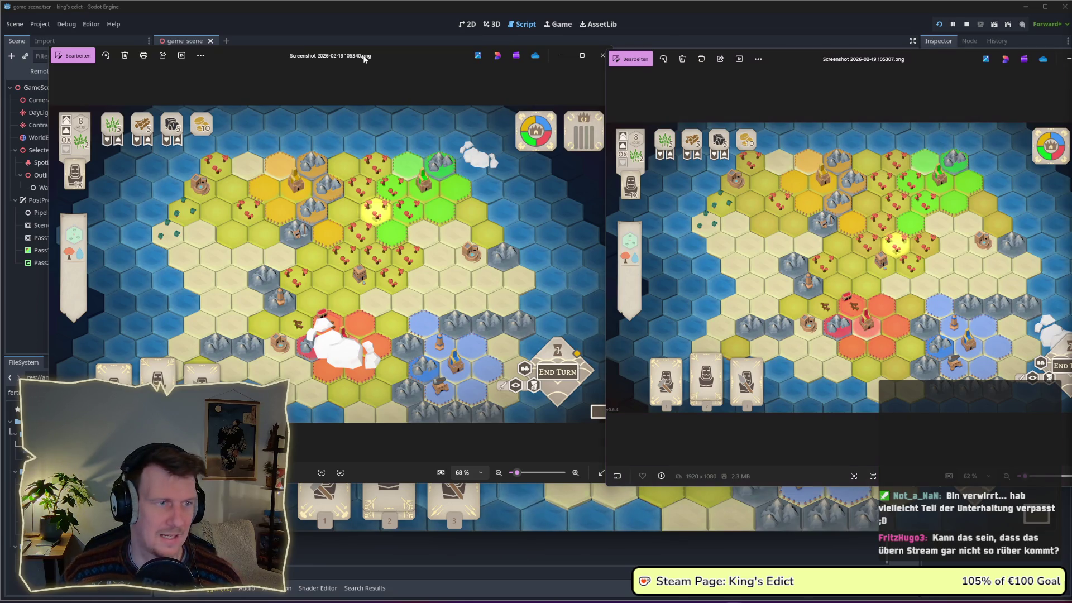
{"action": "left_click_drag", "start_coordinate": [386, 53], "coordinate": [340, 51]}
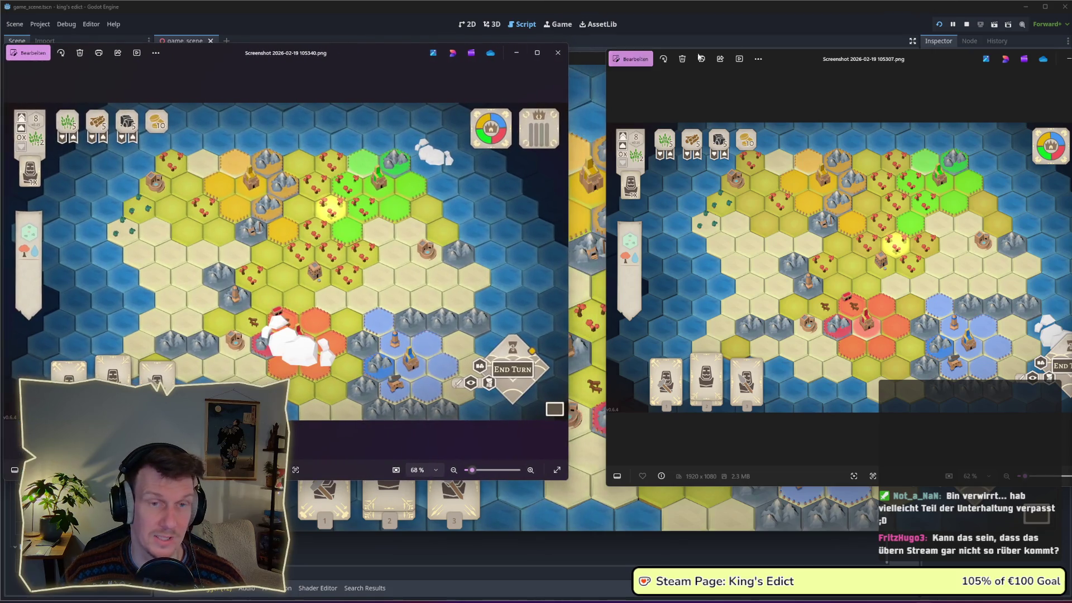
{"action": "left_click_drag", "start_coordinate": [810, 59], "coordinate": [711, 55]}
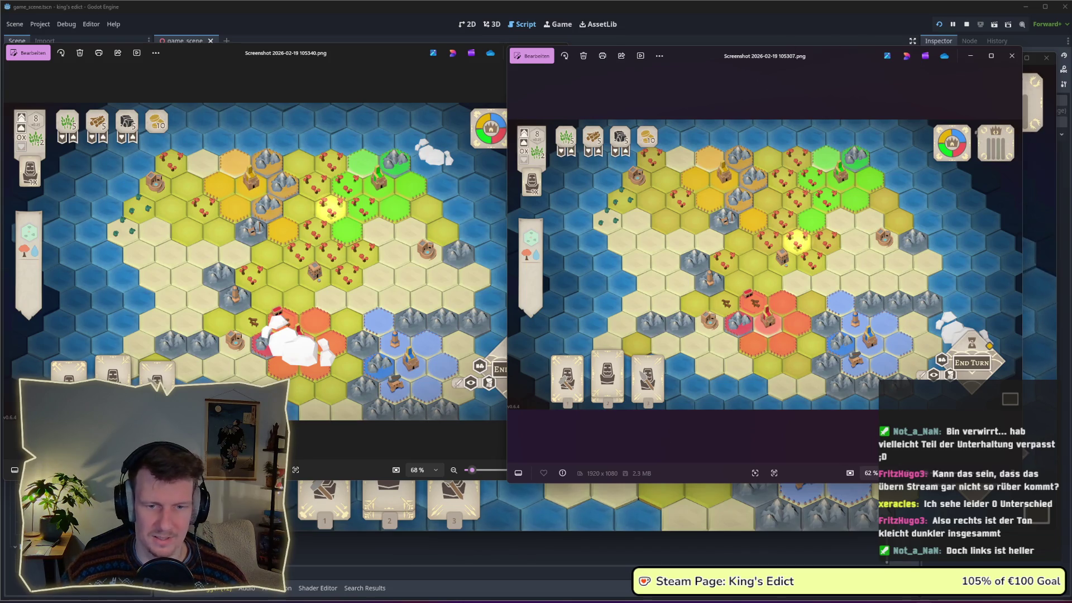
{"action": "scroll", "coordinate": [741, 286], "scroll_direction": "up", "scroll_amount": 5}
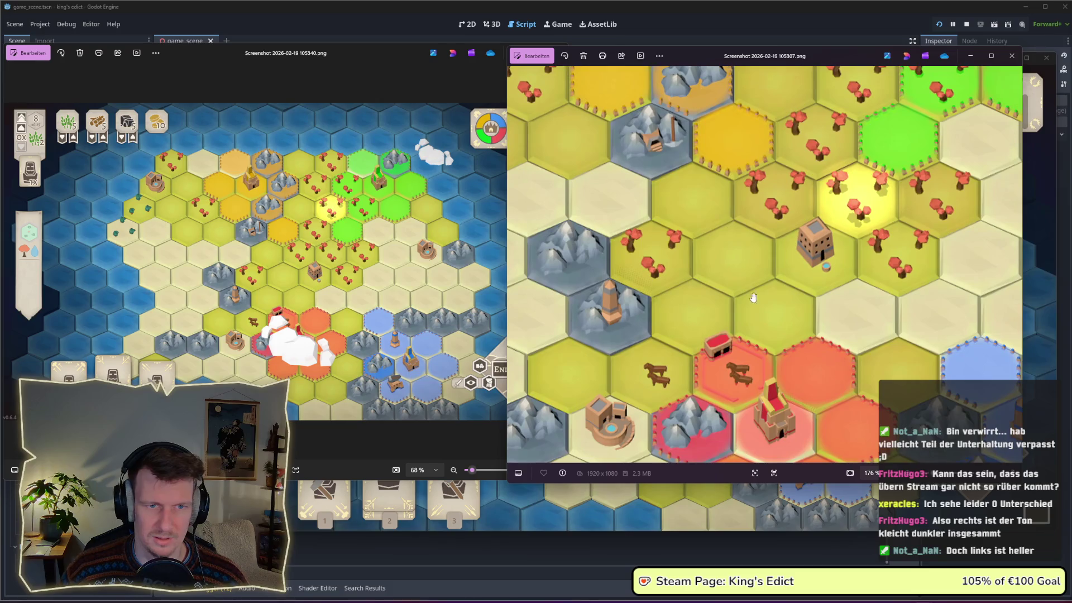
Zoom both King's Edict screenshots to close-up views of the plains tiles and compare them side by side.
{"action": "left_click_drag", "start_coordinate": [742, 286], "coordinate": [739, 322]}
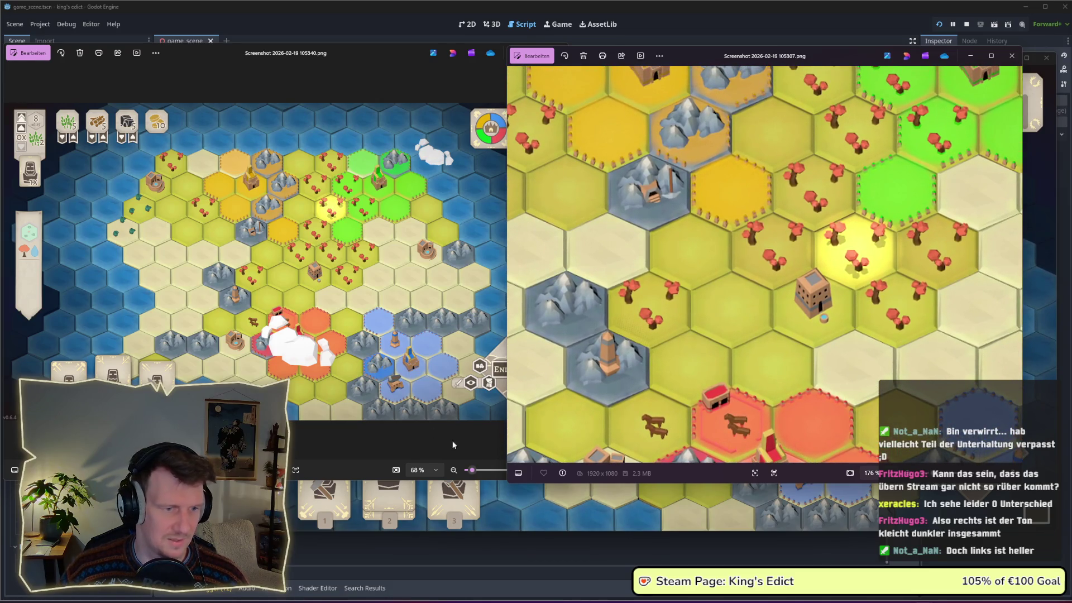
{"action": "left_click", "coordinate": [471, 471]}
{"action": "left_click_drag", "start_coordinate": [472, 471], "coordinate": [486, 469]}
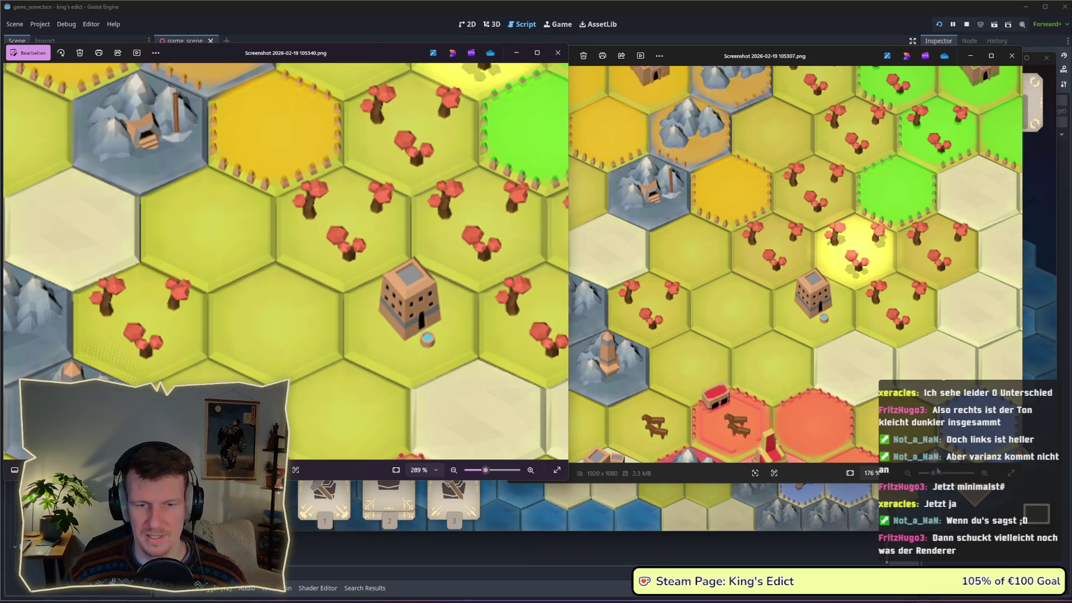
{"action": "left_click", "coordinate": [768, 263]}
{"action": "scroll", "coordinate": [768, 264], "scroll_direction": "down", "scroll_amount": 3}
{"action": "scroll", "coordinate": [768, 264], "scroll_direction": "up", "scroll_amount": 2}
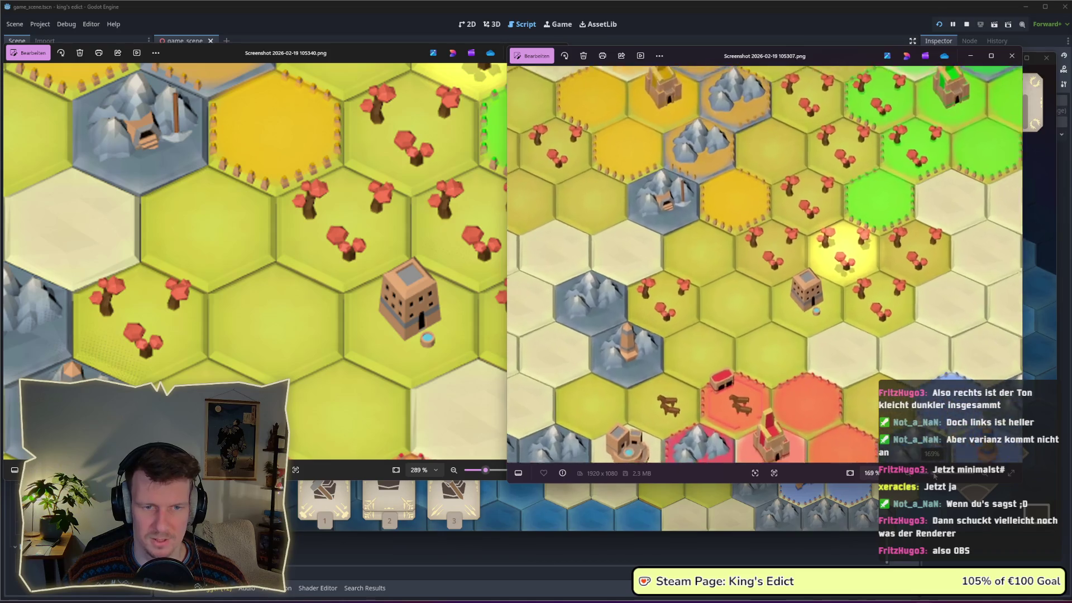
{"action": "scroll", "coordinate": [767, 264], "scroll_direction": "up", "scroll_amount": 2}
{"action": "scroll", "coordinate": [768, 264], "scroll_direction": "up", "scroll_amount": 1}
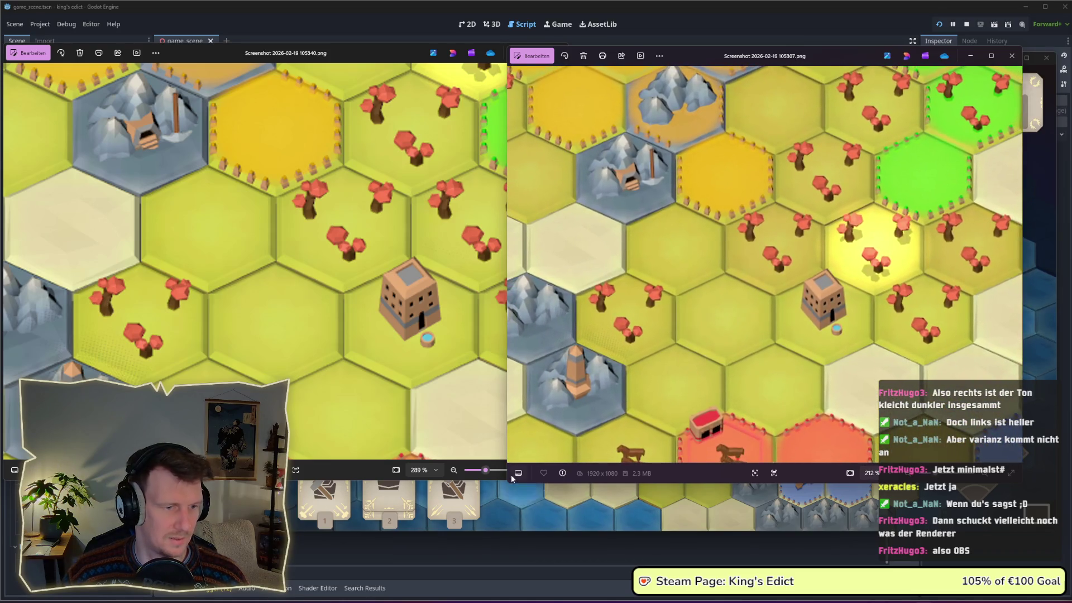
{"action": "left_click_drag", "start_coordinate": [485, 470], "coordinate": [480, 471]}
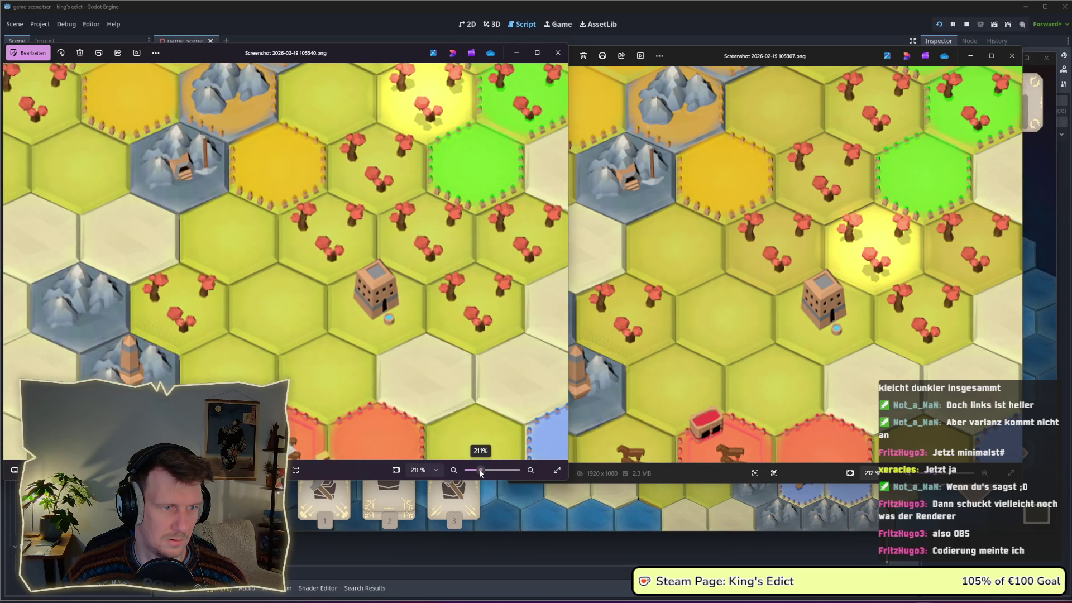
{"action": "left_click_drag", "start_coordinate": [480, 471], "coordinate": [482, 471]}
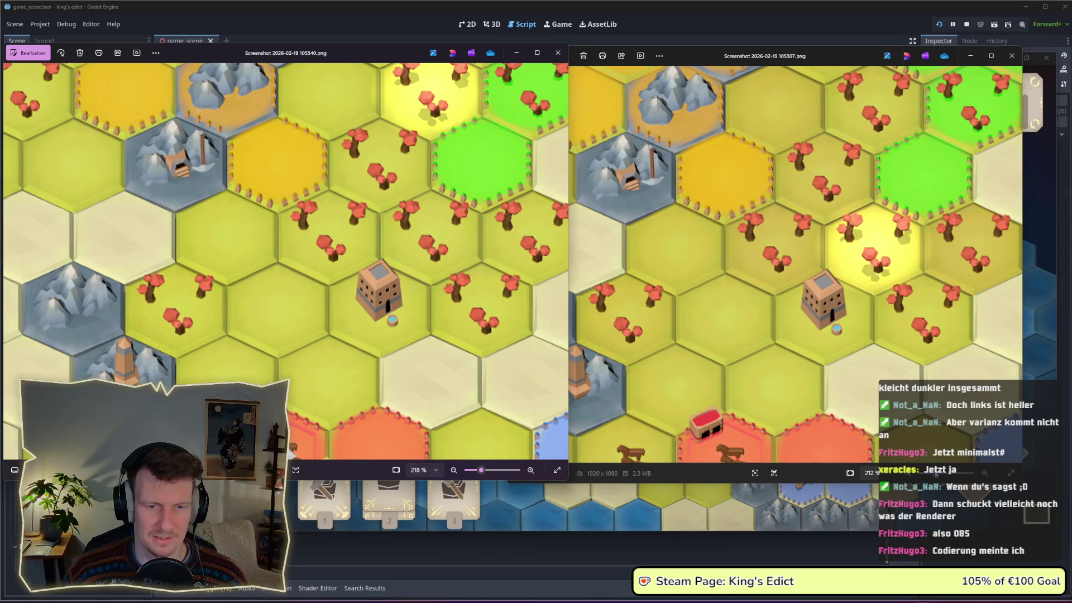
{"action": "left_click_drag", "start_coordinate": [569, 251], "coordinate": [506, 252]}
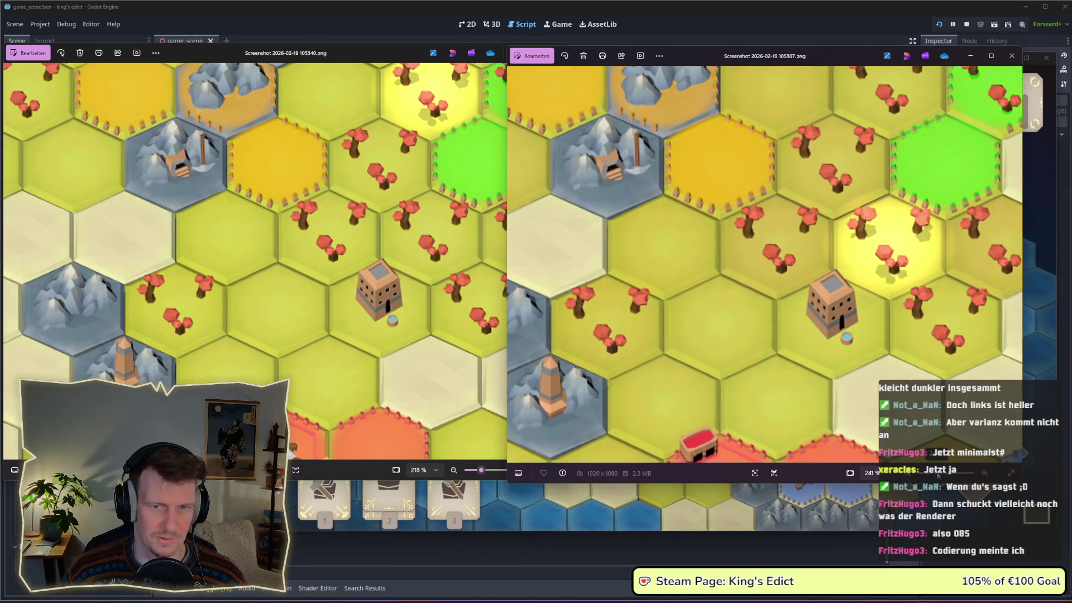
{"action": "left_click", "coordinate": [482, 471]}
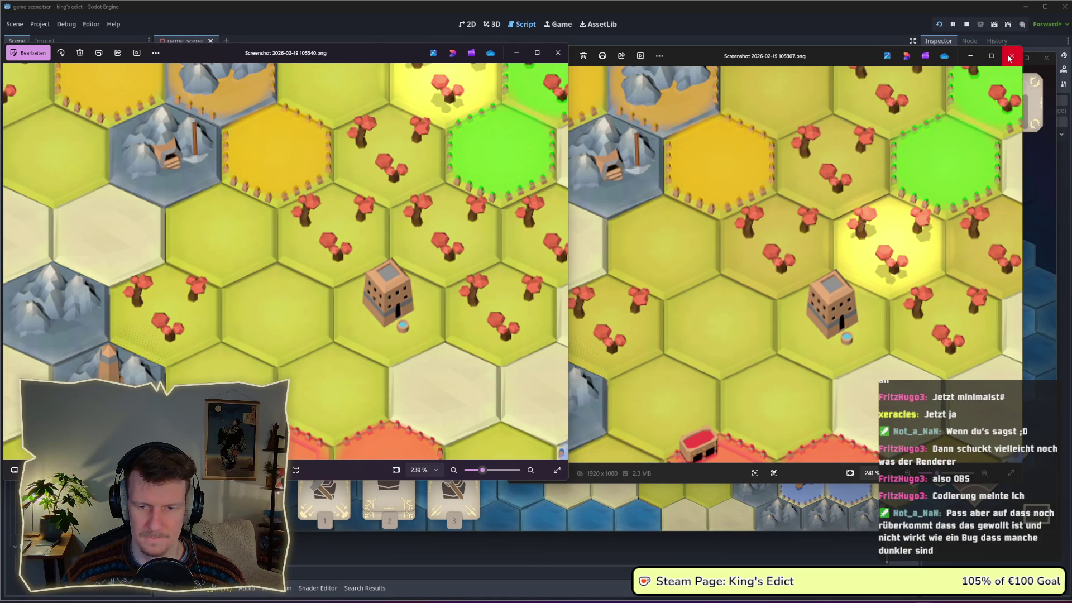
Close both screenshot windows in Windows Photos to reveal the running game.
{"action": "left_click", "coordinate": [1010, 57]}
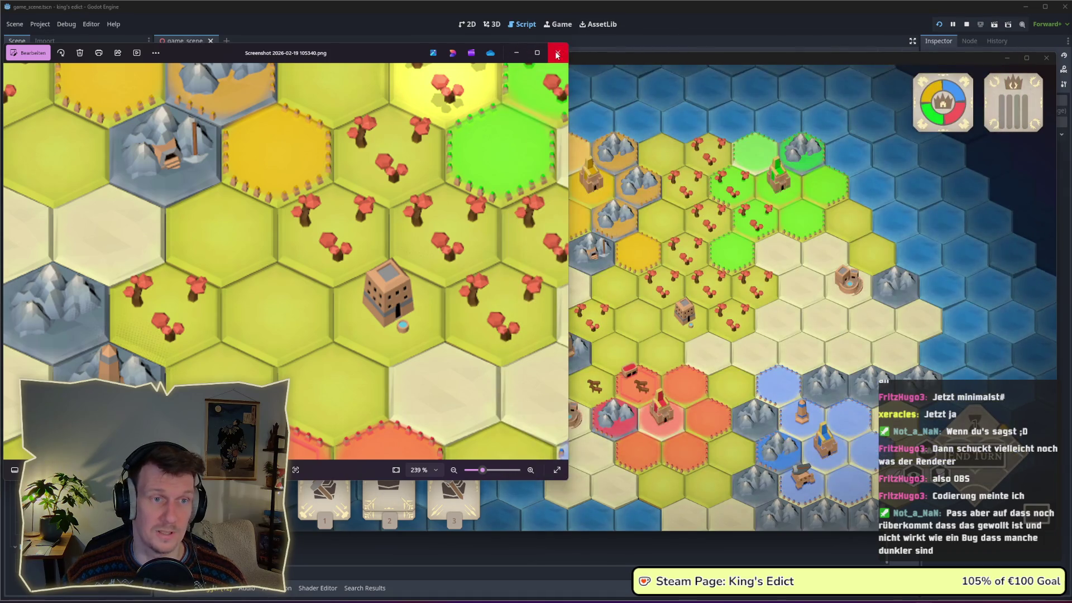
{"action": "left_click", "coordinate": [558, 53]}
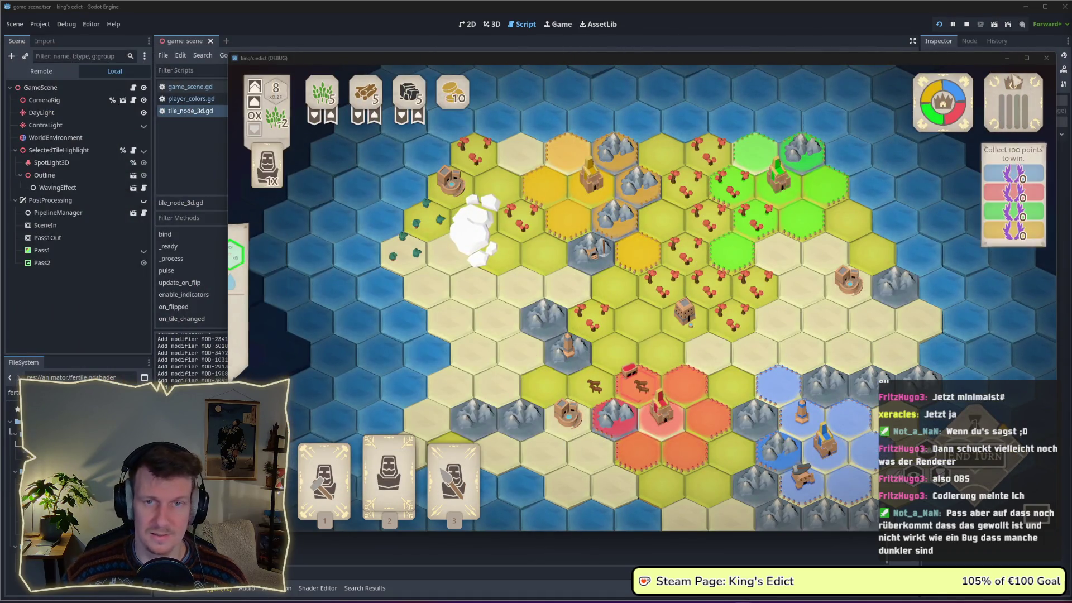
Restart the game, enter Multiplayer and switch the lobby map to sacred_mountain.map.
{"action": "left_click", "coordinate": [966, 24]}
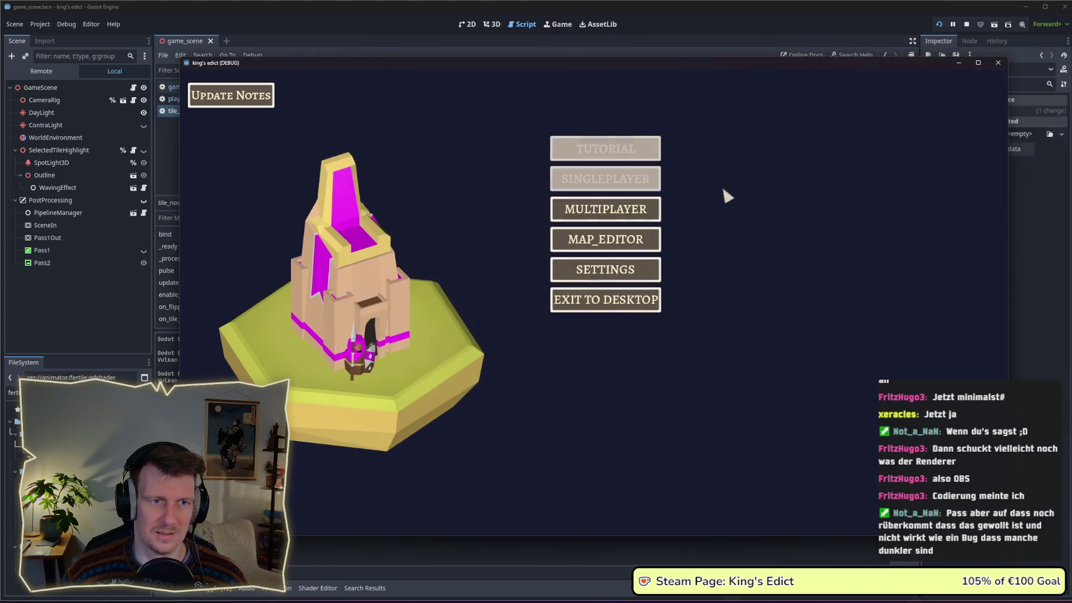
{"action": "left_click", "coordinate": [650, 209]}
{"action": "left_click", "coordinate": [701, 117]}
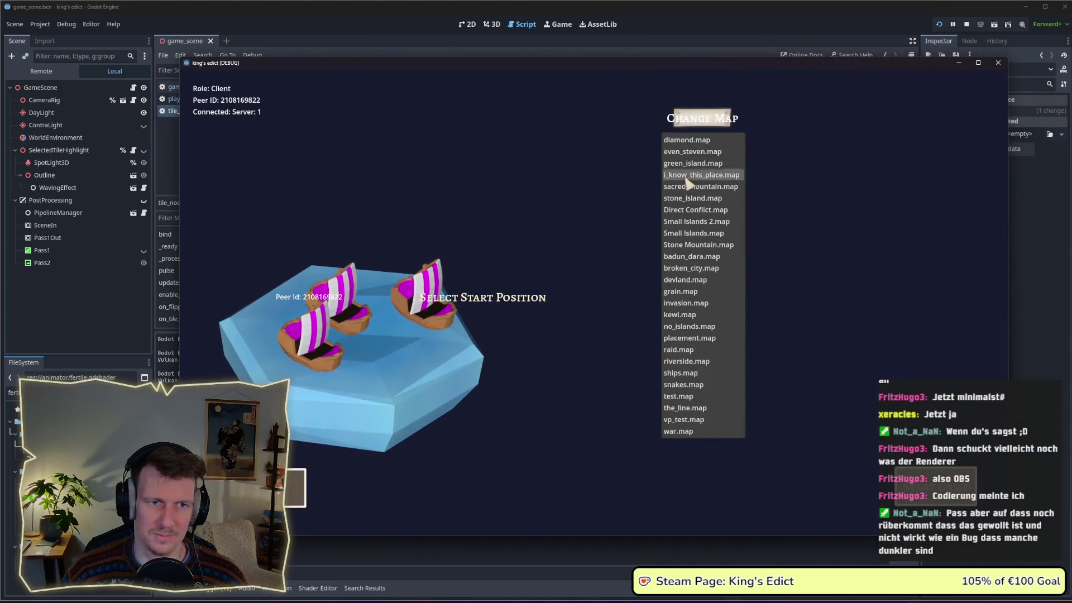
{"action": "left_click", "coordinate": [703, 180]}
{"action": "left_click", "coordinate": [705, 120]}
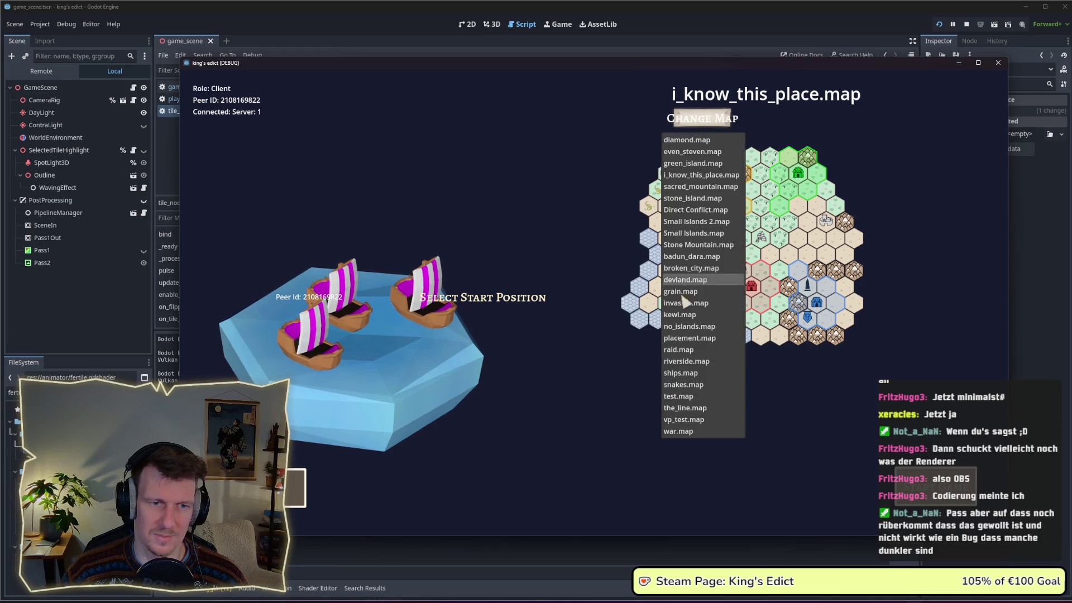
{"action": "left_click", "coordinate": [701, 175]}
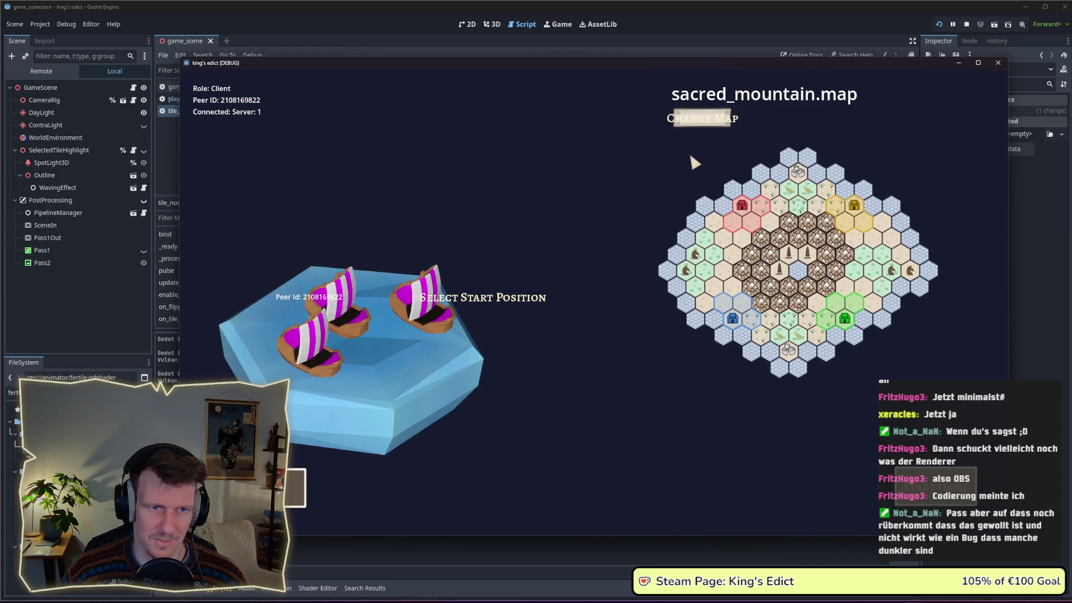
Choose a start position to begin the sacred_mountain match.
{"action": "left_click", "coordinate": [423, 326]}
{"action": "left_click", "coordinate": [423, 361]}
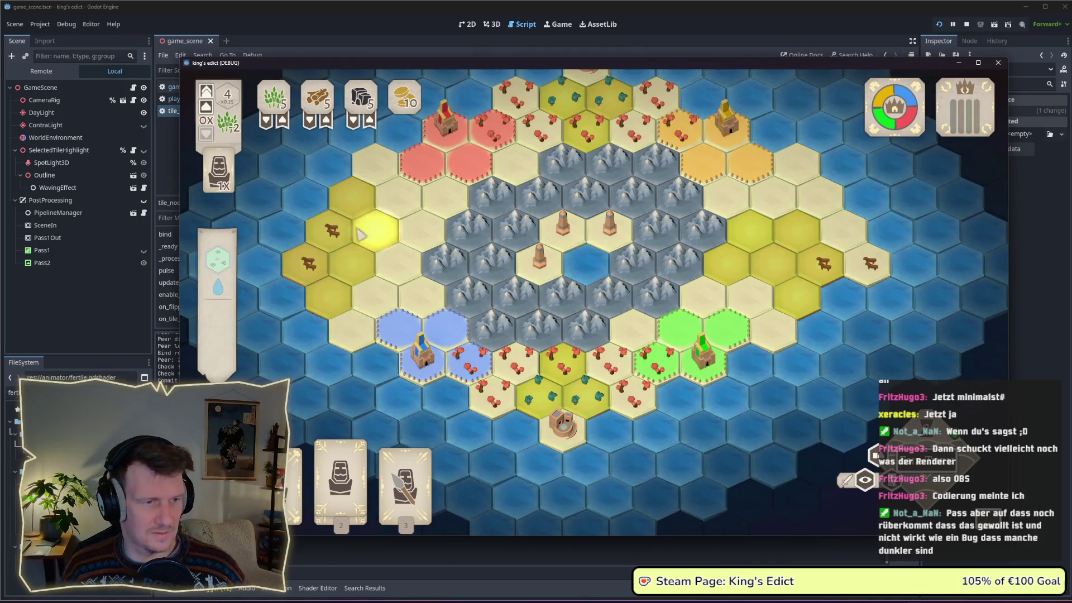
{"action": "scroll", "coordinate": [356, 289], "scroll_direction": "up", "scroll_amount": 2}
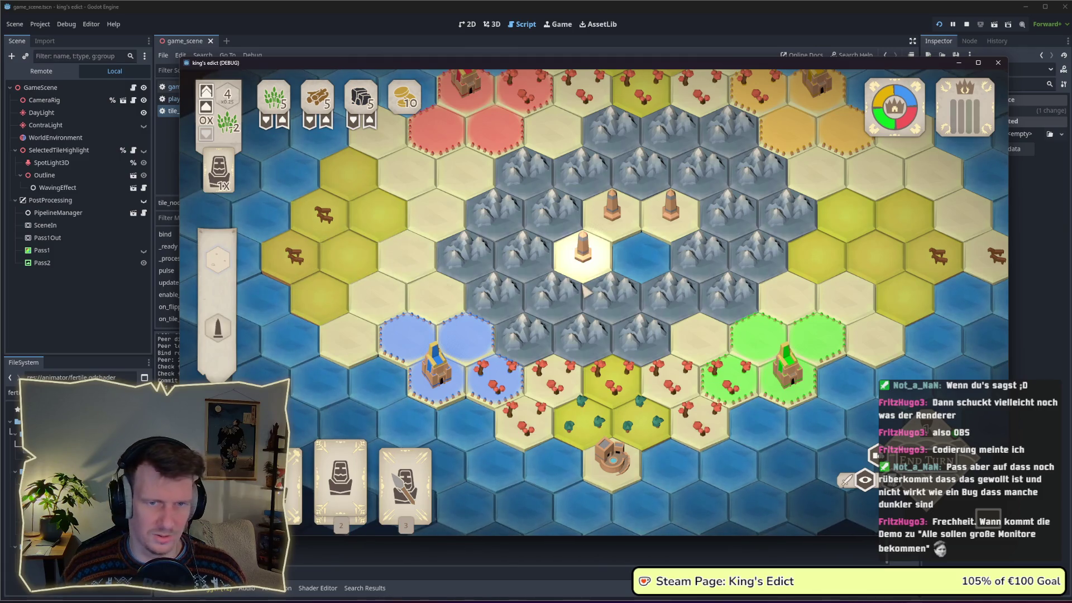
{"action": "scroll", "coordinate": [585, 291], "scroll_direction": "down", "scroll_amount": 2}
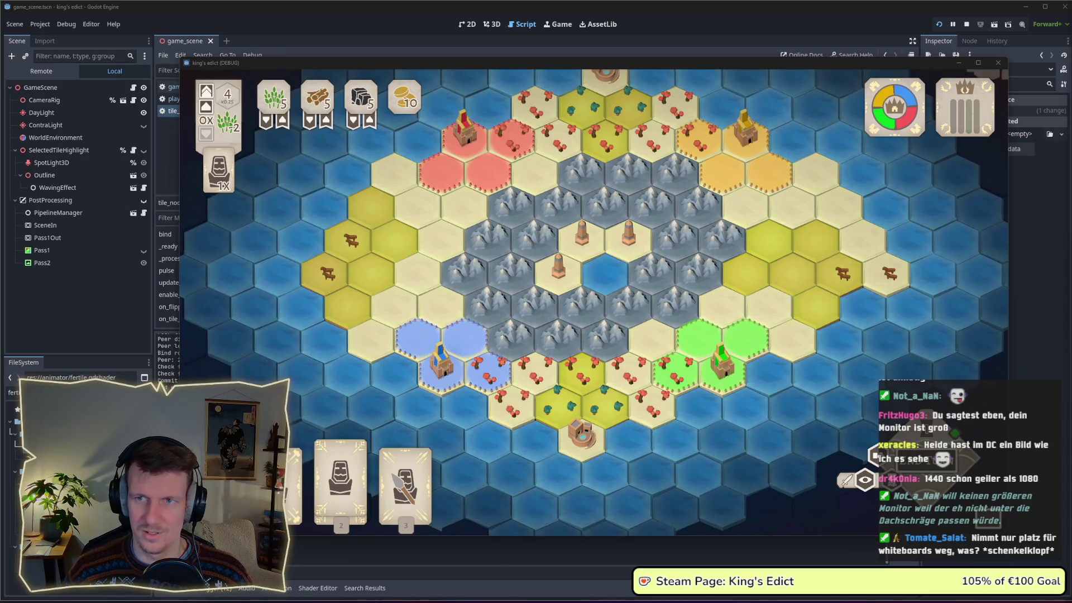
Bring up the shared King's Edict map screenshot in the browser over the running match.
{"action": "left_click", "coordinate": [933, 323]}
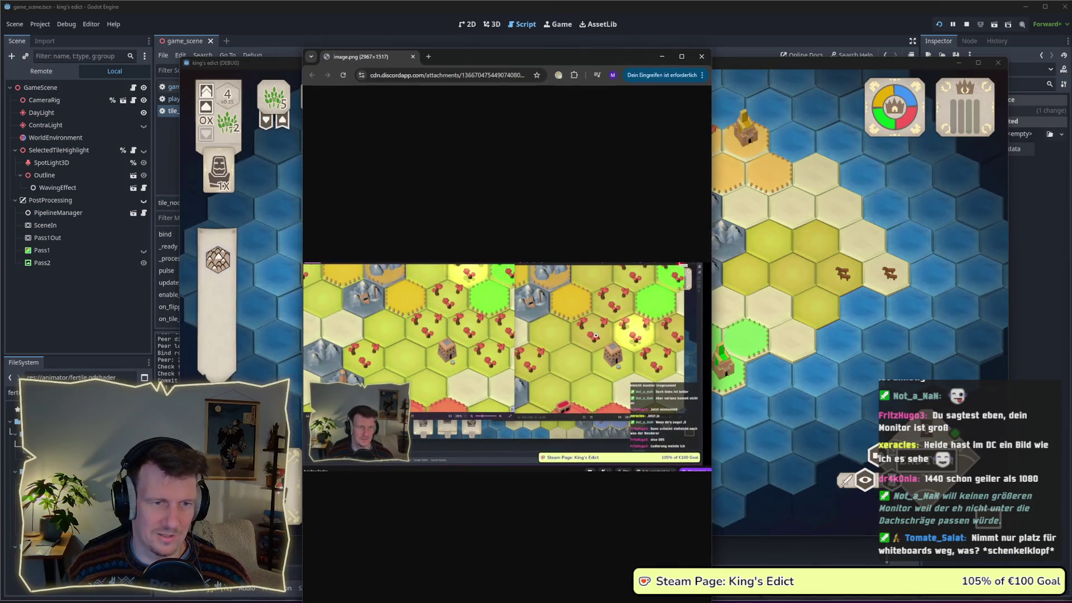
{"action": "left_click_drag", "start_coordinate": [710, 329], "coordinate": [972, 327]}
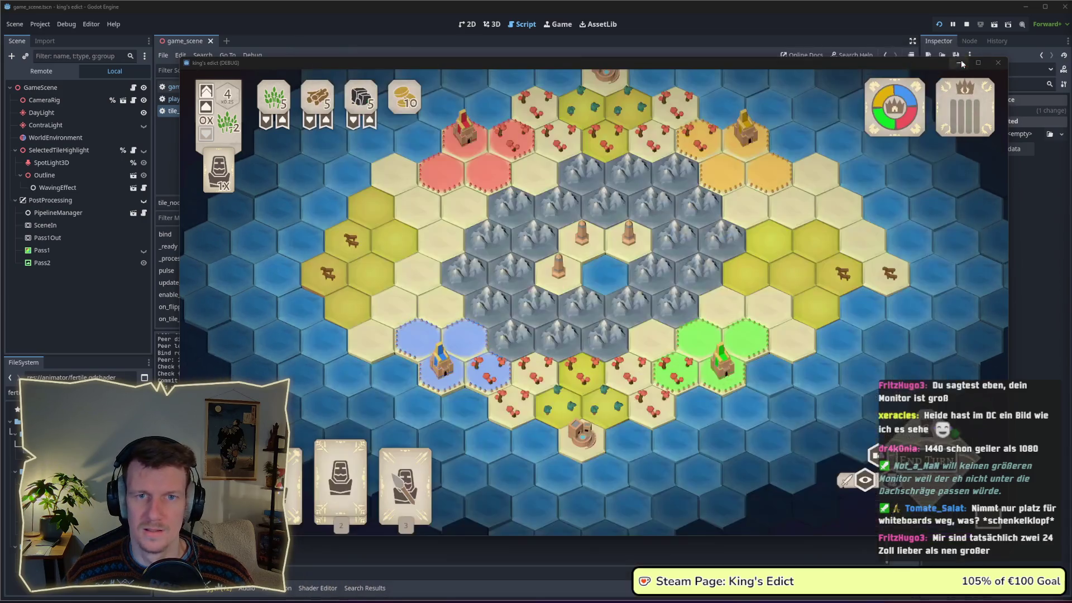
{"action": "left_click", "coordinate": [961, 57]}
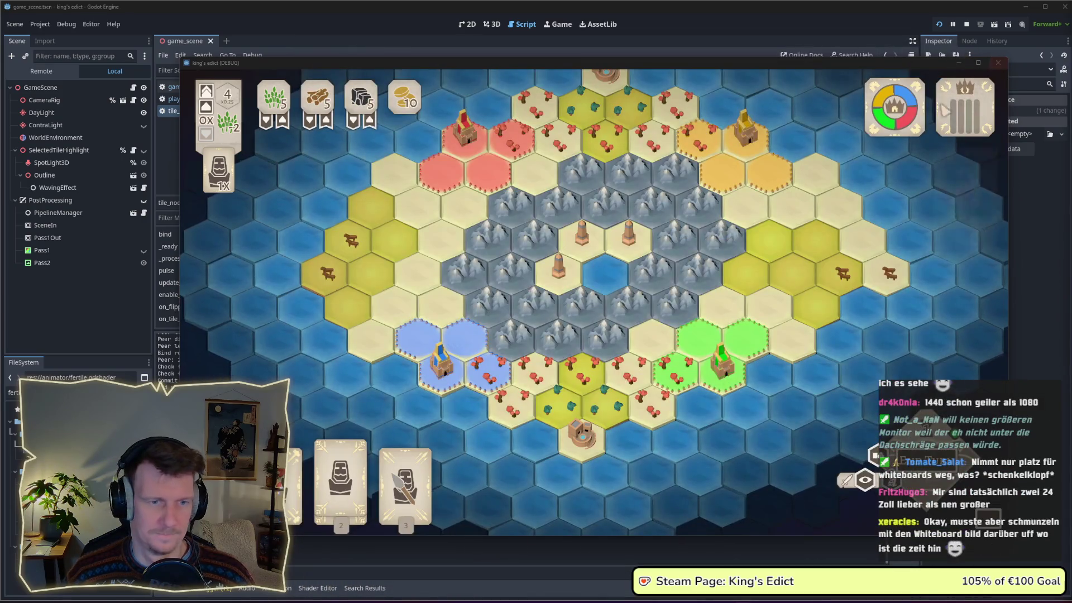
{"action": "scroll", "coordinate": [650, 317], "scroll_direction": "up", "scroll_amount": 1}
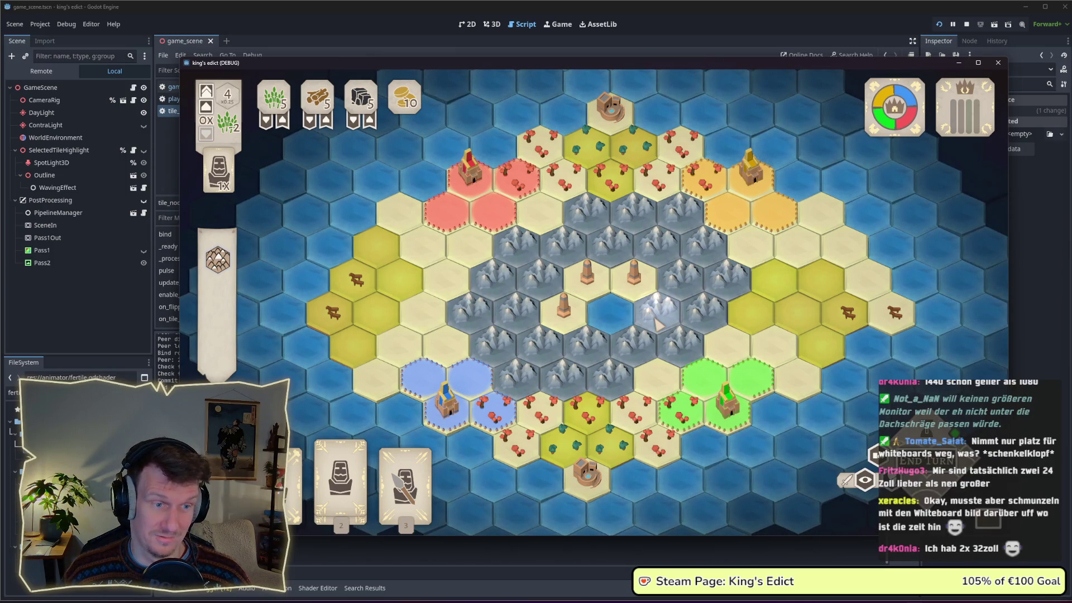
{"action": "scroll", "coordinate": [659, 323], "scroll_direction": "down", "scroll_amount": 1}
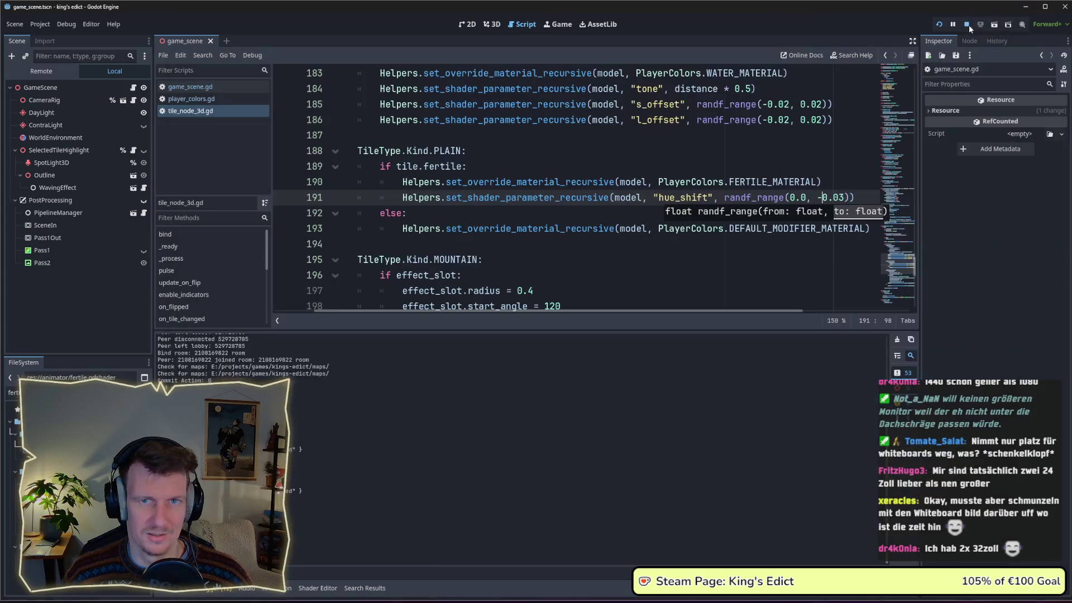
Stop the sacred_mountain match and put the caret on the else branch in tile_node_3d.gd.
{"action": "left_click", "coordinate": [967, 24]}
{"action": "left_click", "coordinate": [538, 216]}
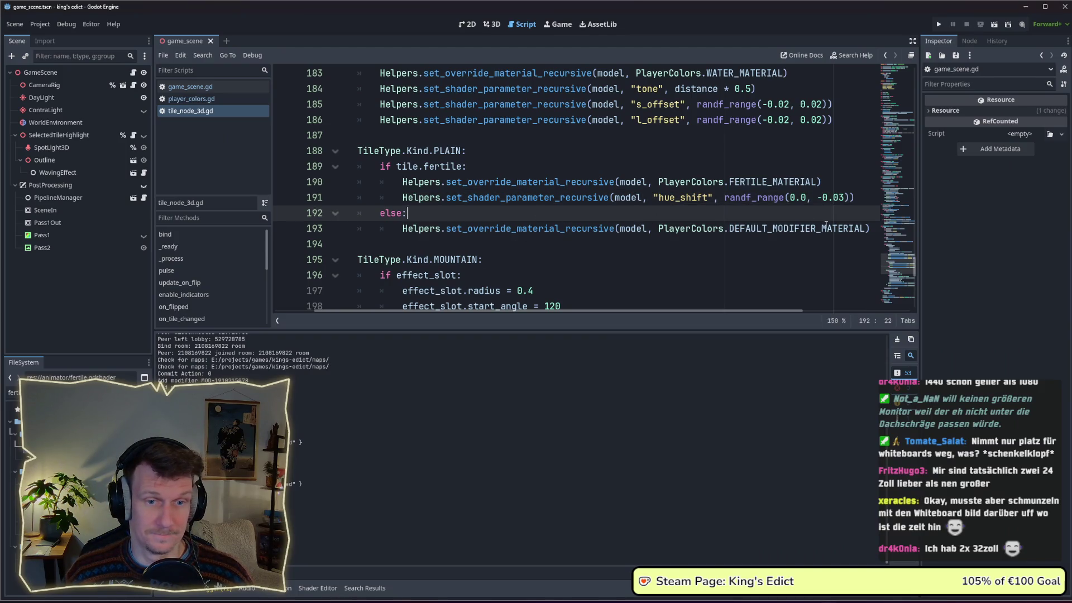
{"action": "scroll", "coordinate": [824, 224], "scroll_direction": "up", "scroll_amount": 1}
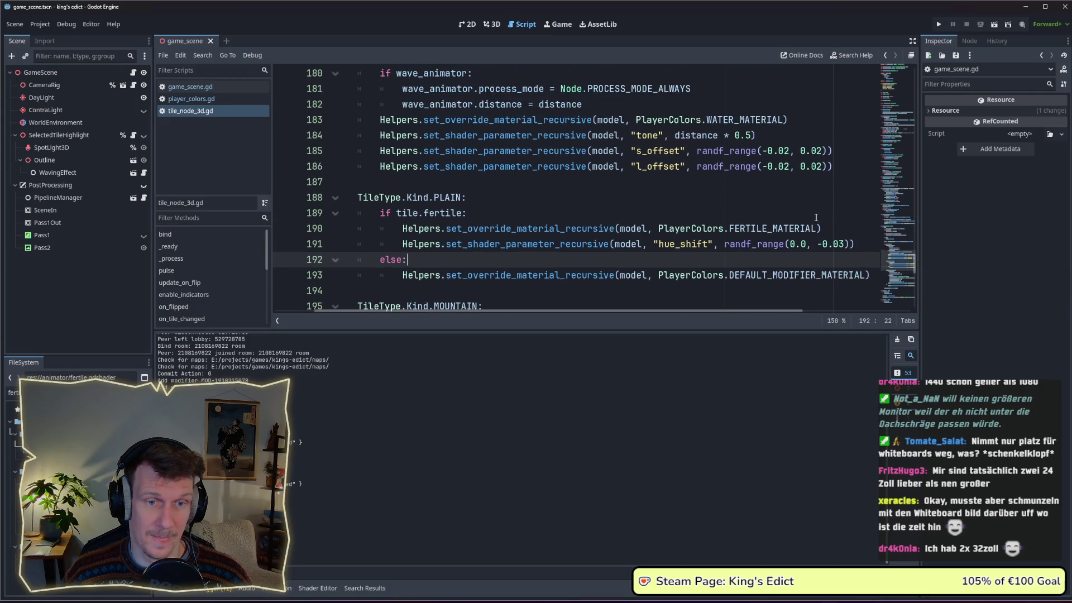
{"action": "left_click_drag", "start_coordinate": [822, 228], "coordinate": [679, 228]}
Jump from FERTILE_MATERIAL on line 190 to its definition in player_colors.gd.
{"action": "double_click", "coordinate": [754, 228]}
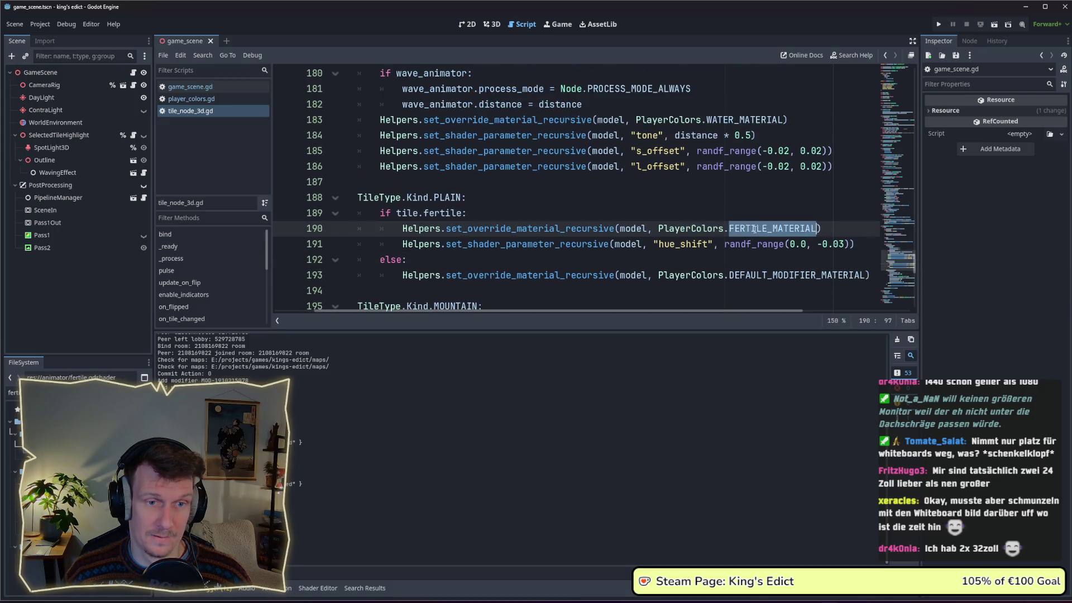
{"action": "left_click", "coordinate": [753, 228]}
{"action": "mouse_move", "coordinate": [770, 228]}
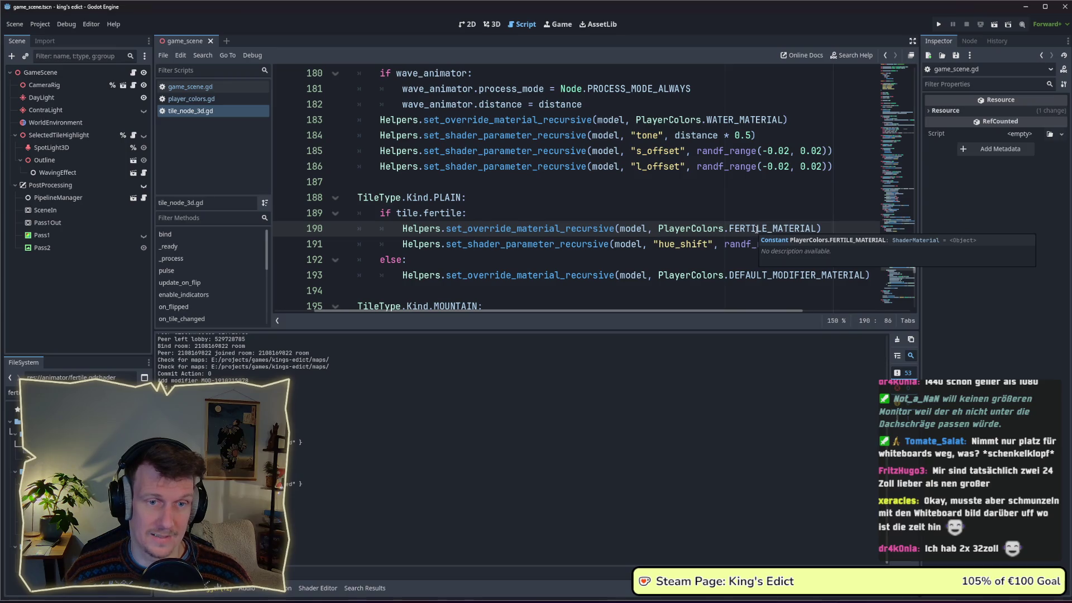
{"action": "left_click", "coordinate": [756, 229], "text": "ctrl"}
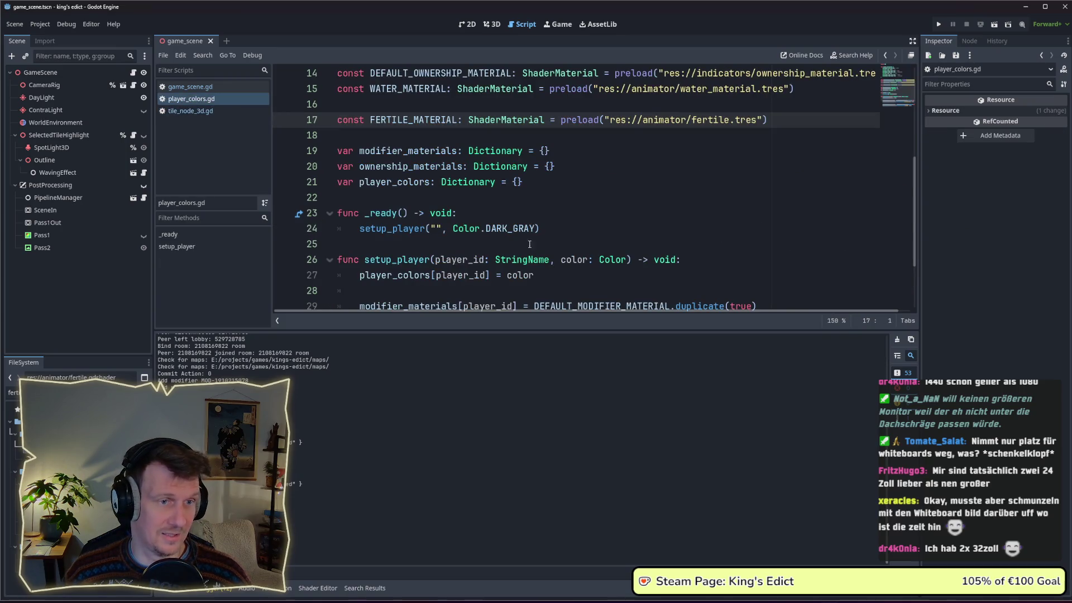
{"action": "scroll", "coordinate": [611, 175], "scroll_direction": "up", "scroll_amount": 1}
Rename the FERTILE_MATERIAL constant on line 17 to TILE_MATERIAL and save.
{"action": "left_click_drag", "start_coordinate": [415, 166], "coordinate": [371, 167]}
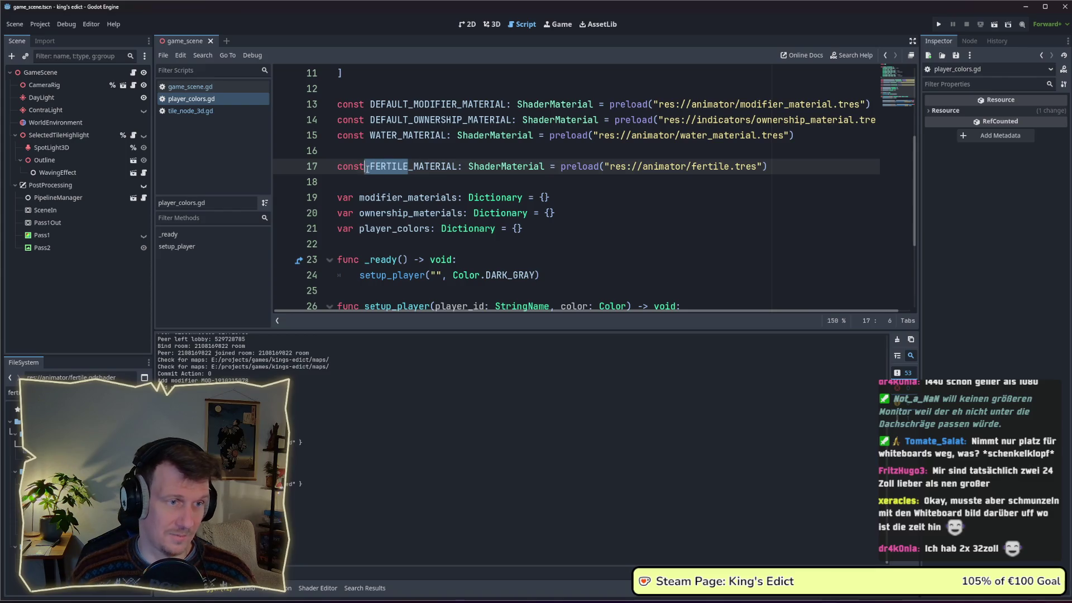
{"action": "key", "text": "BackSpace"}
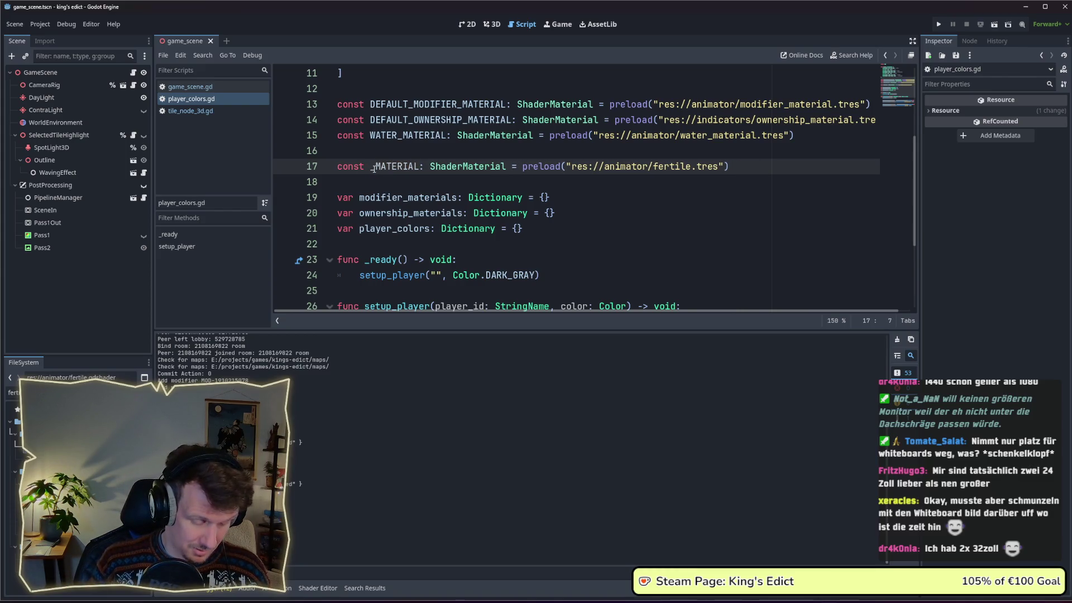
{"action": "type", "text": "TILE"}
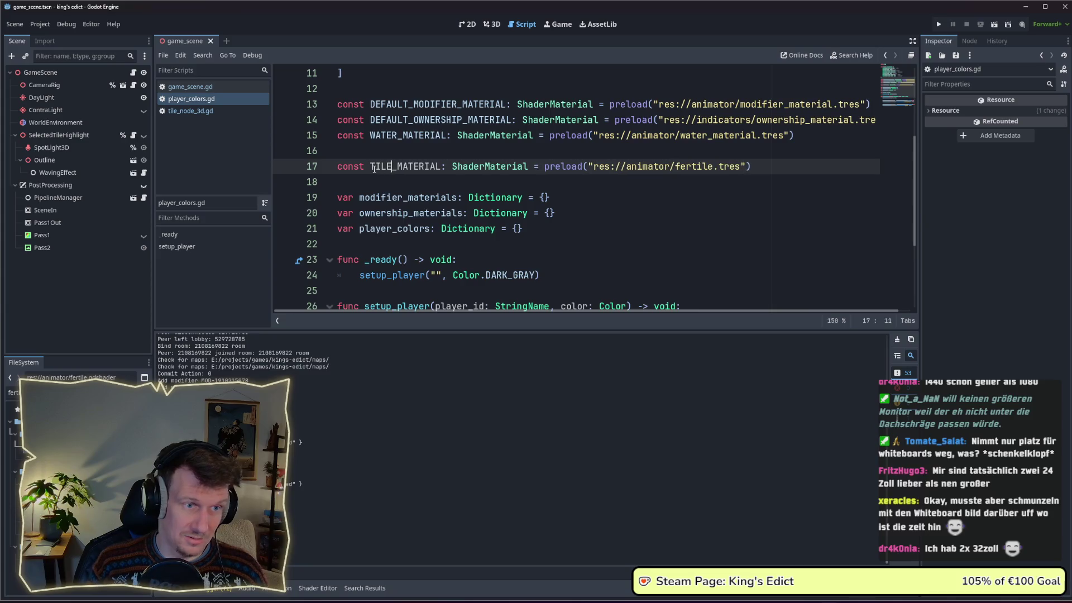
{"action": "key", "text": "ctrl+s"}
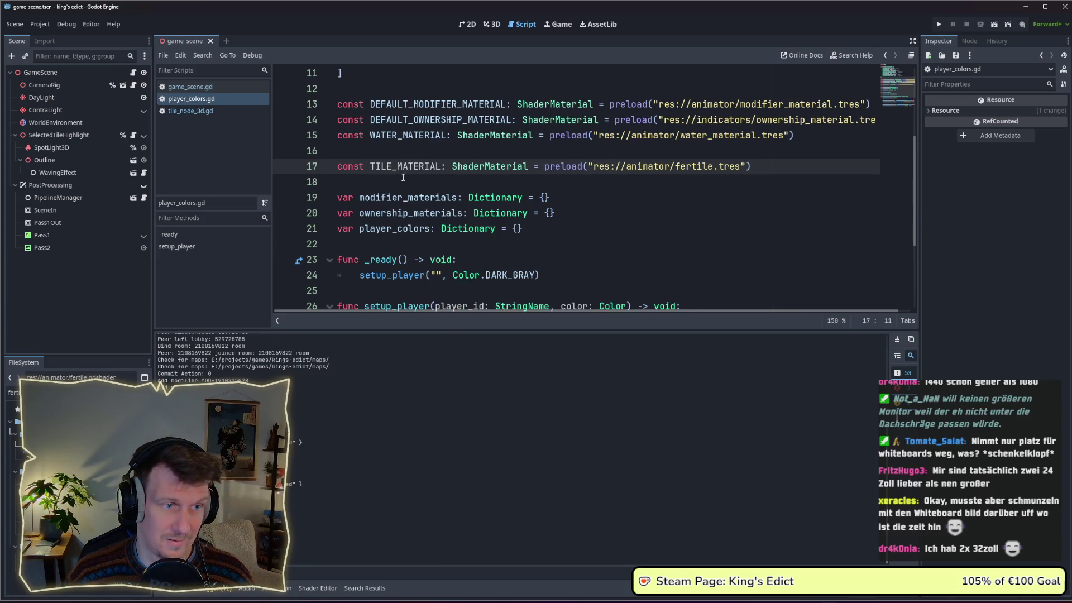
Point the preload at res://animator/tile_material.tres, save, and return to tile_node_3d.gd.
{"action": "double_click", "coordinate": [682, 168]}
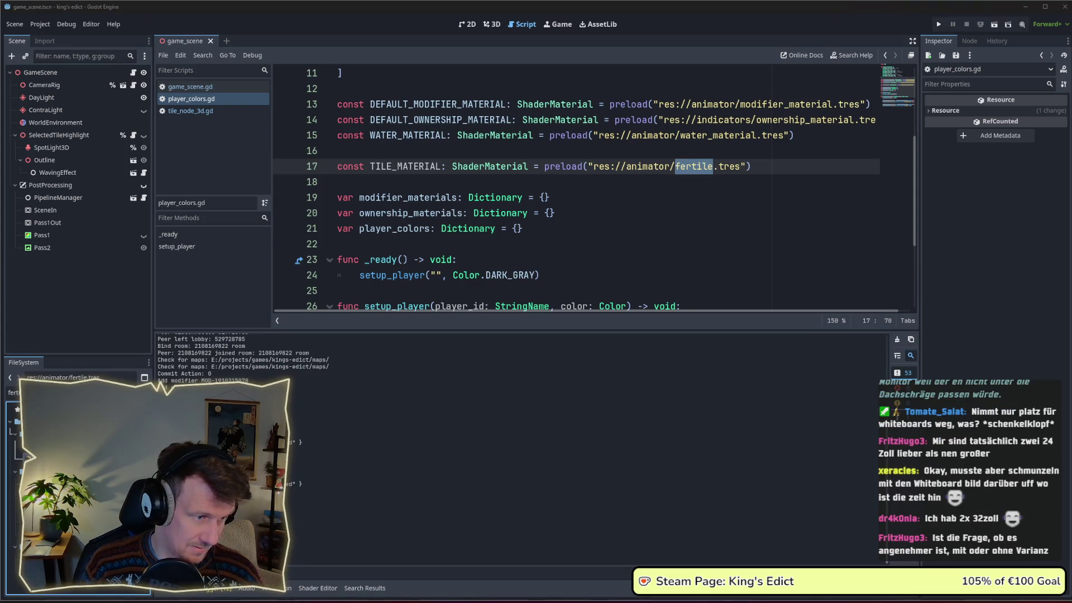
{"action": "key", "text": "Down"}
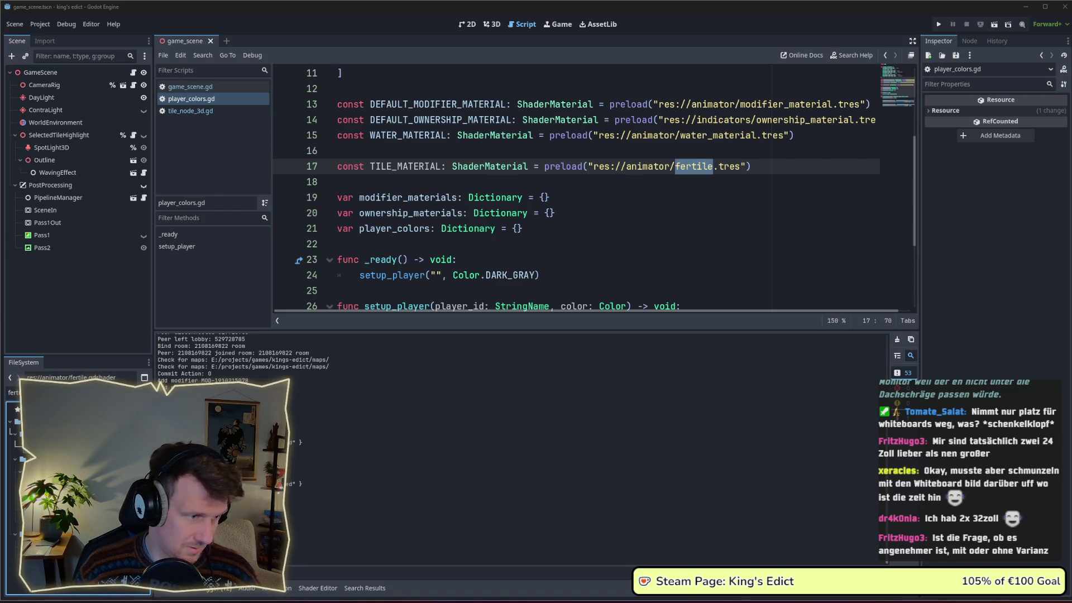
{"action": "key", "text": "Up"}
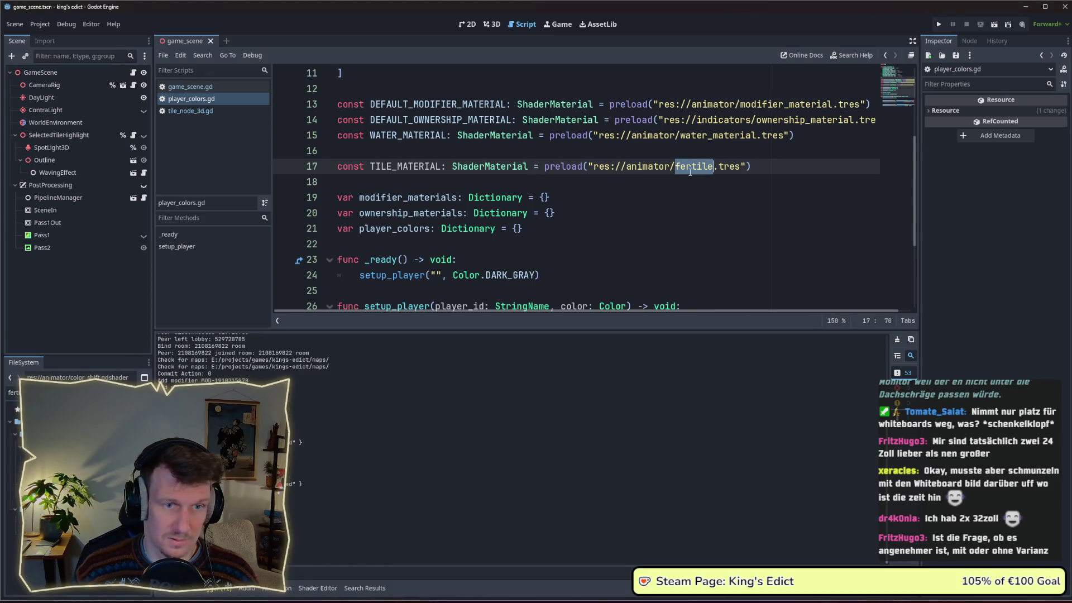
{"action": "type", "text": "tile"}
{"action": "key", "text": "ctrl+space"}
{"action": "key", "text": "Return"}
{"action": "key", "text": "ctrl+s"}
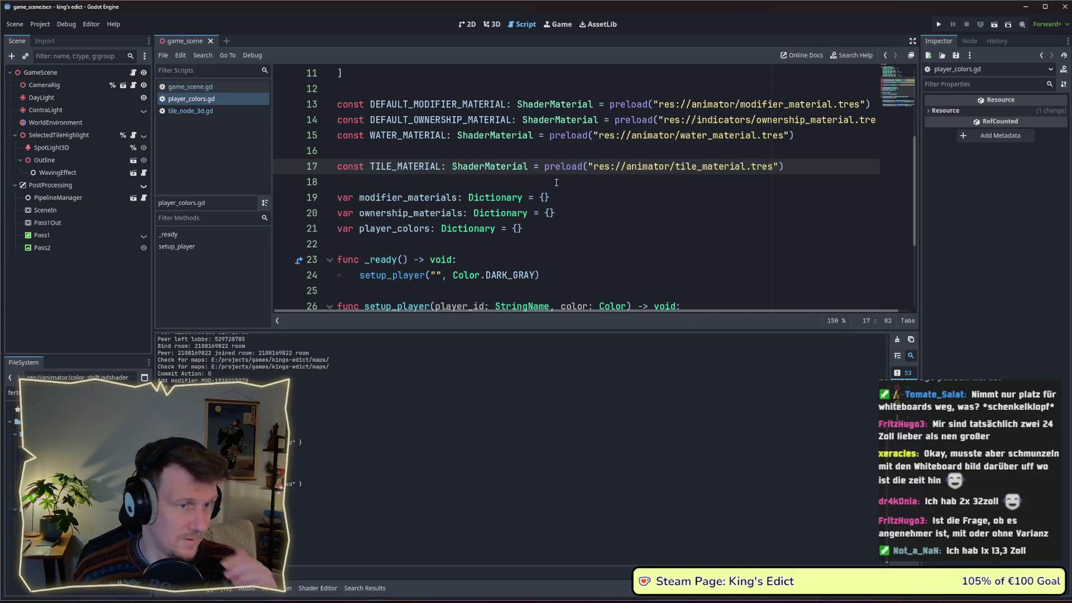
{"action": "left_click", "coordinate": [193, 110]}
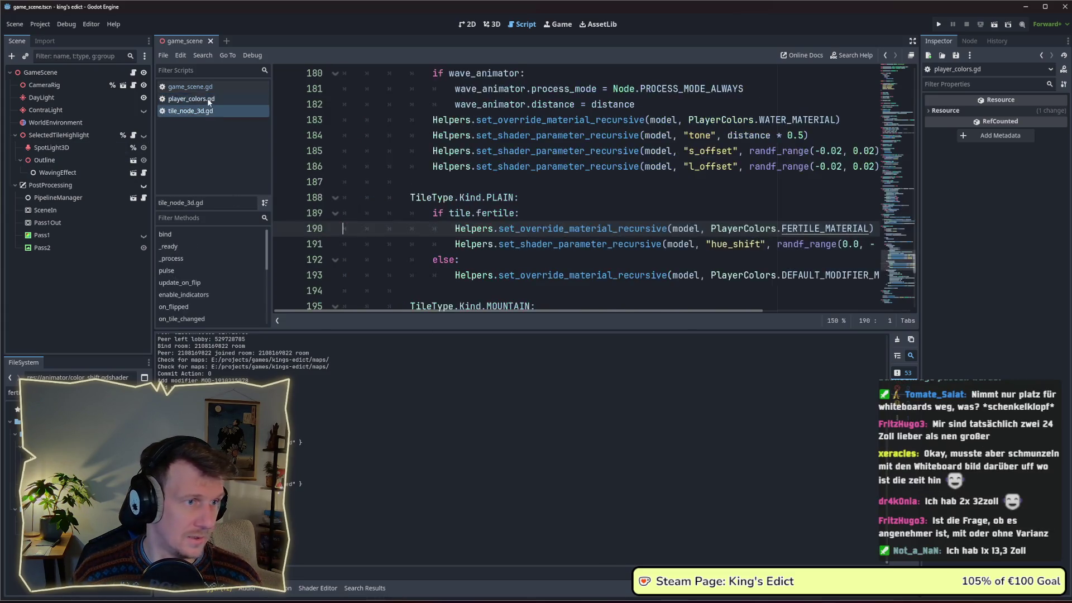
Replace FERTILE_MATERIAL with PlayerColors.TILE_MATERIAL on line 190 and select the material and hue_shift lines.
{"action": "left_click", "coordinate": [228, 111]}
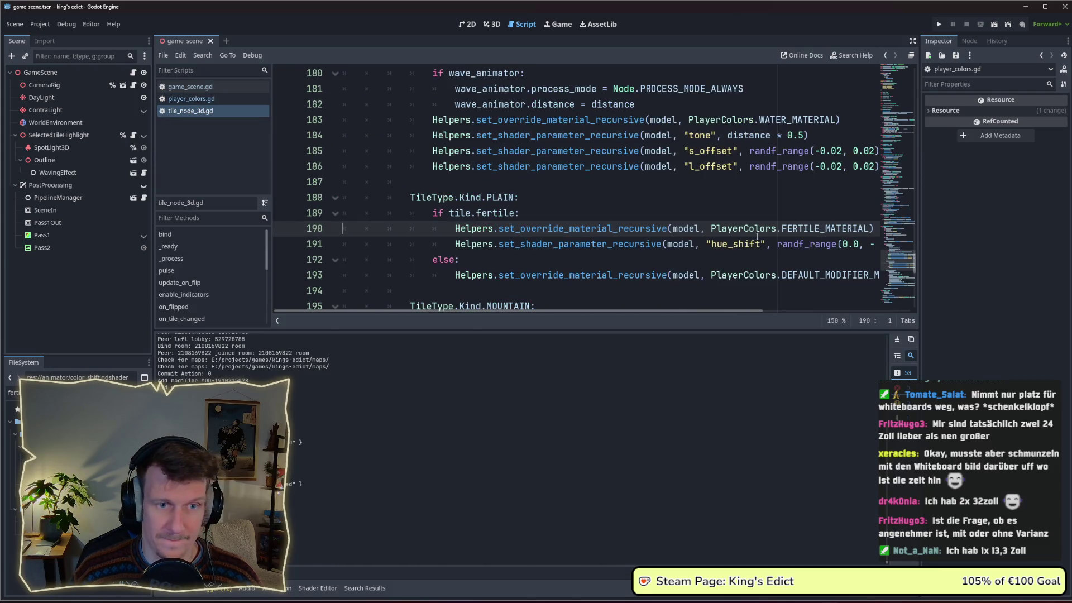
{"action": "scroll", "coordinate": [679, 317], "scroll_direction": "right", "scroll_amount": 2}
{"action": "double_click", "coordinate": [727, 228]}
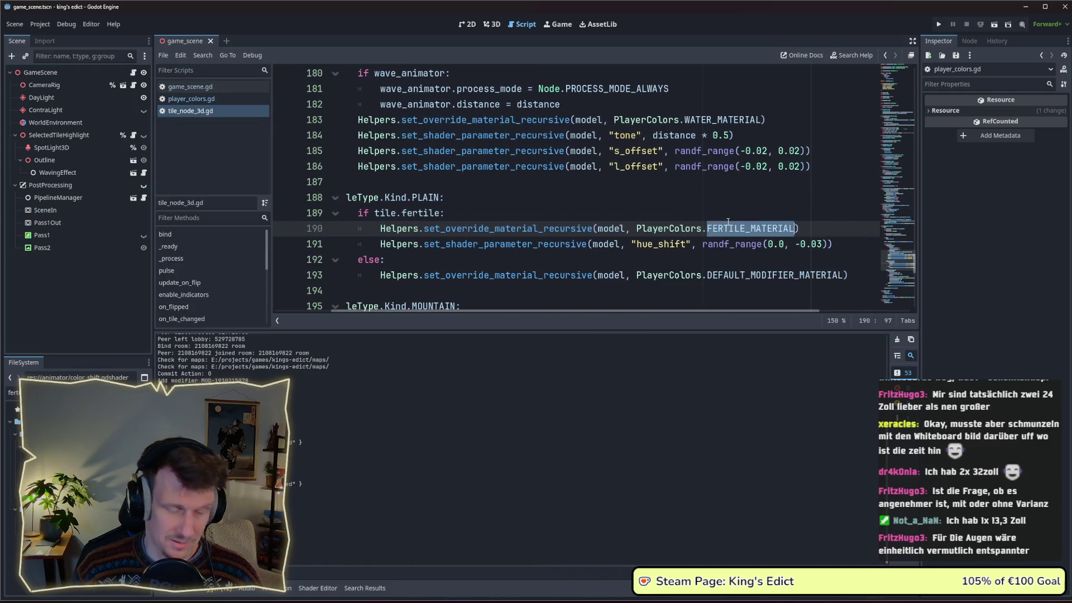
{"action": "type", "text": "TILE_"}
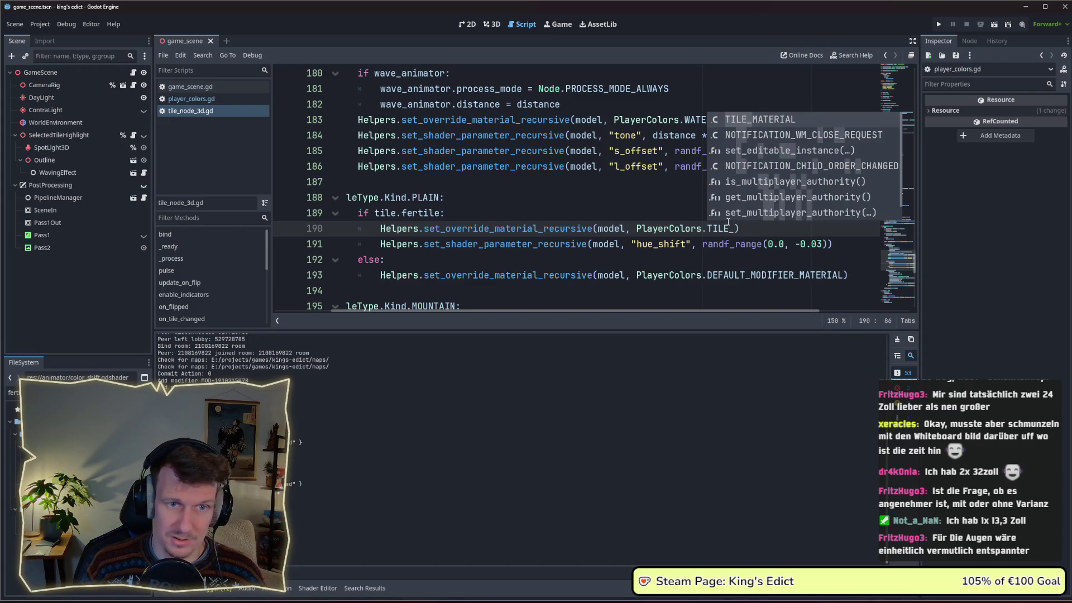
{"action": "key", "text": "Return"}
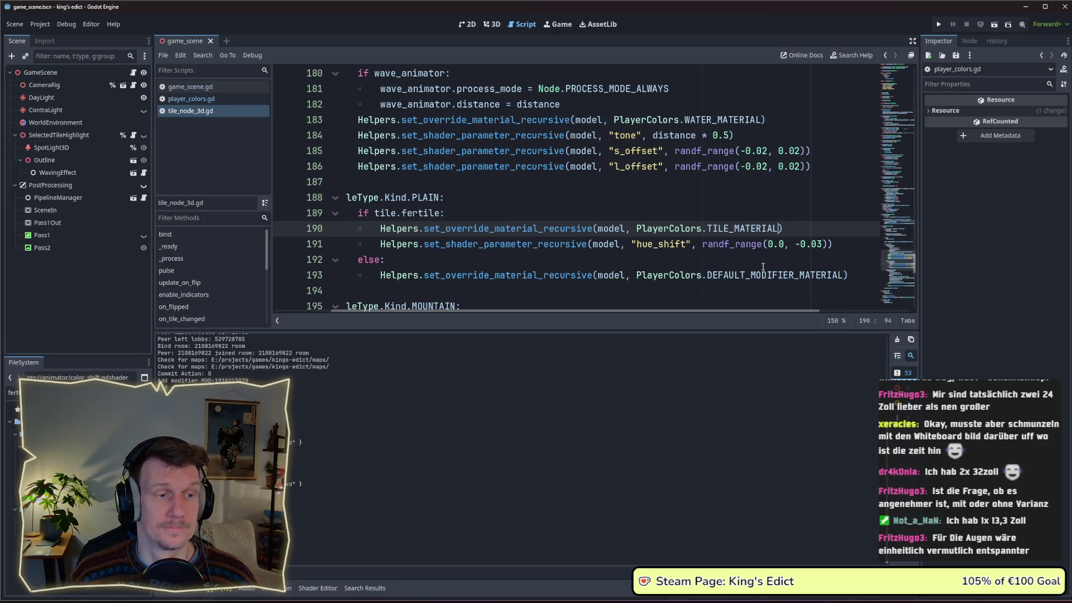
{"action": "key", "text": "Down"}
{"action": "key", "text": "Down"}
{"action": "key", "text": "Up"}
{"action": "key", "text": "Up"}
{"action": "key", "text": "ctrl+shift+Left"}
{"action": "key", "text": "ctrl+shift+Left"}
{"action": "key", "text": "ctrl+shift+Left"}
{"action": "key", "text": "ctrl+shift+Left"}
{"action": "key", "text": "ctrl+shift+Left"}
{"action": "key", "text": "ctrl+shift+Left"}
{"action": "key", "text": "ctrl+shift+Left"}
{"action": "scroll", "coordinate": [460, 241], "scroll_direction": "down", "scroll_amount": 3}
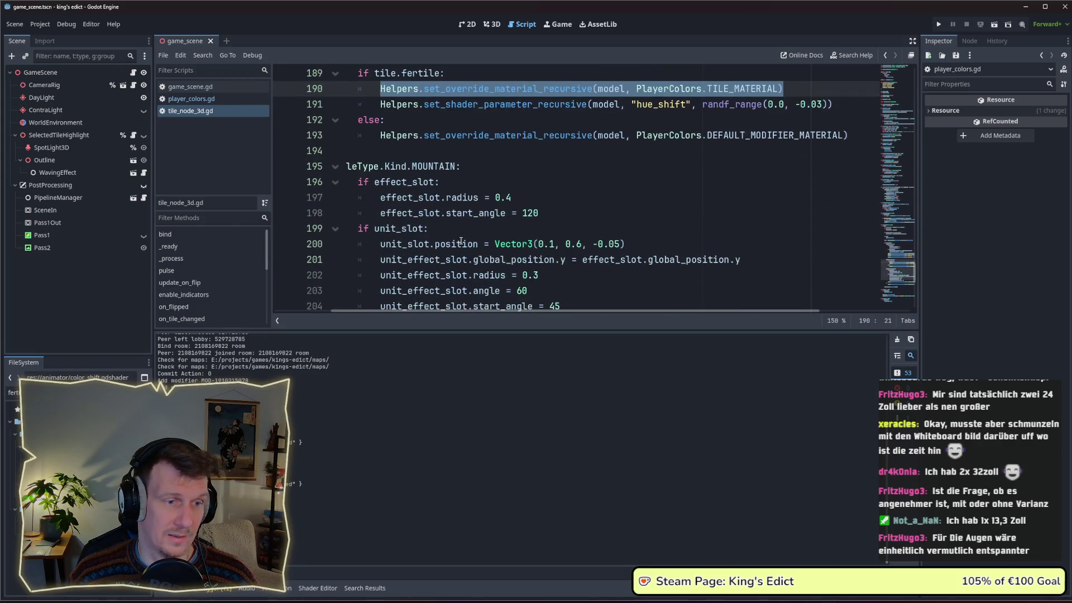
{"action": "scroll", "coordinate": [517, 213], "scroll_direction": "down", "scroll_amount": 1}
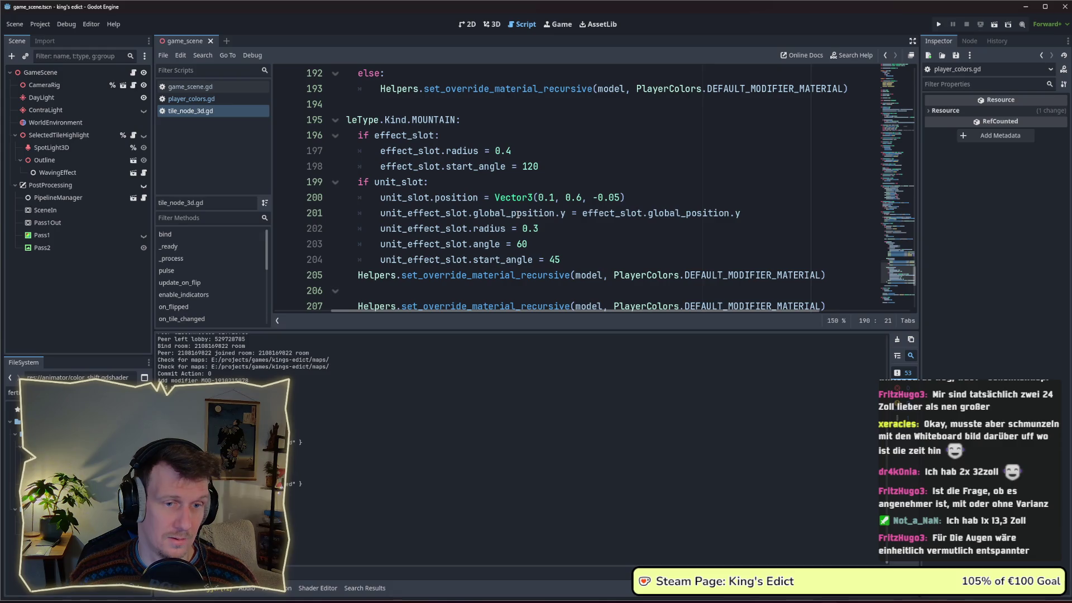
{"action": "scroll", "coordinate": [517, 213], "scroll_direction": "down", "scroll_amount": 1}
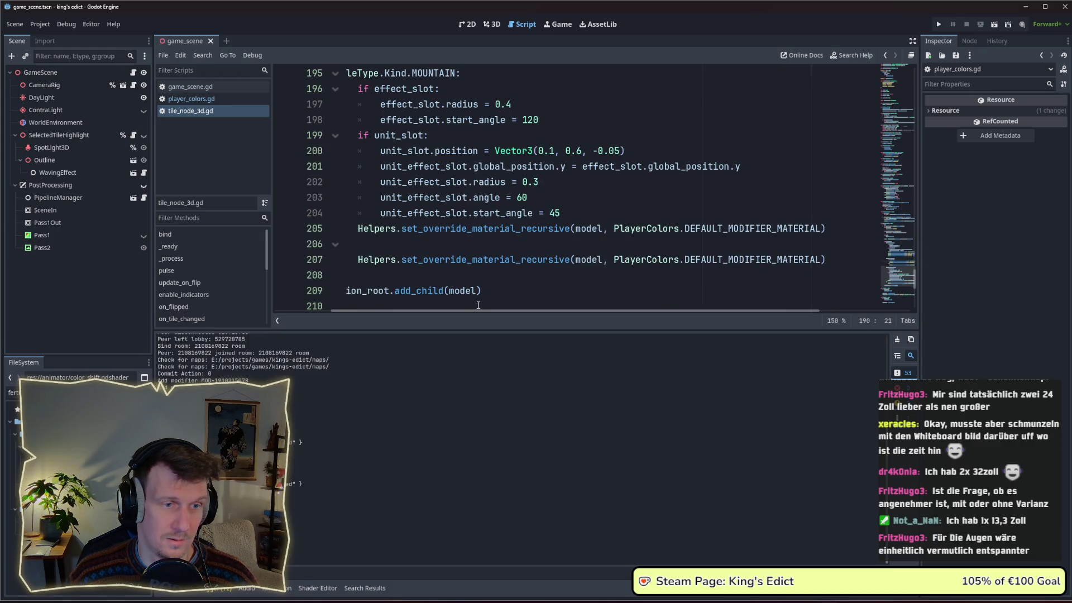
{"action": "left_click_drag", "start_coordinate": [478, 309], "coordinate": [466, 311]}
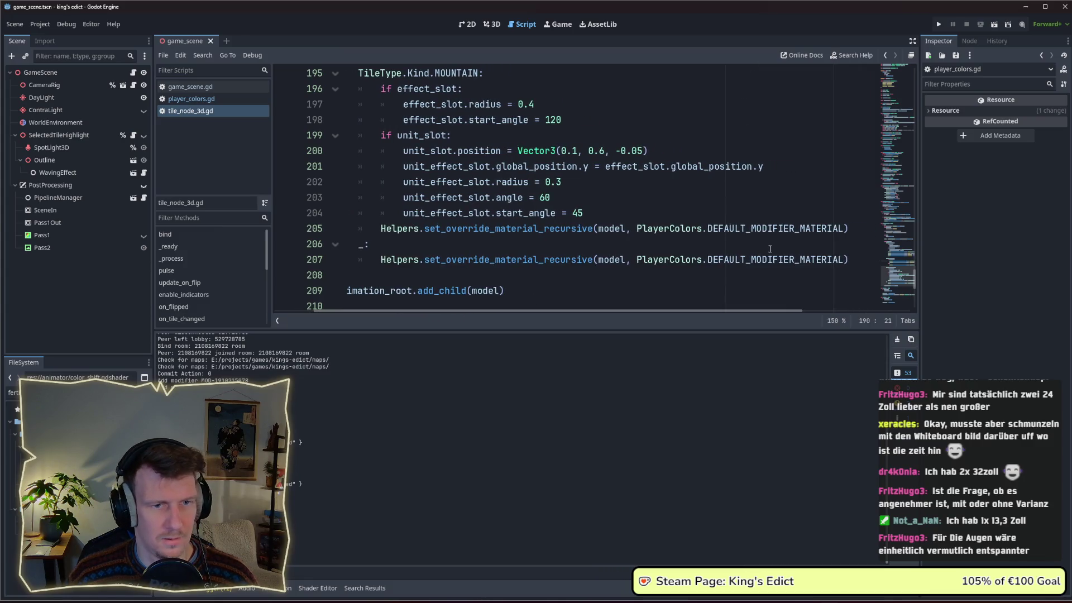
{"action": "scroll", "coordinate": [771, 247], "scroll_direction": "up", "scroll_amount": 4}
{"action": "left_click_drag", "start_coordinate": [790, 198], "coordinate": [314, 182]}
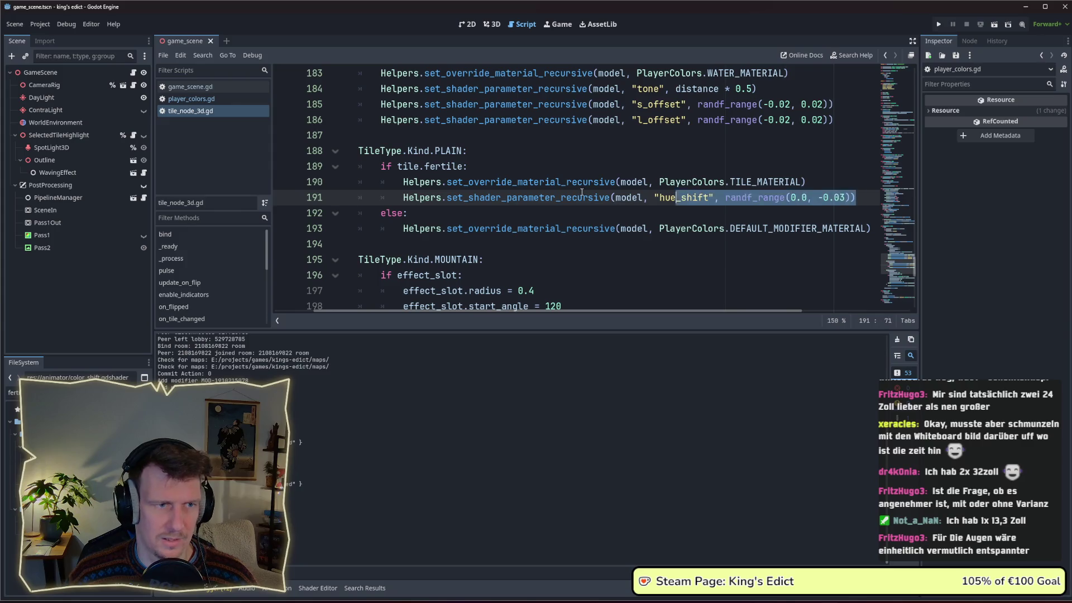
{"action": "scroll", "coordinate": [612, 228], "scroll_direction": "down", "scroll_amount": 4}
{"action": "scroll", "coordinate": [657, 320], "scroll_direction": "right", "scroll_amount": 3}
Paste the TILE_MATERIAL and hue_shift lines over the mountain's material line 205 and fix the indentation.
{"action": "left_click_drag", "start_coordinate": [843, 228], "coordinate": [374, 228]}
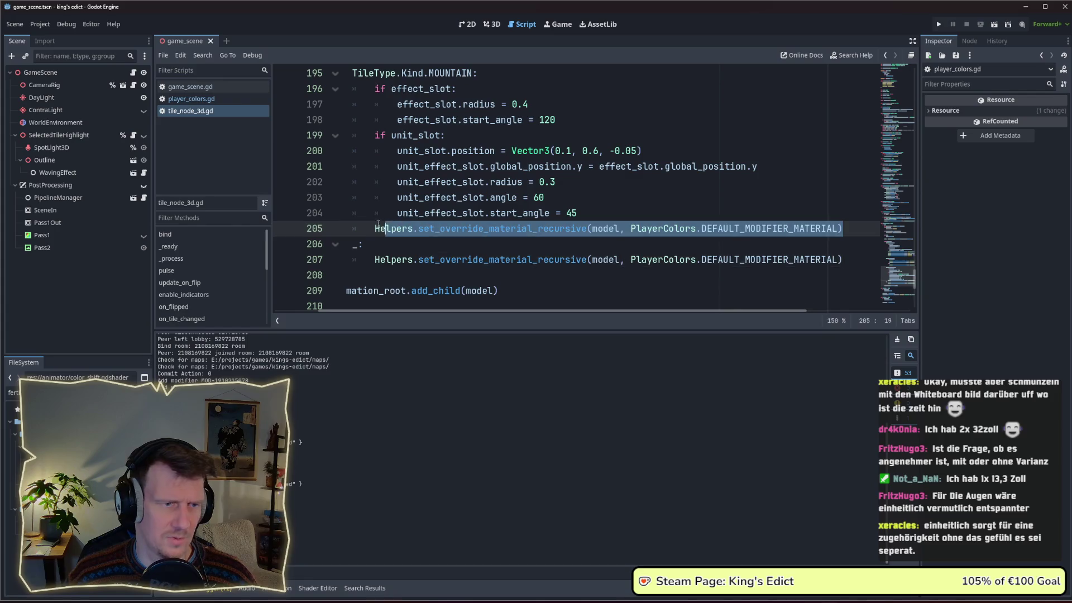
{"action": "type", "text": "Helpers.set_override_material_recursive(model, PlayerColors.TILE_MATERIAL) \t\t\t\t\tHelpers.set_shader_parameter_recursive(model, \"hue_shift\", randf_range(0.0, -0.03))"}
{"action": "left_click", "coordinate": [480, 229]}
{"action": "key", "text": "BackSpace"}
{"action": "key", "text": "BackSpace"}
{"action": "key", "text": "BackSpace"}
{"action": "key", "text": "BackSpace"}
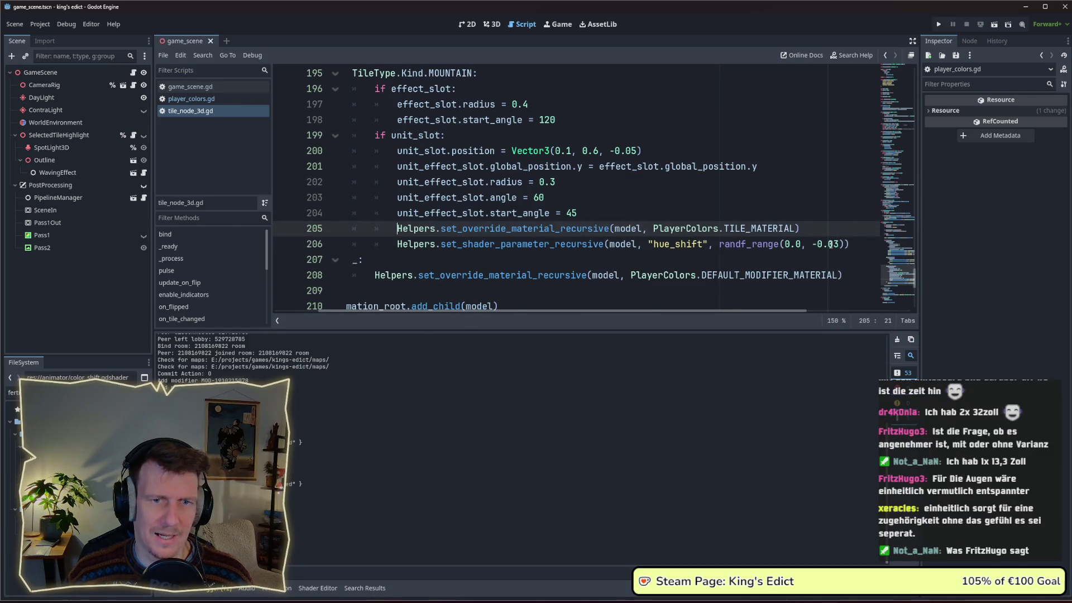
Change the mountain hue_shift upper bound from -0.03 to 0.04.
{"action": "left_click", "coordinate": [834, 244]}
{"action": "left_click", "coordinate": [817, 244]}
{"action": "key", "text": "BackSpace"}
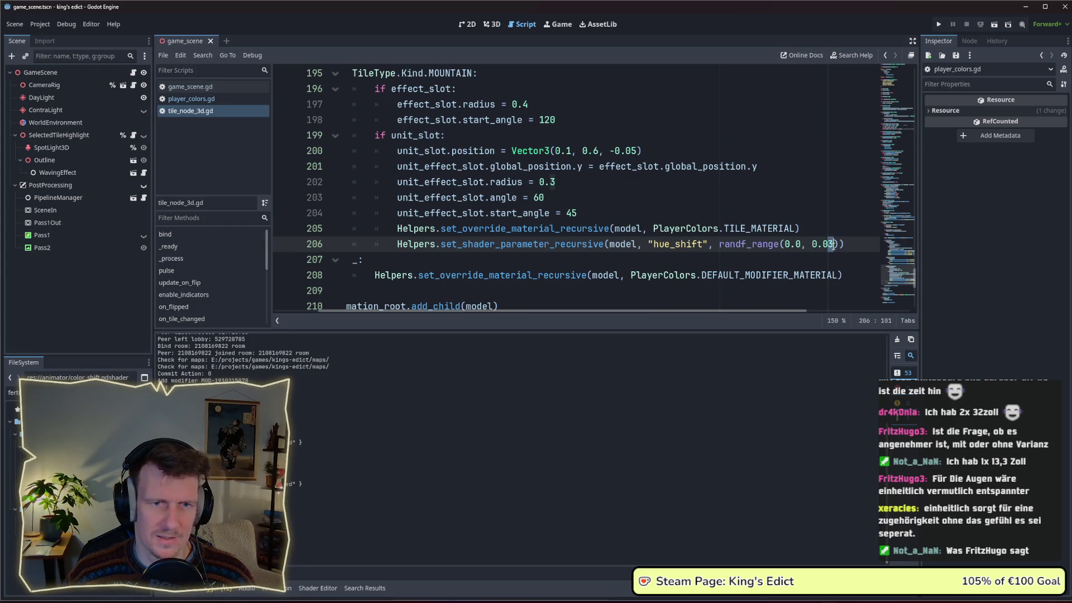
{"action": "type", "text": "4"}
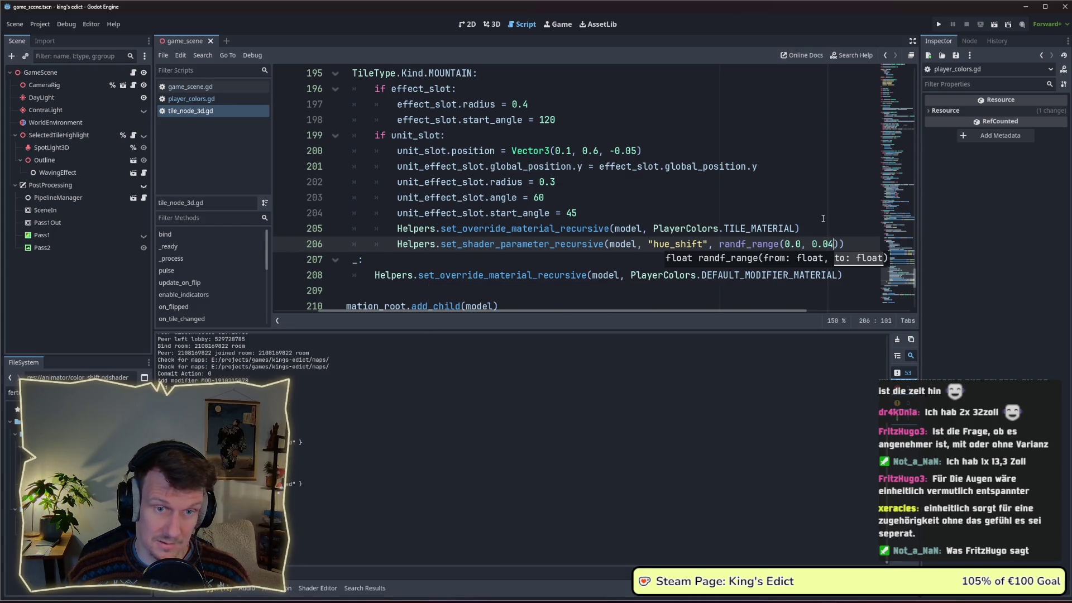
{"action": "scroll", "coordinate": [822, 218], "scroll_direction": "up", "scroll_amount": 4}
{"action": "left_click", "coordinate": [840, 197]}
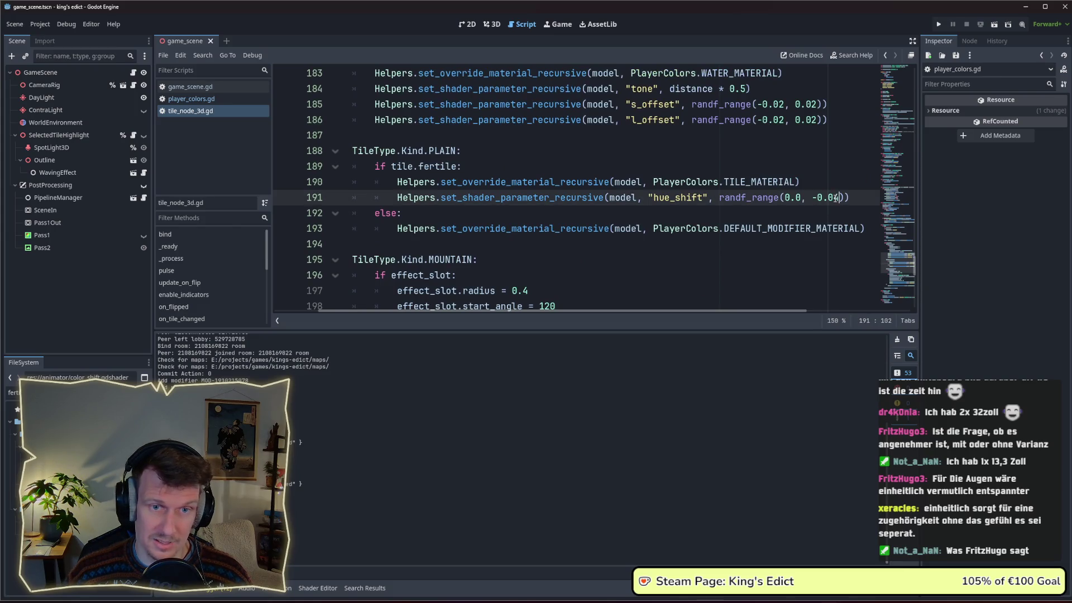
{"action": "scroll", "coordinate": [731, 265], "scroll_direction": "down", "scroll_amount": 4}
{"action": "mouse_move", "coordinate": [748, 198]}
{"action": "left_click", "coordinate": [793, 230]}
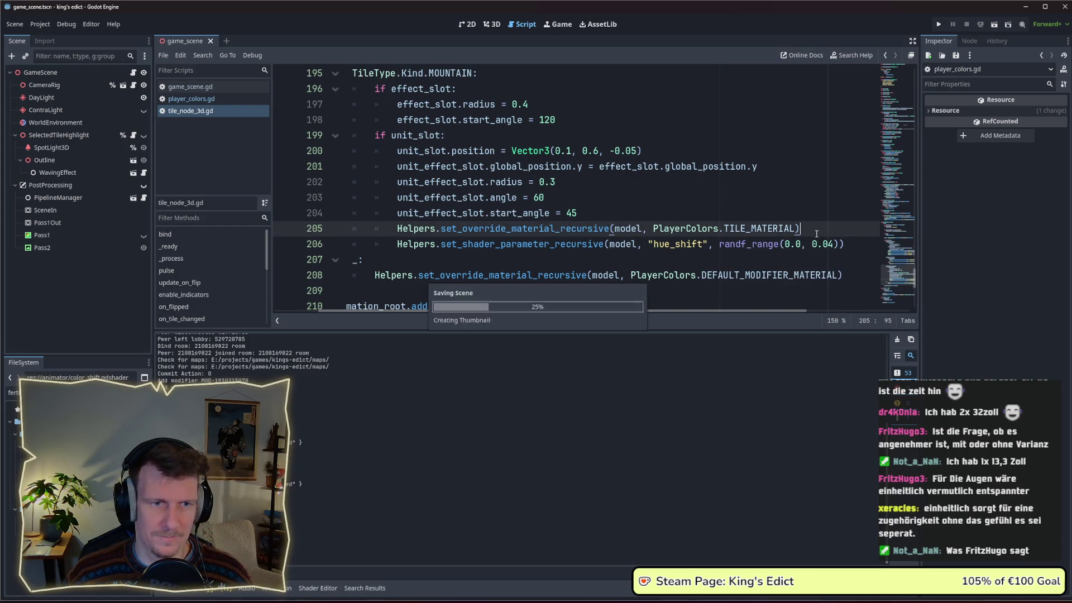
{"action": "mouse_move", "coordinate": [760, 229]}
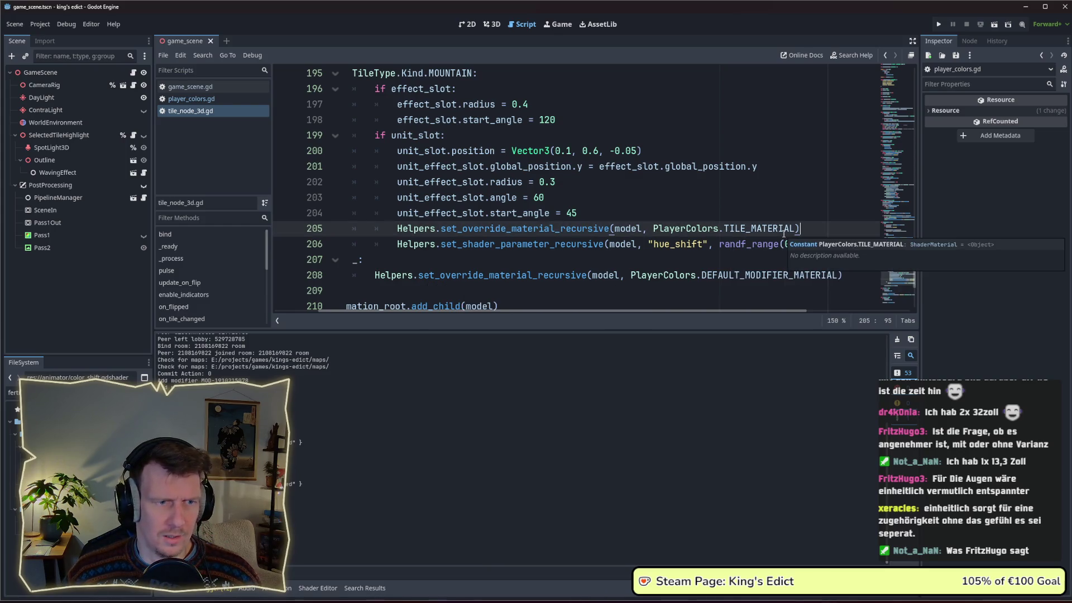
Run the game with F5 and enter the multiplayer screen.
{"action": "key", "text": "F5"}
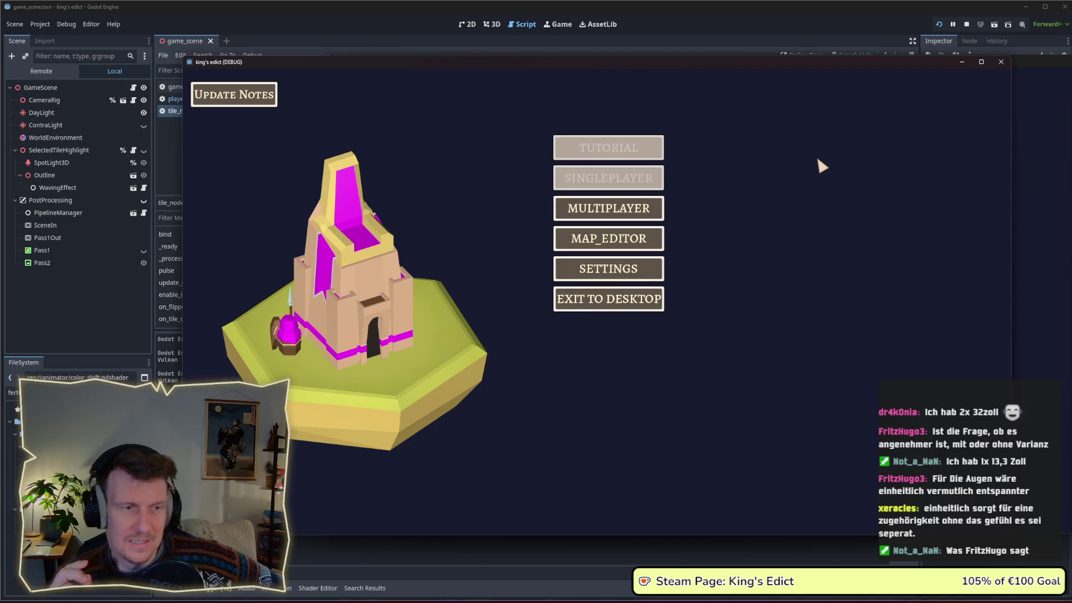
{"action": "left_click", "coordinate": [637, 218]}
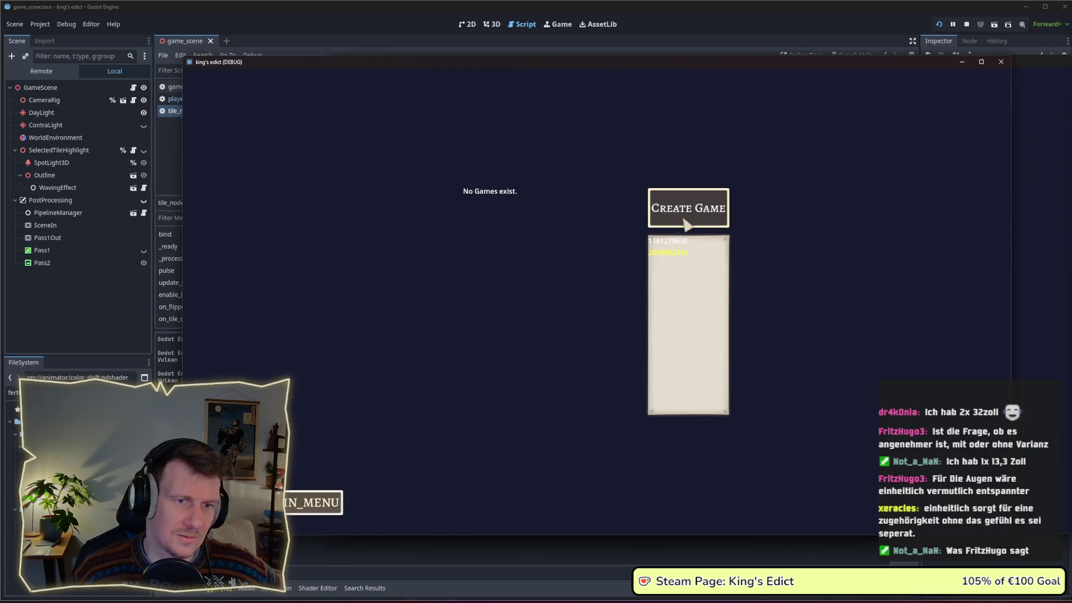
Create a game, set the map to i_know_this_place.map and start the match.
{"action": "left_click", "coordinate": [687, 209]}
{"action": "left_click", "coordinate": [694, 119]}
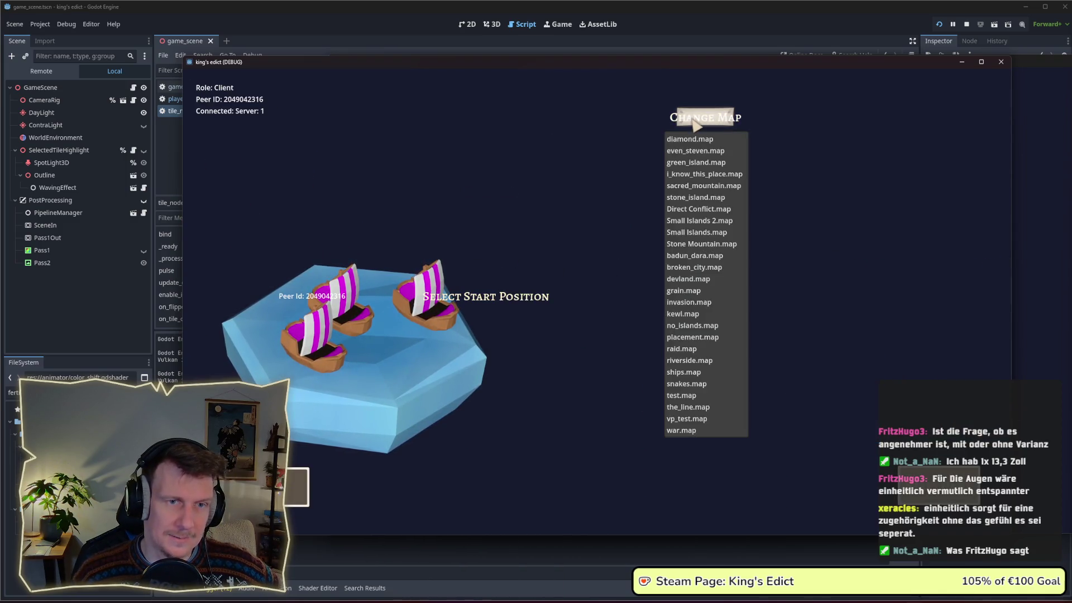
{"action": "left_click", "coordinate": [695, 174]}
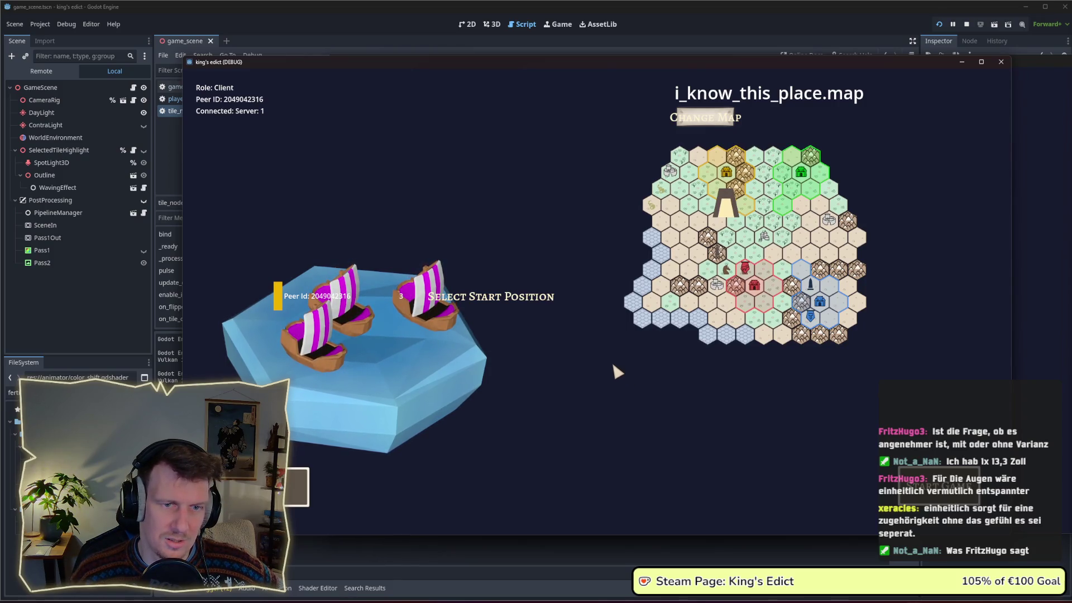
{"action": "left_click", "coordinate": [939, 486]}
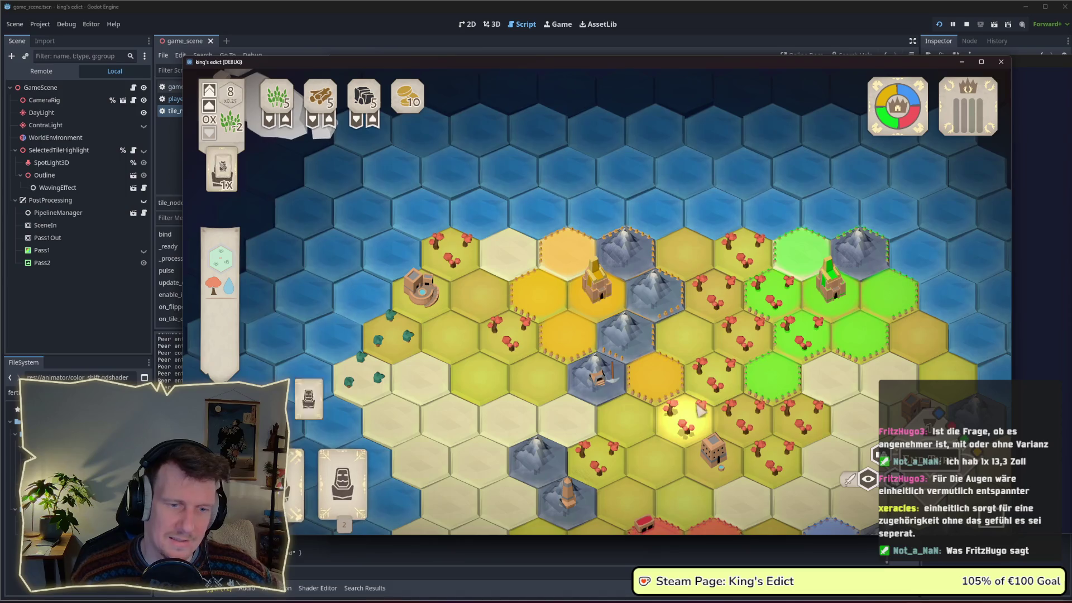
Pan over the hex map inspecting plains, mountain and tower tiles, activate the central building, then stop the game.
{"action": "left_click_drag", "start_coordinate": [701, 414], "coordinate": [679, 304]}
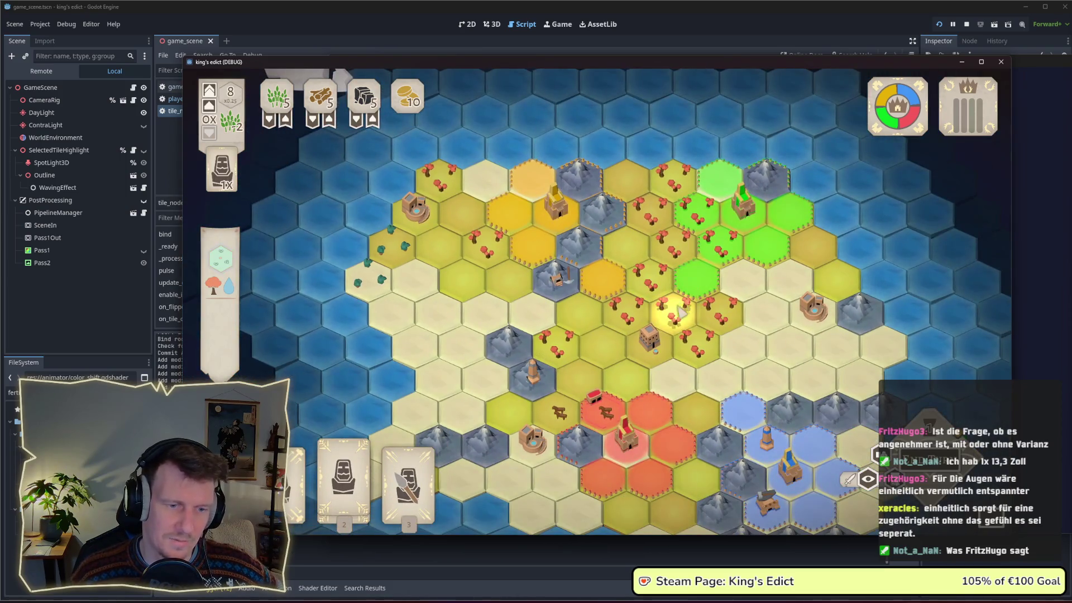
{"action": "scroll", "coordinate": [677, 302], "scroll_direction": "down", "scroll_amount": 2}
{"action": "left_click_drag", "start_coordinate": [668, 297], "coordinate": [662, 282]}
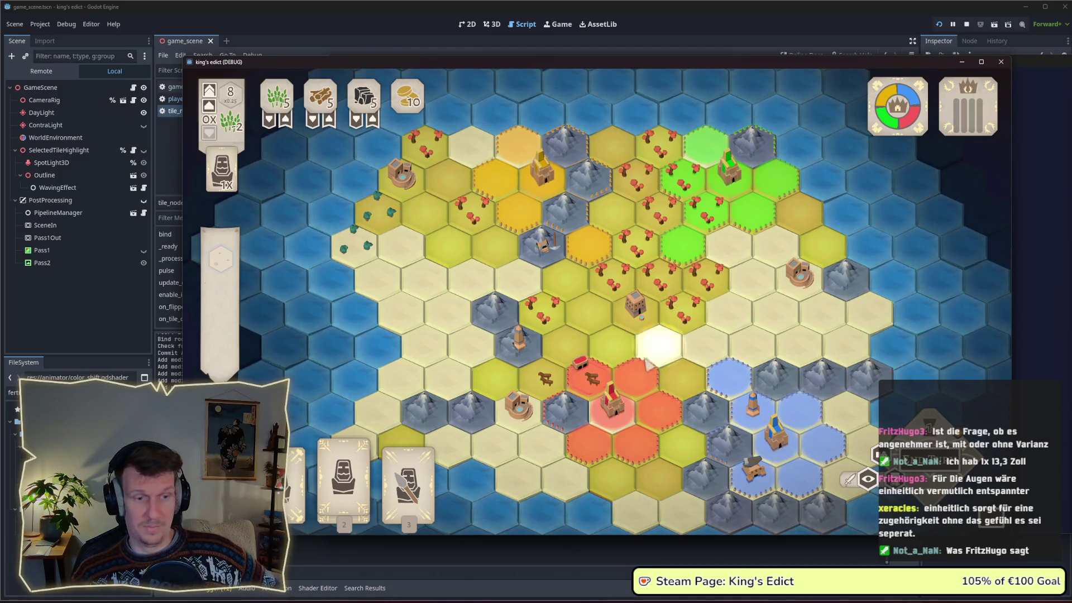
{"action": "scroll", "coordinate": [611, 413], "scroll_direction": "up", "scroll_amount": 2}
{"action": "scroll", "coordinate": [620, 335], "scroll_direction": "up", "scroll_amount": 2}
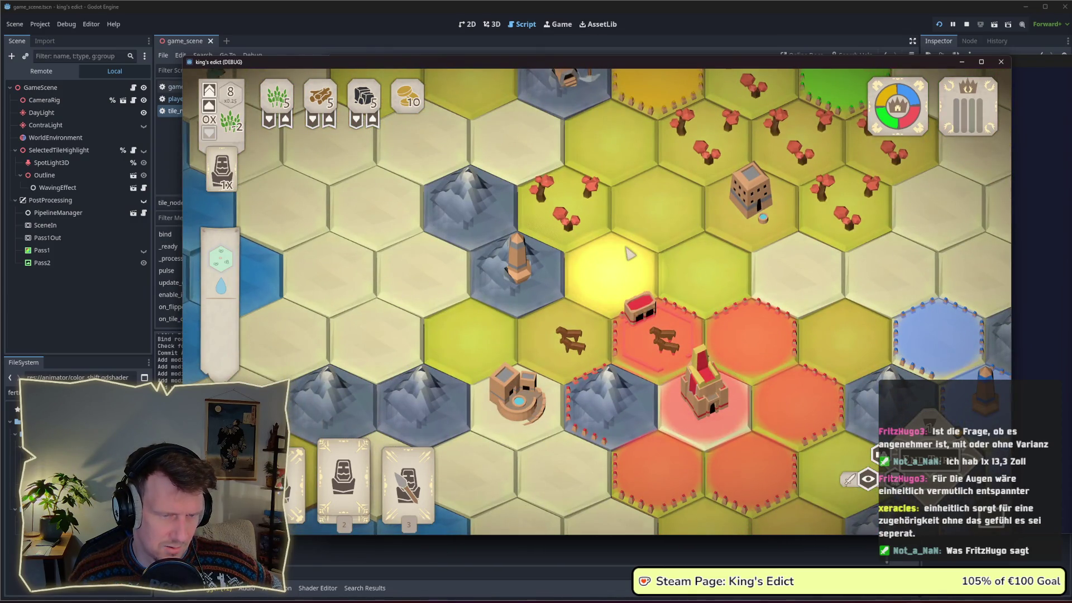
{"action": "scroll", "coordinate": [629, 254], "scroll_direction": "down", "scroll_amount": 1}
{"action": "scroll", "coordinate": [629, 254], "scroll_direction": "down", "scroll_amount": 2}
{"action": "scroll", "coordinate": [631, 254], "scroll_direction": "down", "scroll_amount": 1}
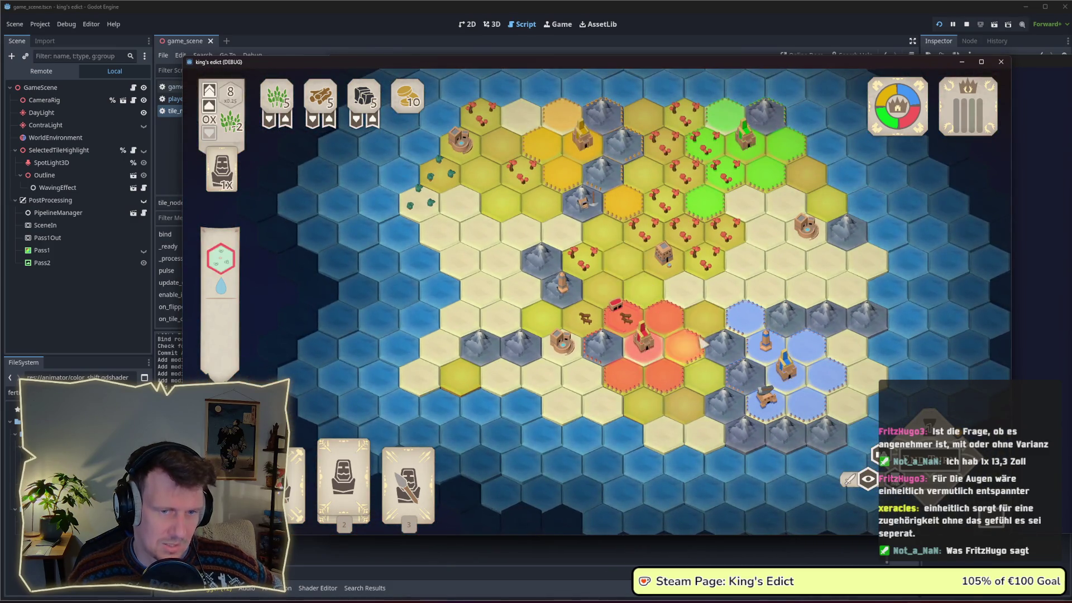
{"action": "scroll", "coordinate": [628, 248], "scroll_direction": "up", "scroll_amount": 1}
{"action": "scroll", "coordinate": [635, 246], "scroll_direction": "down", "scroll_amount": 1}
{"action": "scroll", "coordinate": [638, 285], "scroll_direction": "up", "scroll_amount": 1}
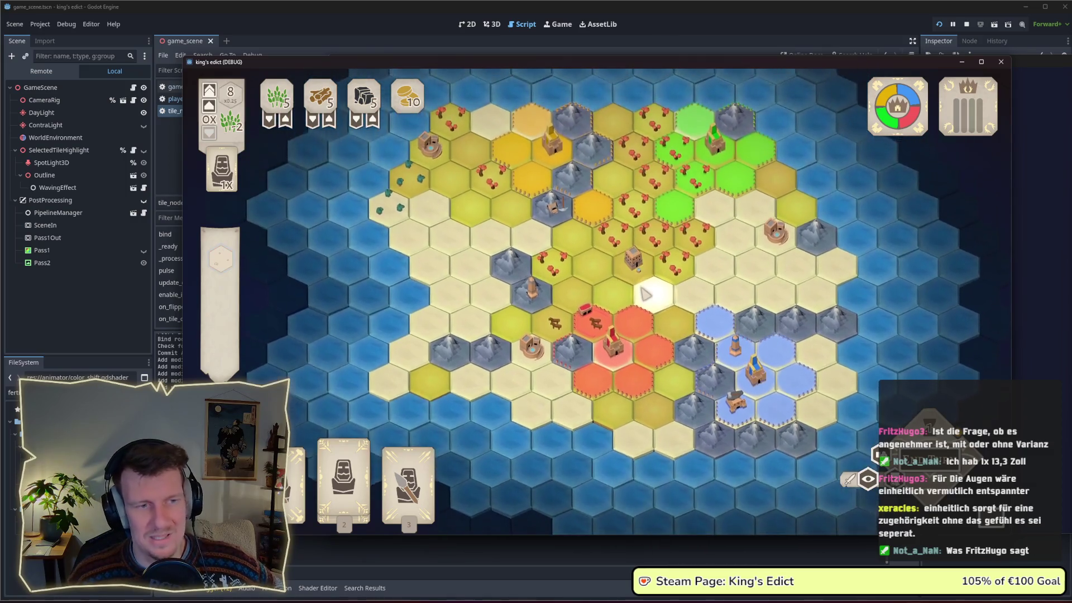
{"action": "scroll", "coordinate": [636, 292], "scroll_direction": "up", "scroll_amount": 1}
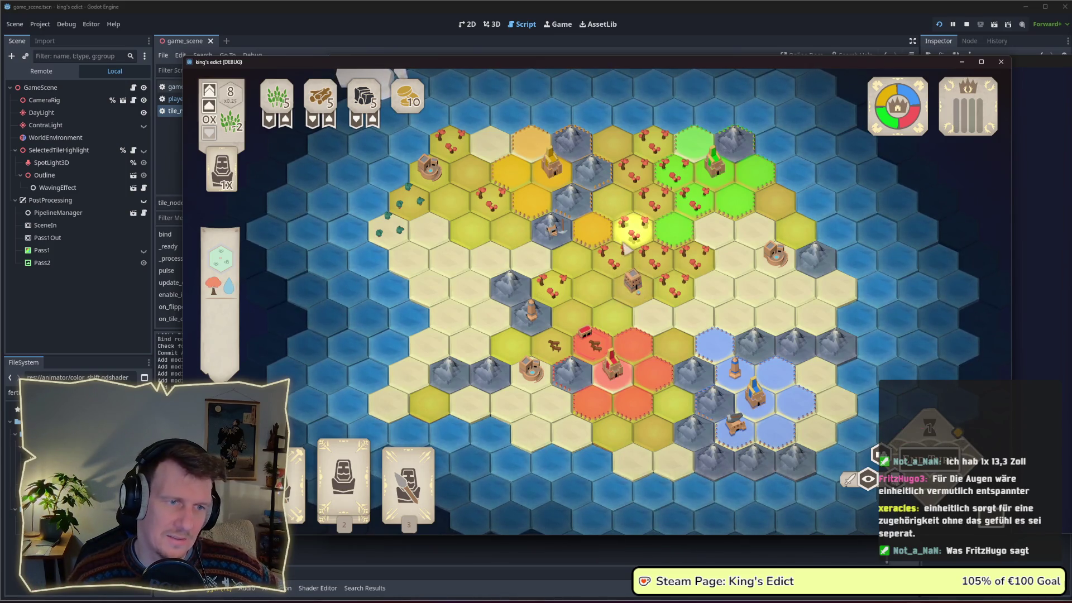
{"action": "scroll", "coordinate": [628, 277], "scroll_direction": "up", "scroll_amount": 1}
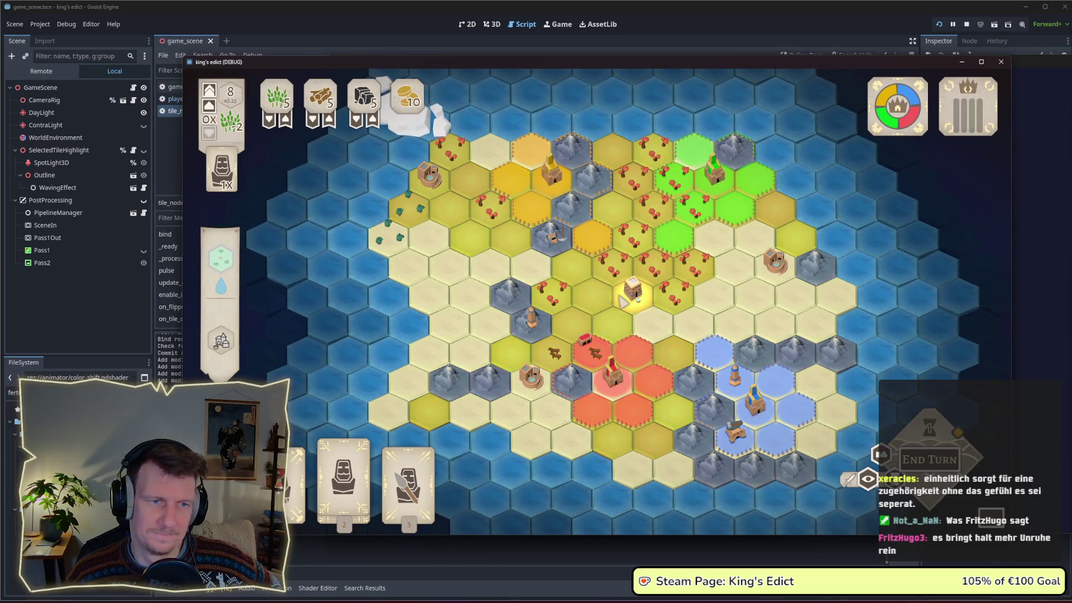
{"action": "left_click", "coordinate": [634, 295]}
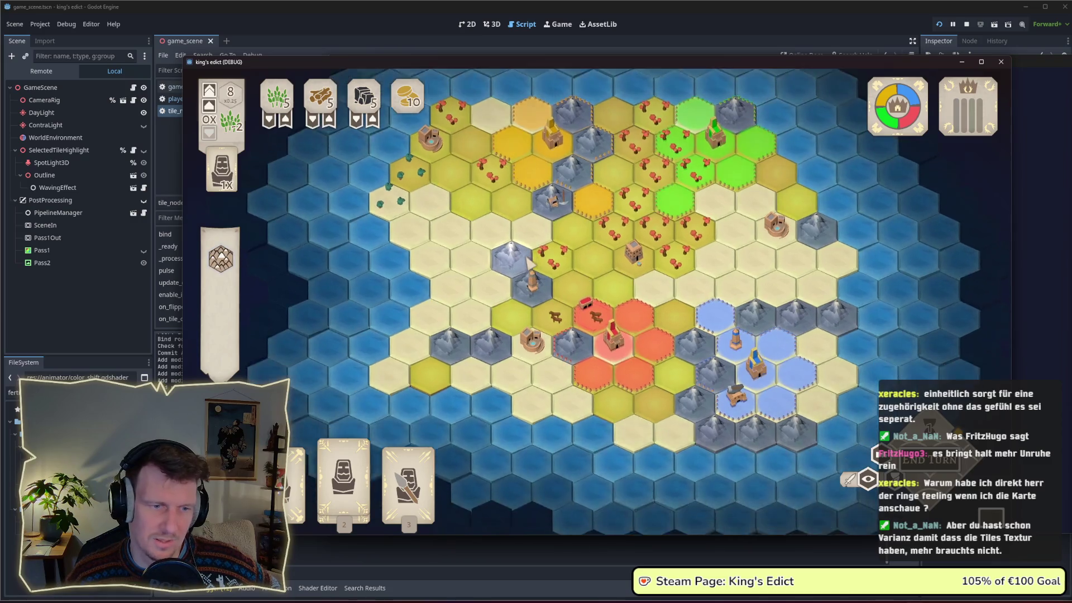
{"action": "left_click_drag", "start_coordinate": [527, 314], "coordinate": [528, 280]}
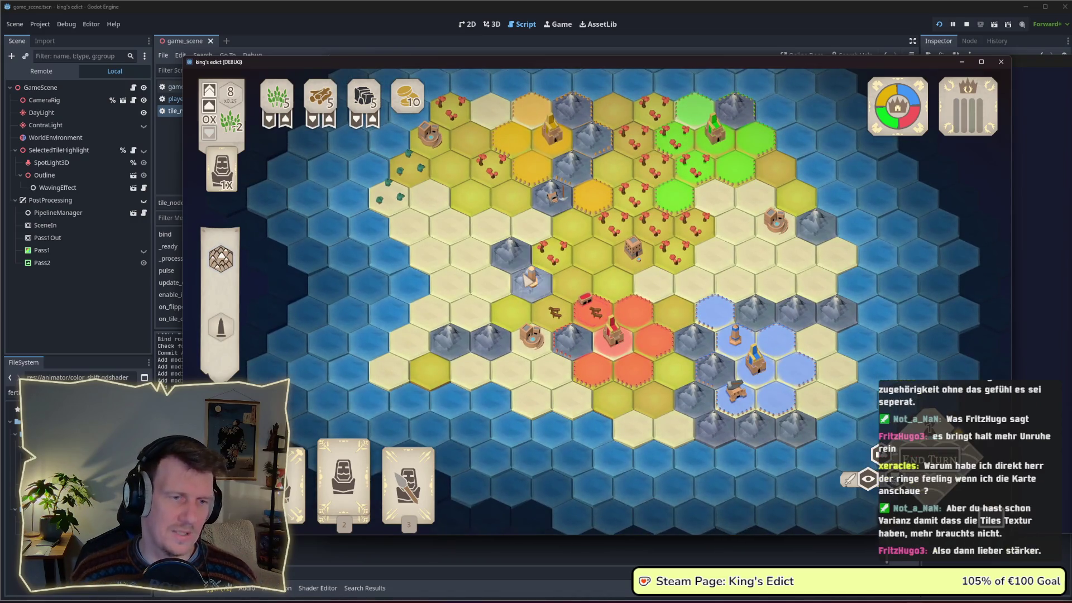
{"action": "key", "text": "F8"}
Review the TILE_MATERIAL constant and the PLAIN/MOUNTAIN hue-shift match block, undoing the last edit.
{"action": "left_click", "coordinate": [835, 244]}
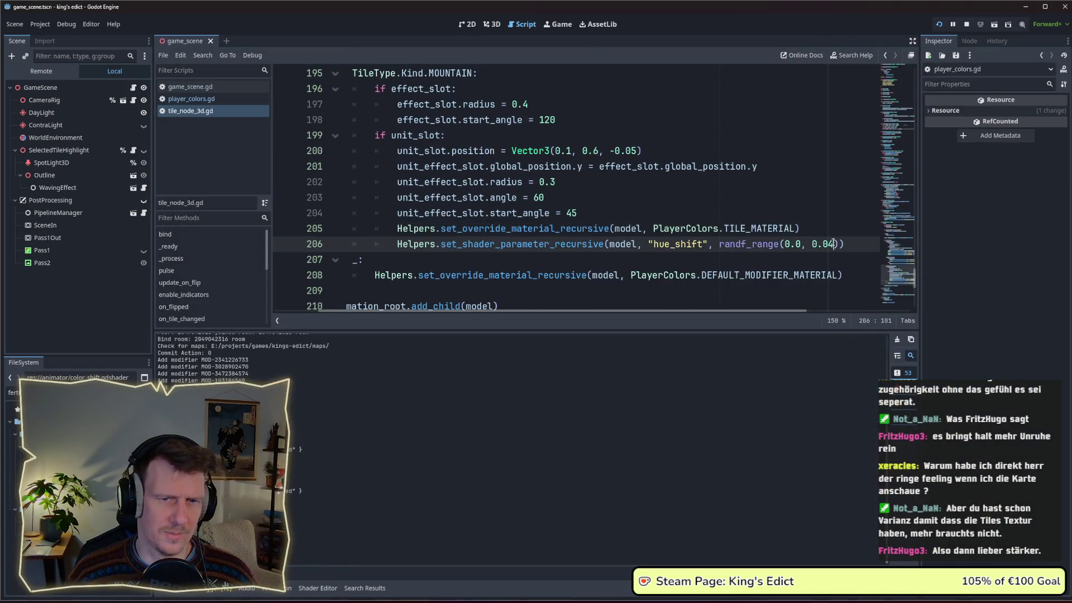
{"action": "double_click", "coordinate": [777, 230]}
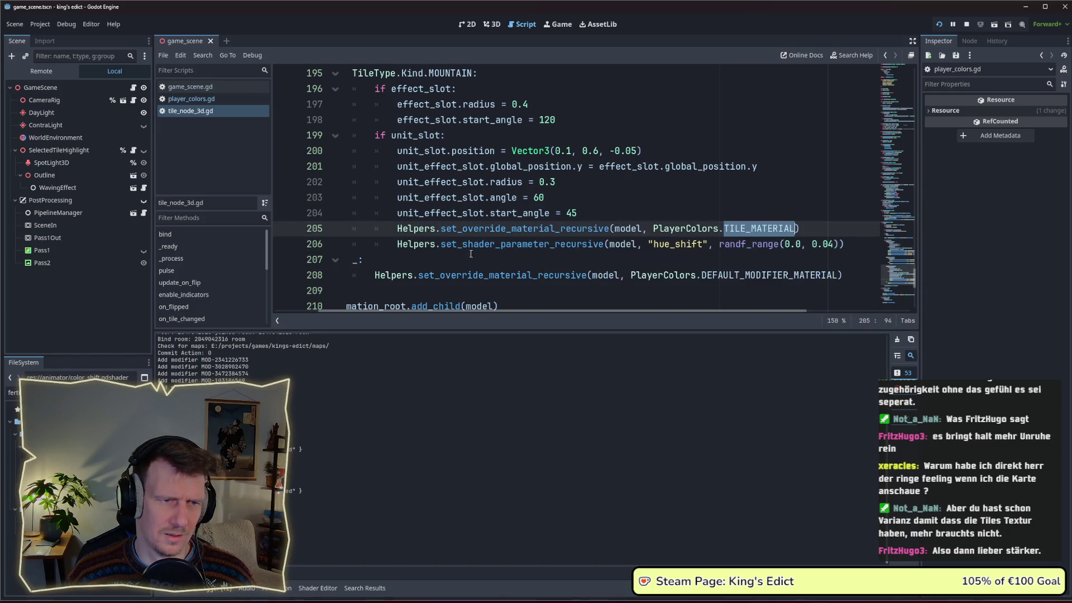
{"action": "scroll", "coordinate": [539, 233], "scroll_direction": "up", "scroll_amount": 1}
{"action": "scroll", "coordinate": [460, 231], "scroll_direction": "up", "scroll_amount": 1}
{"action": "scroll", "coordinate": [459, 231], "scroll_direction": "down", "scroll_amount": 3}
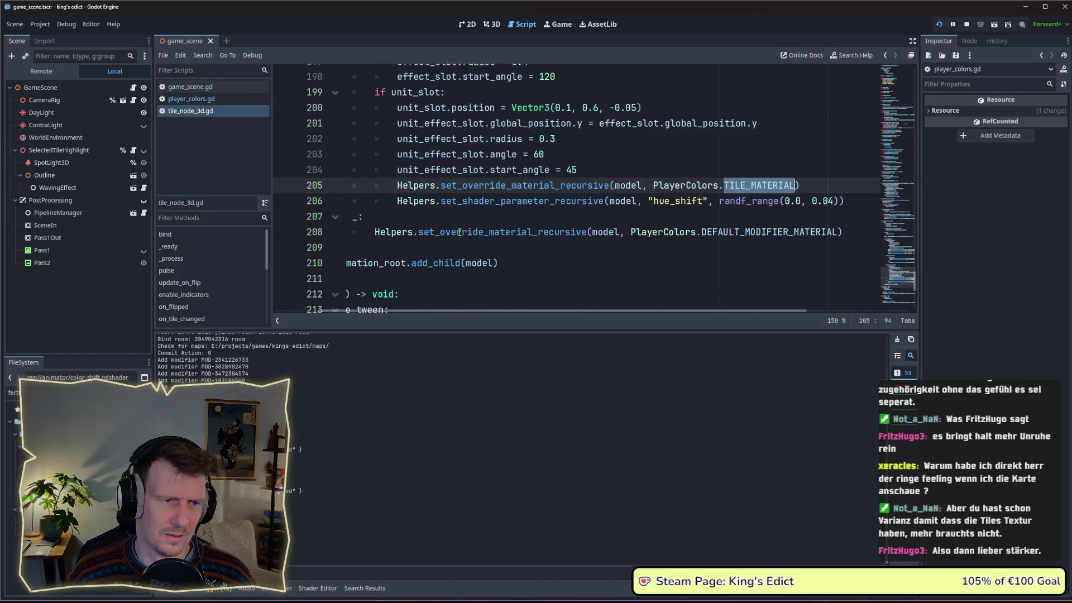
{"action": "left_click", "coordinate": [621, 182]}
{"action": "scroll", "coordinate": [452, 223], "scroll_direction": "up", "scroll_amount": 4}
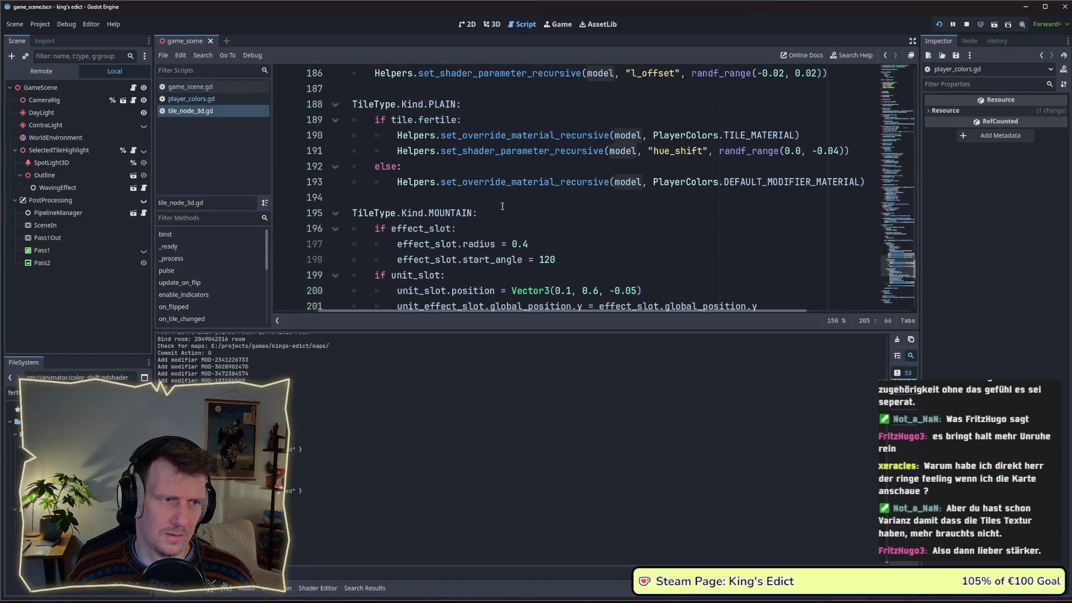
{"action": "mouse_move", "coordinate": [451, 214]}
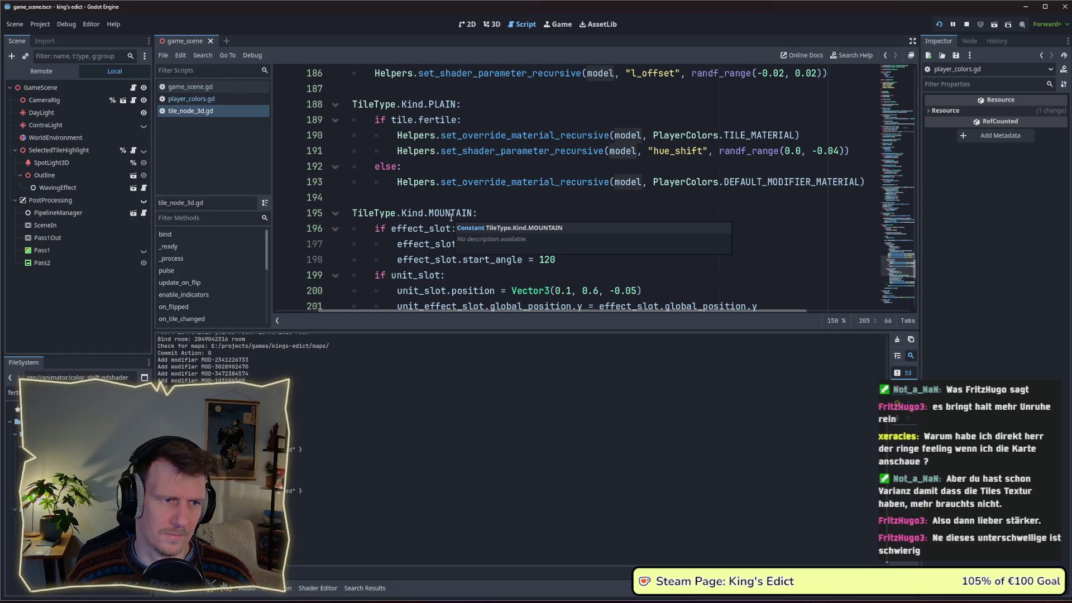
{"action": "scroll", "coordinate": [451, 216], "scroll_direction": "up", "scroll_amount": 4}
{"action": "scroll", "coordinate": [451, 218], "scroll_direction": "up", "scroll_amount": 3}
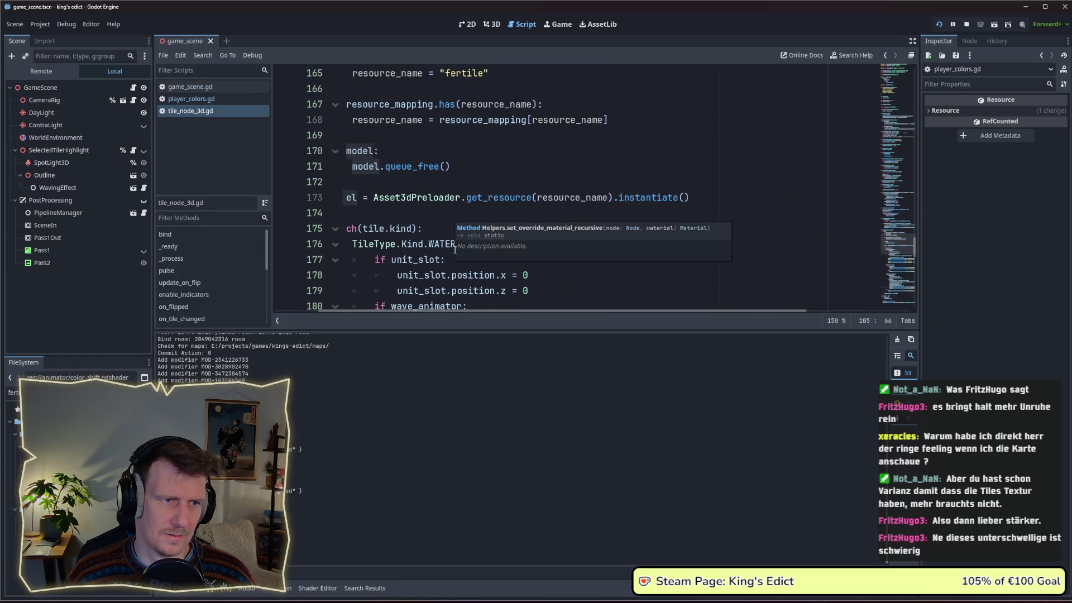
{"action": "scroll", "coordinate": [481, 310], "scroll_direction": "left", "scroll_amount": 2}
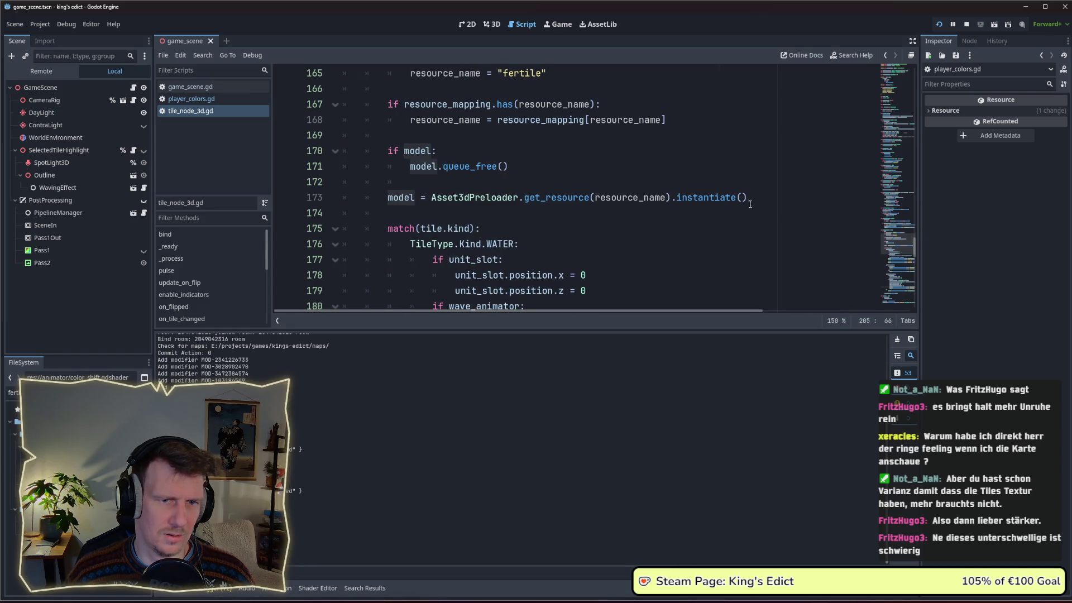
{"action": "left_click_drag", "start_coordinate": [750, 204], "coordinate": [365, 198]}
{"action": "scroll", "coordinate": [480, 214], "scroll_direction": "down", "scroll_amount": 4}
{"action": "scroll", "coordinate": [480, 215], "scroll_direction": "down", "scroll_amount": 4}
{"action": "scroll", "coordinate": [482, 214], "scroll_direction": "down", "scroll_amount": 3}
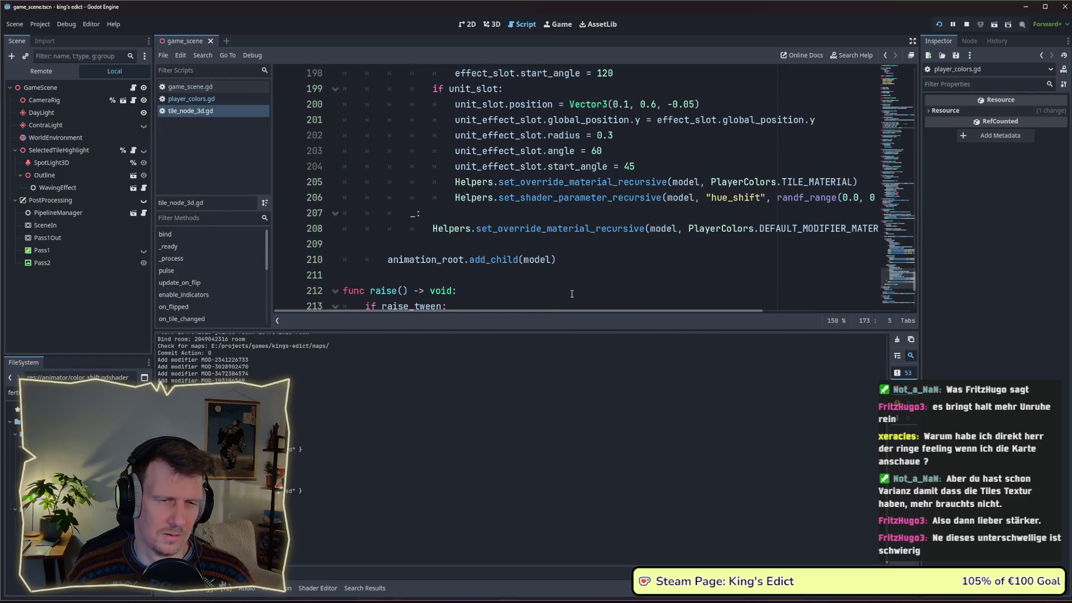
{"action": "left_click_drag", "start_coordinate": [546, 311], "coordinate": [618, 312]}
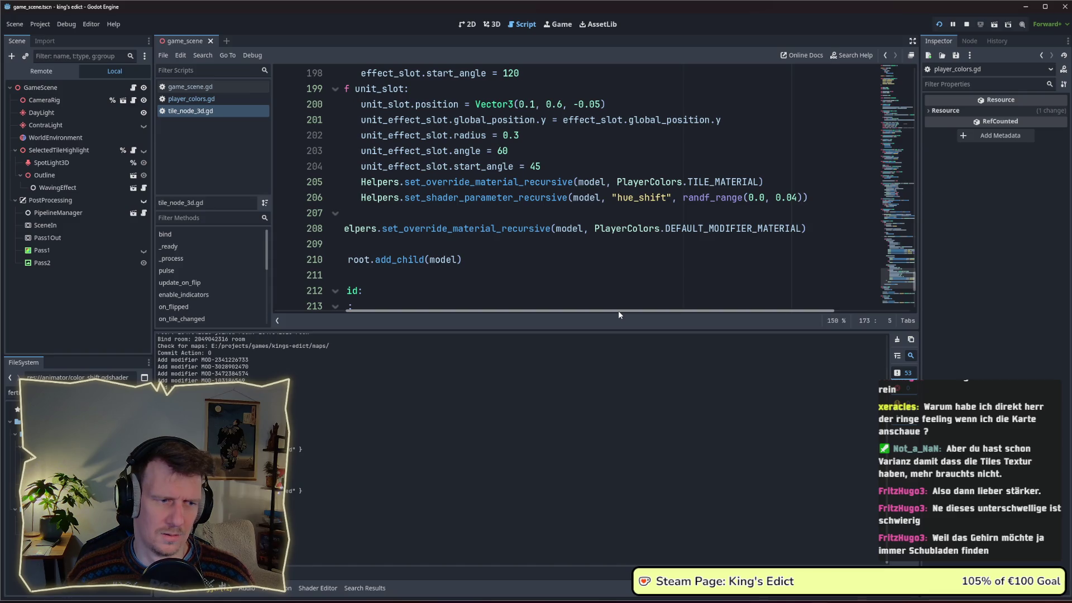
{"action": "left_click_drag", "start_coordinate": [619, 310], "coordinate": [562, 312]}
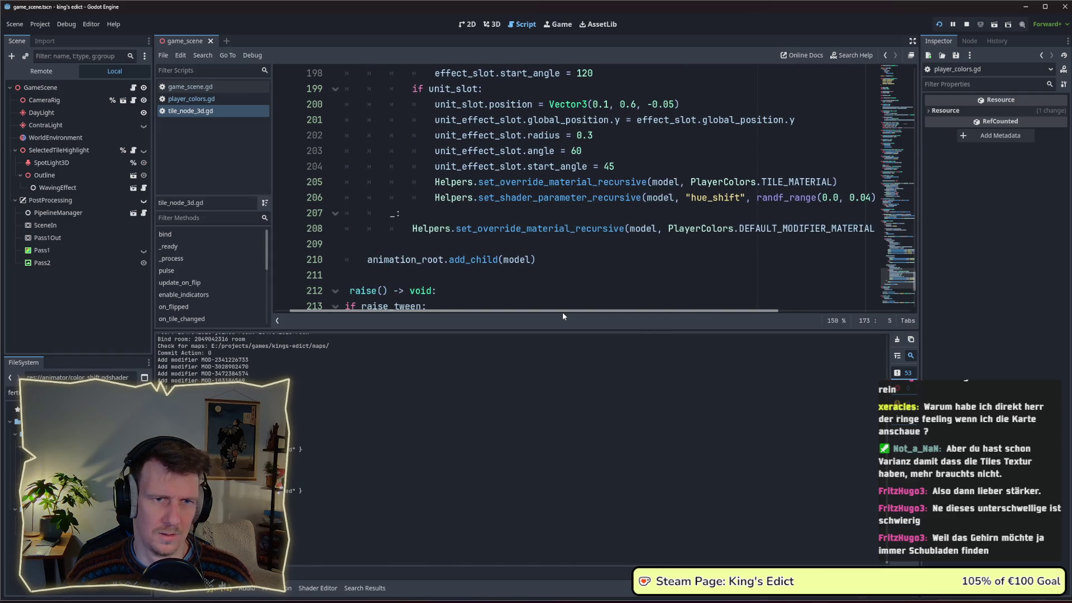
{"action": "left_click", "coordinate": [435, 182]}
{"action": "key", "text": "ctrl+z"}
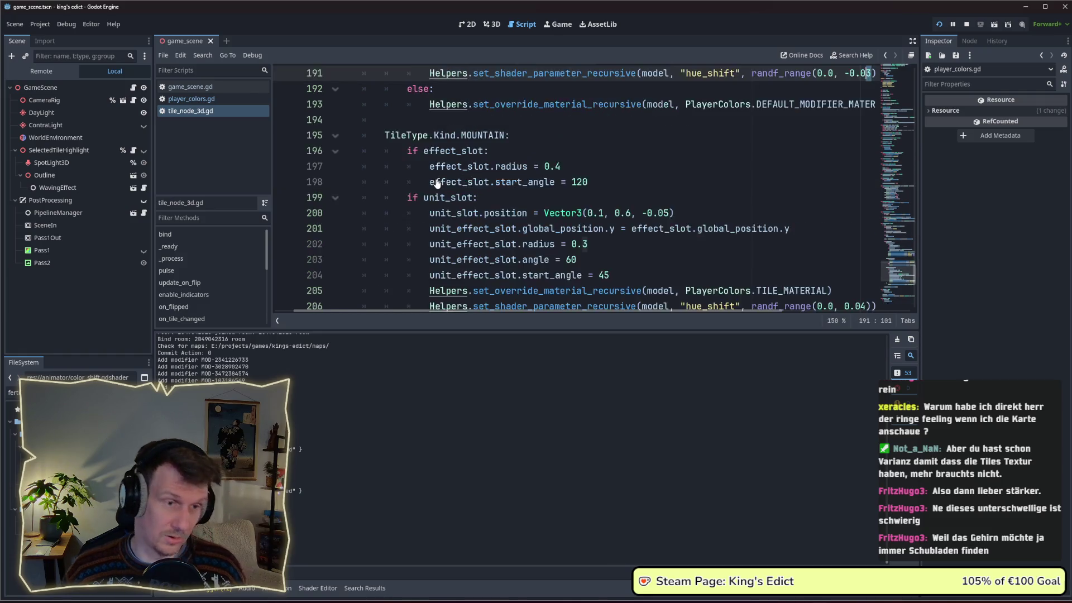
Undo back to the FERTILE_MATERIAL version to compare, redo the hue-shift code and save.
{"action": "key", "text": "ctrl+z"}
{"action": "key", "text": "ctrl+z"}
{"action": "key", "text": "ctrl+z"}
{"action": "key", "text": "ctrl+z"}
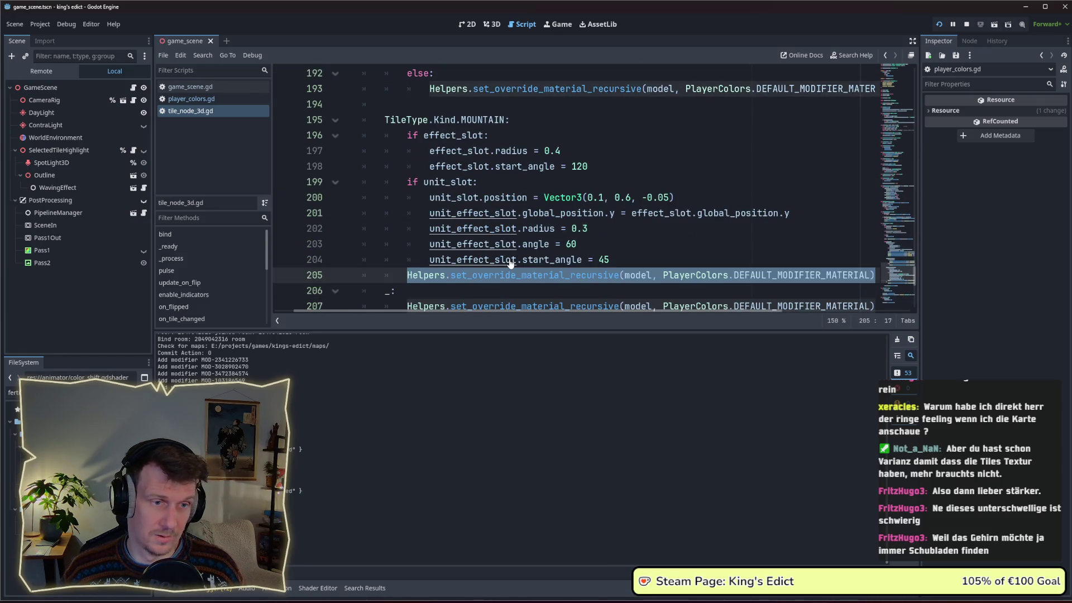
{"action": "key", "text": "ctrl+z"}
{"action": "left_click", "coordinate": [696, 228]}
{"action": "left_click_drag", "start_coordinate": [633, 312], "coordinate": [740, 312]}
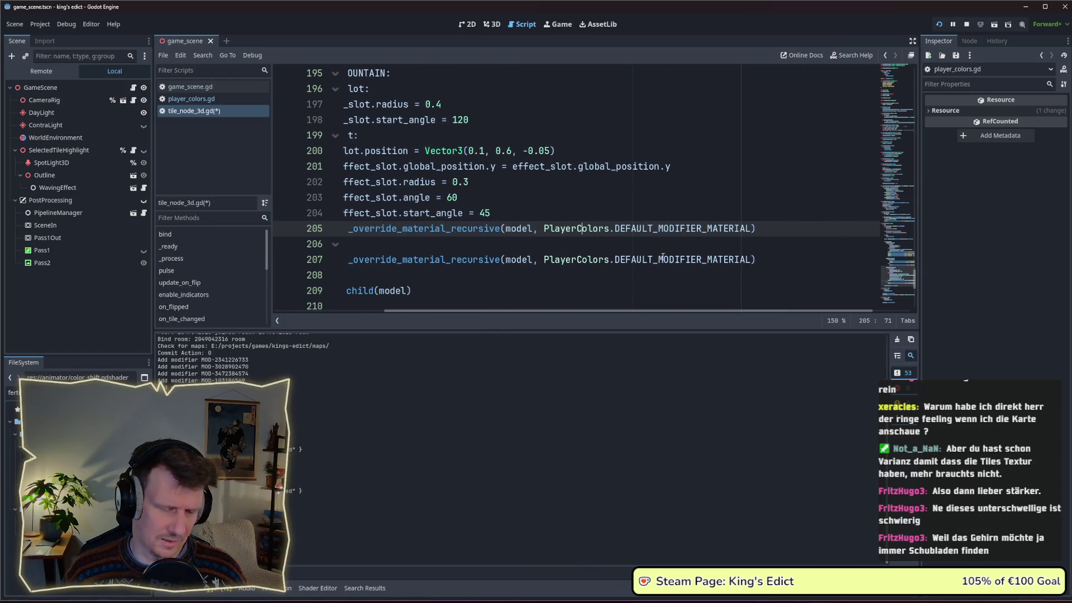
{"action": "key", "text": "ctrl+z"}
{"action": "key", "text": "ctrl+z"}
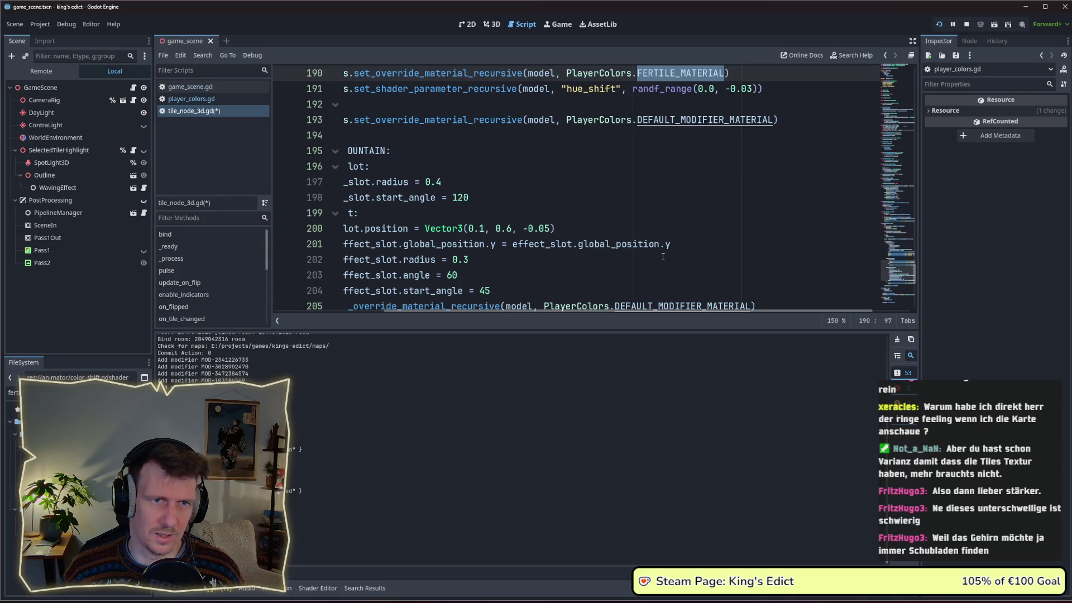
{"action": "key", "text": "ctrl+z"}
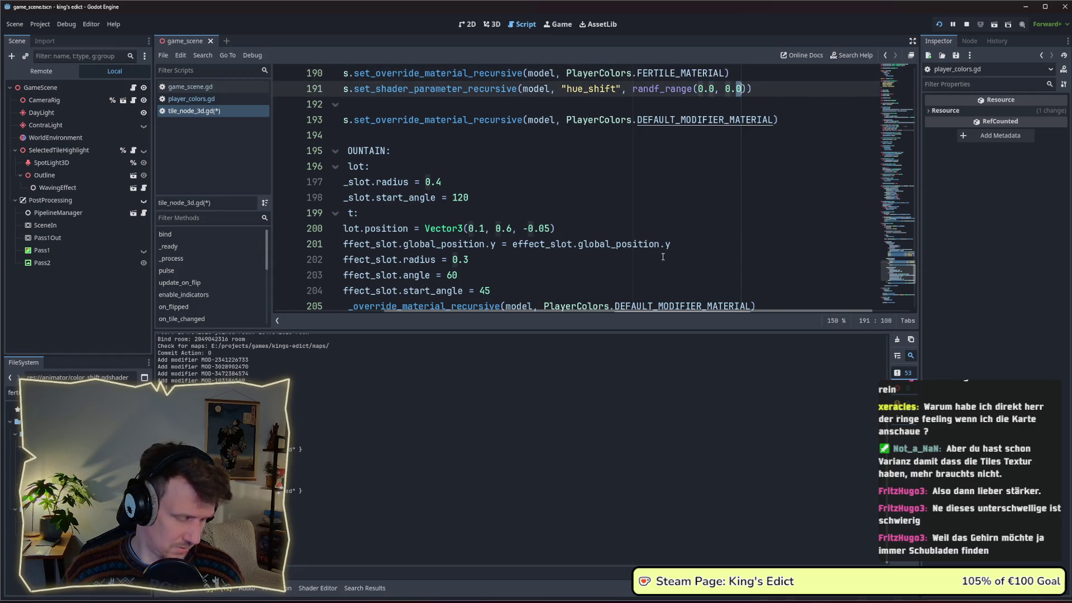
{"action": "key", "text": "ctrl+z"}
{"action": "key", "text": "ctrl+z"}
{"action": "key", "text": "ctrl+z"}
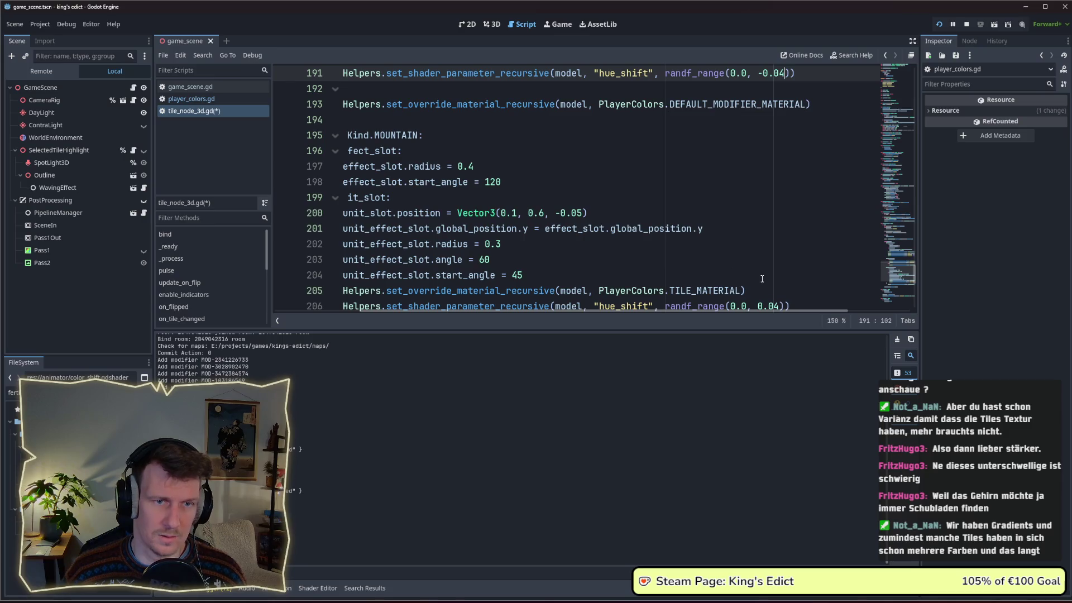
{"action": "key", "text": "ctrl+s"}
{"action": "scroll", "coordinate": [761, 278], "scroll_direction": "down", "scroll_amount": 2}
{"action": "scroll", "coordinate": [782, 183], "scroll_direction": "up", "scroll_amount": 3}
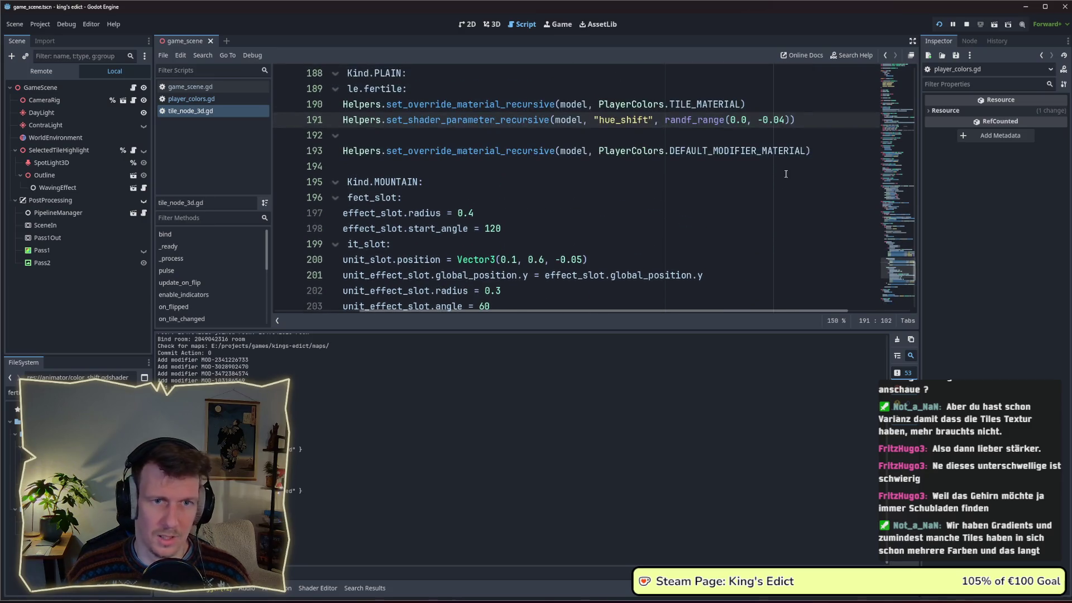
{"action": "scroll", "coordinate": [713, 221], "scroll_direction": "down", "scroll_amount": 3}
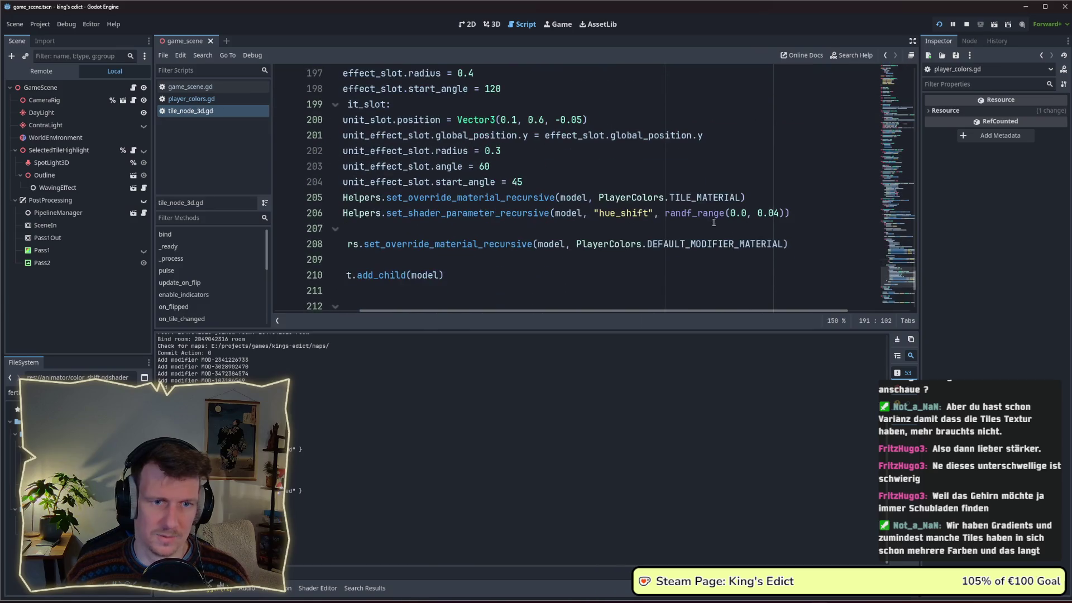
Lower the mountain hue-shift upper bound from 0.04 to 0.03 and comment the line out.
{"action": "left_click", "coordinate": [776, 219]}
{"action": "key", "text": "BackSpace"}
{"action": "type", "text": "3"}
{"action": "key", "text": "Home"}
{"action": "type", "text": "#"}
Run the project and start a Multiplayer match on i_know_this_place.map.
{"action": "left_click", "coordinate": [965, 24]}
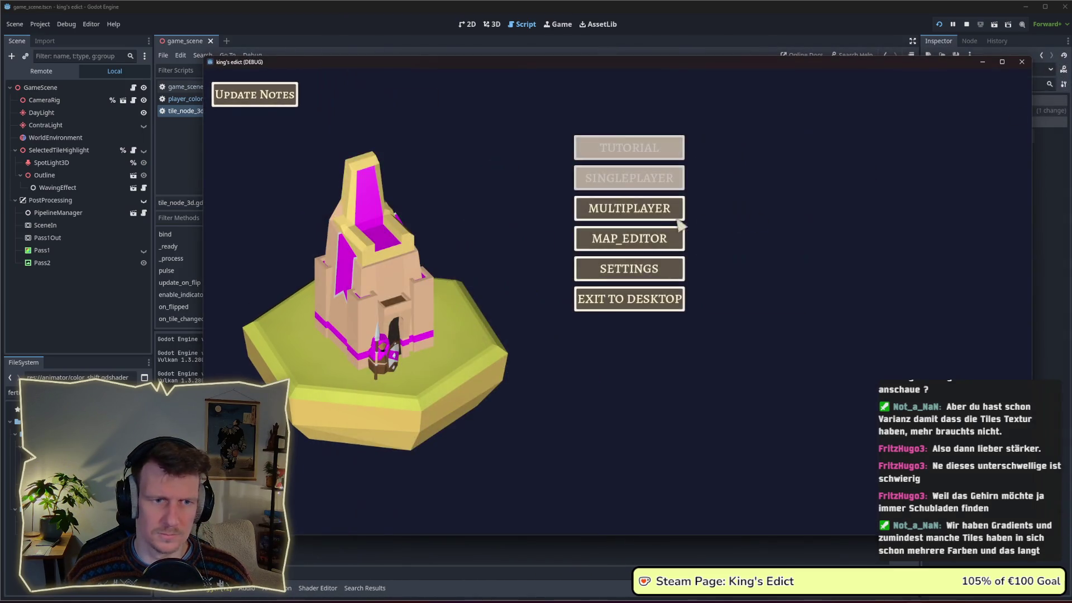
{"action": "left_click", "coordinate": [712, 206]}
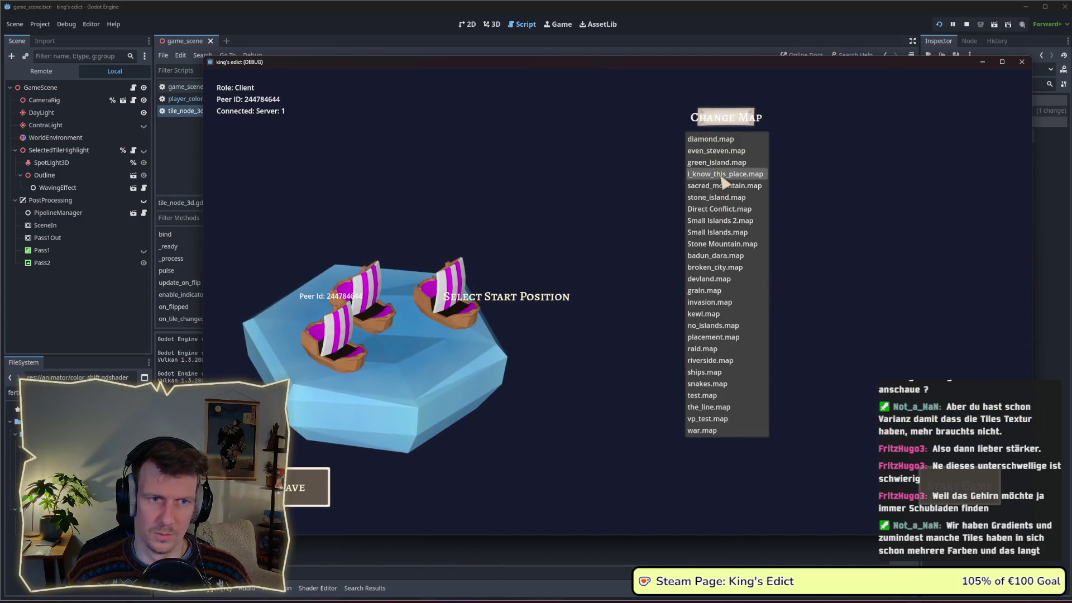
{"action": "left_click", "coordinate": [722, 174]}
{"action": "left_click", "coordinate": [443, 365]}
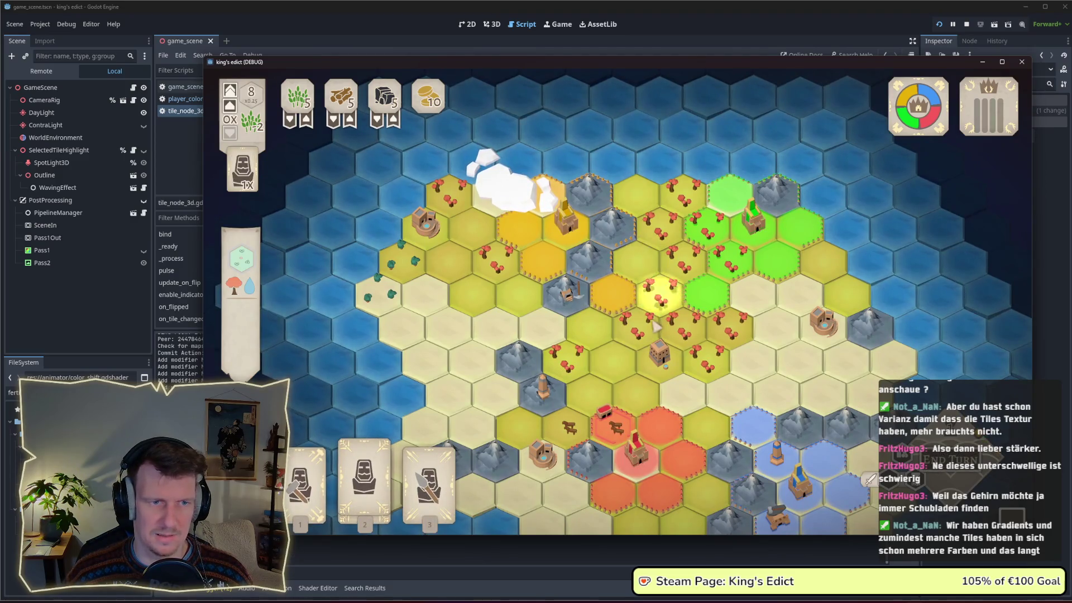
{"action": "scroll", "coordinate": [646, 290], "scroll_direction": "up", "scroll_amount": 2}
{"action": "scroll", "coordinate": [606, 295], "scroll_direction": "up", "scroll_amount": 2}
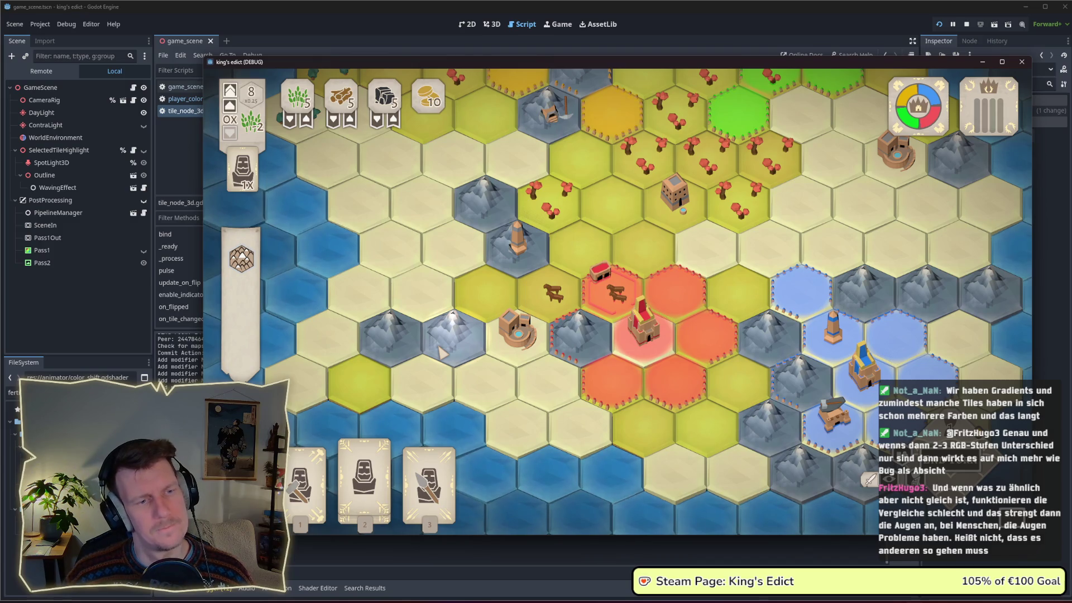
{"action": "scroll", "coordinate": [740, 325], "scroll_direction": "up", "scroll_amount": 3}
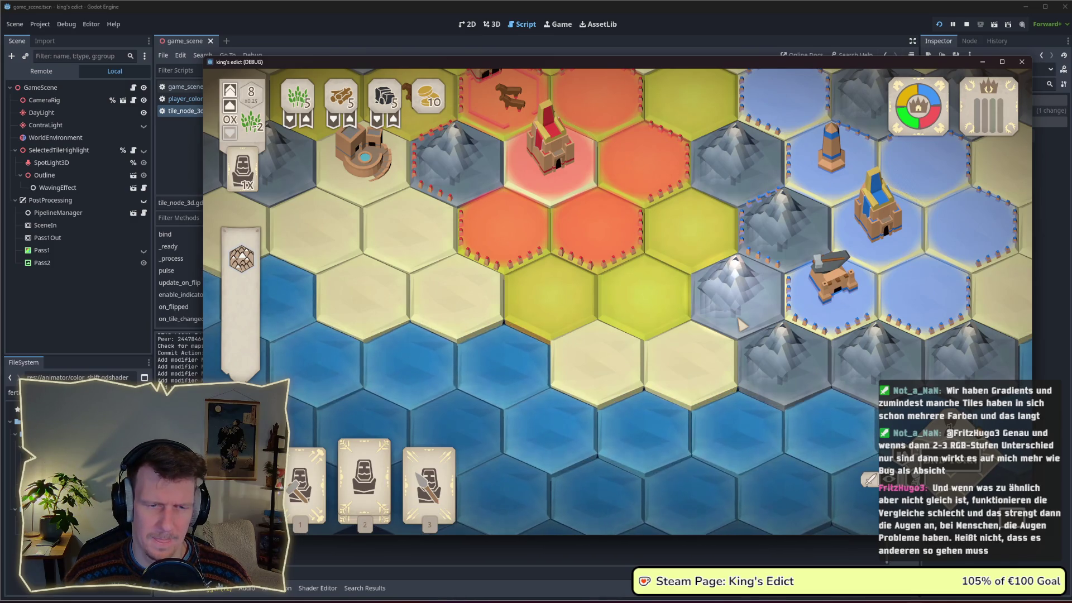
{"action": "scroll", "coordinate": [740, 325], "scroll_direction": "down", "scroll_amount": 2}
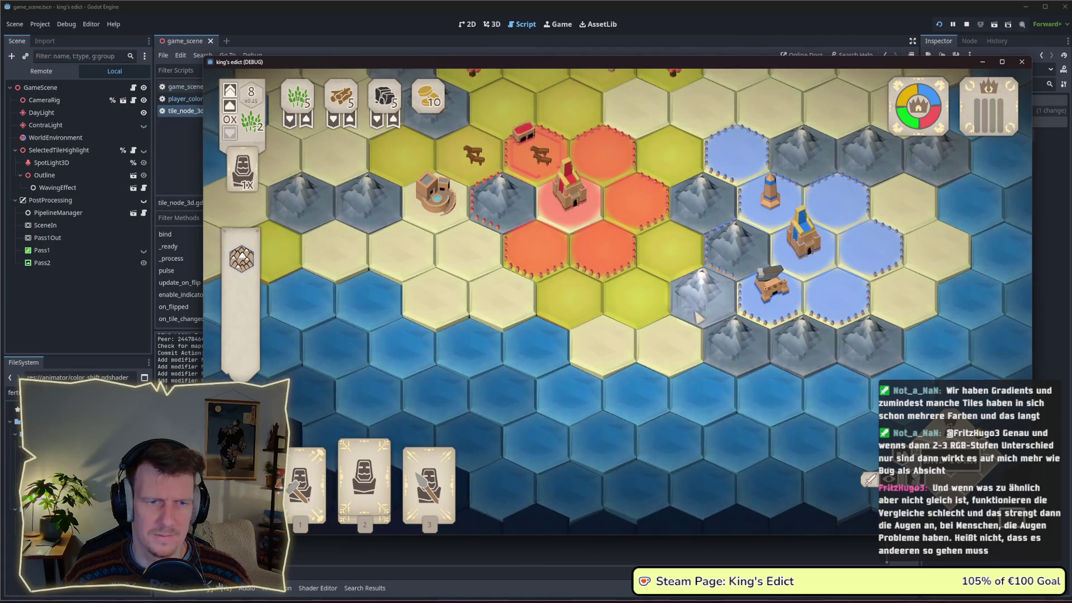
{"action": "scroll", "coordinate": [704, 315], "scroll_direction": "up", "scroll_amount": 3}
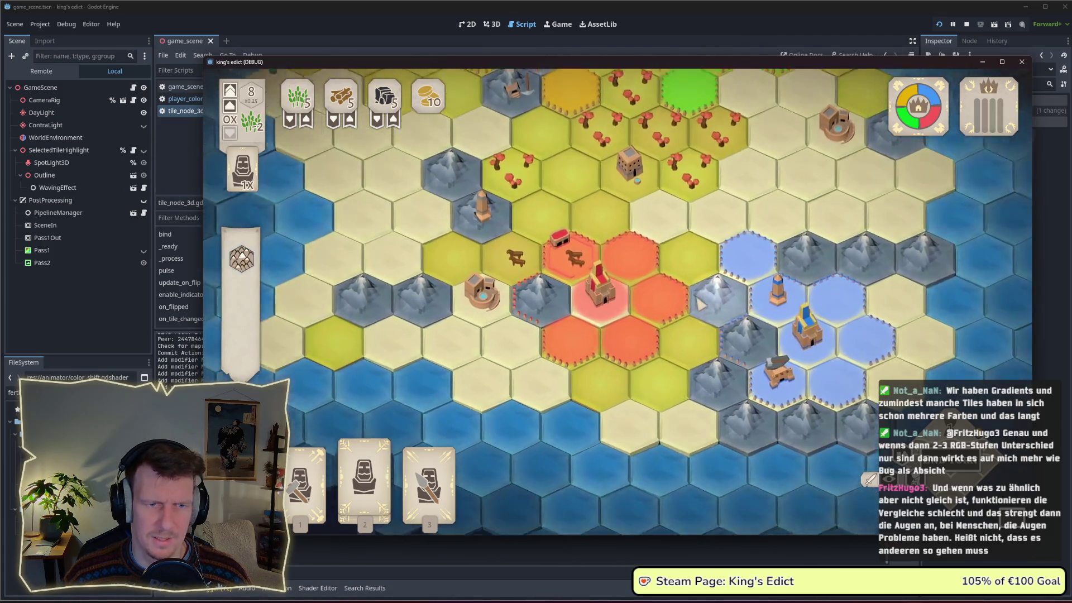